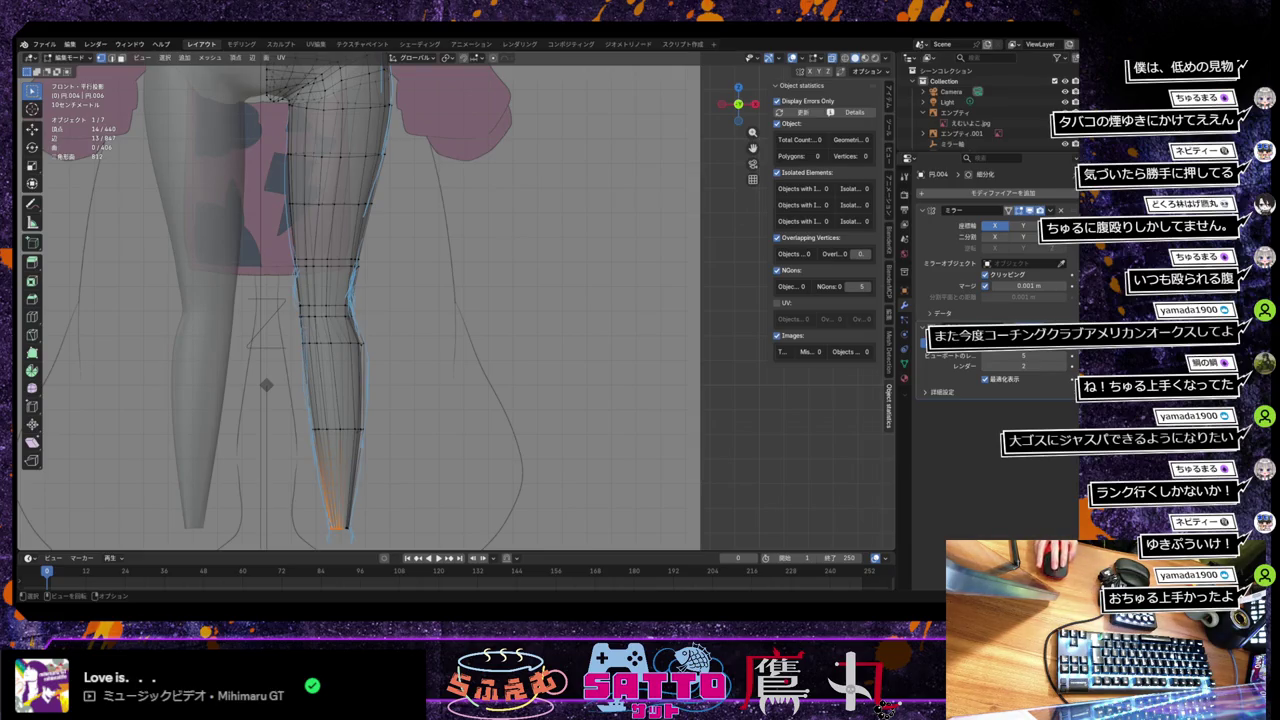
Step: Zoom and pan the viewport to frame the leg mesh over the front reference
scroll(360, 300, "down", 2)
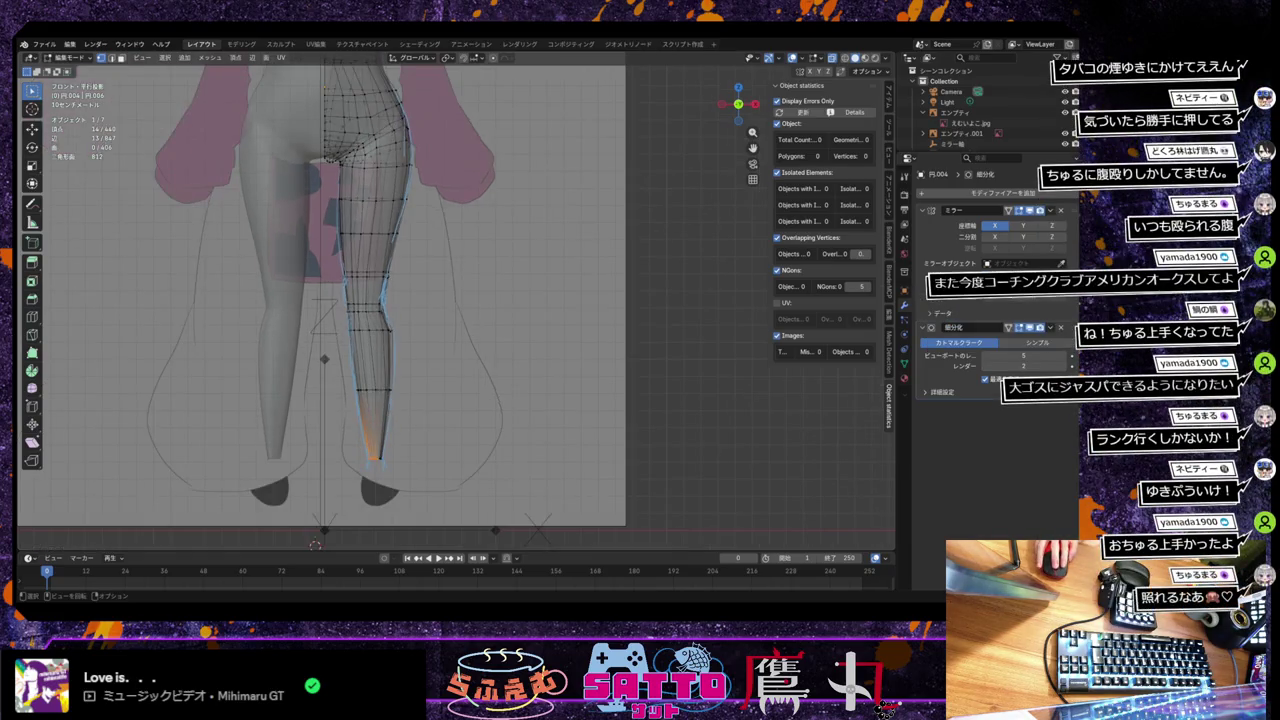
scroll(320, 300, "down", 1)
scroll(320, 300, "down", 1)
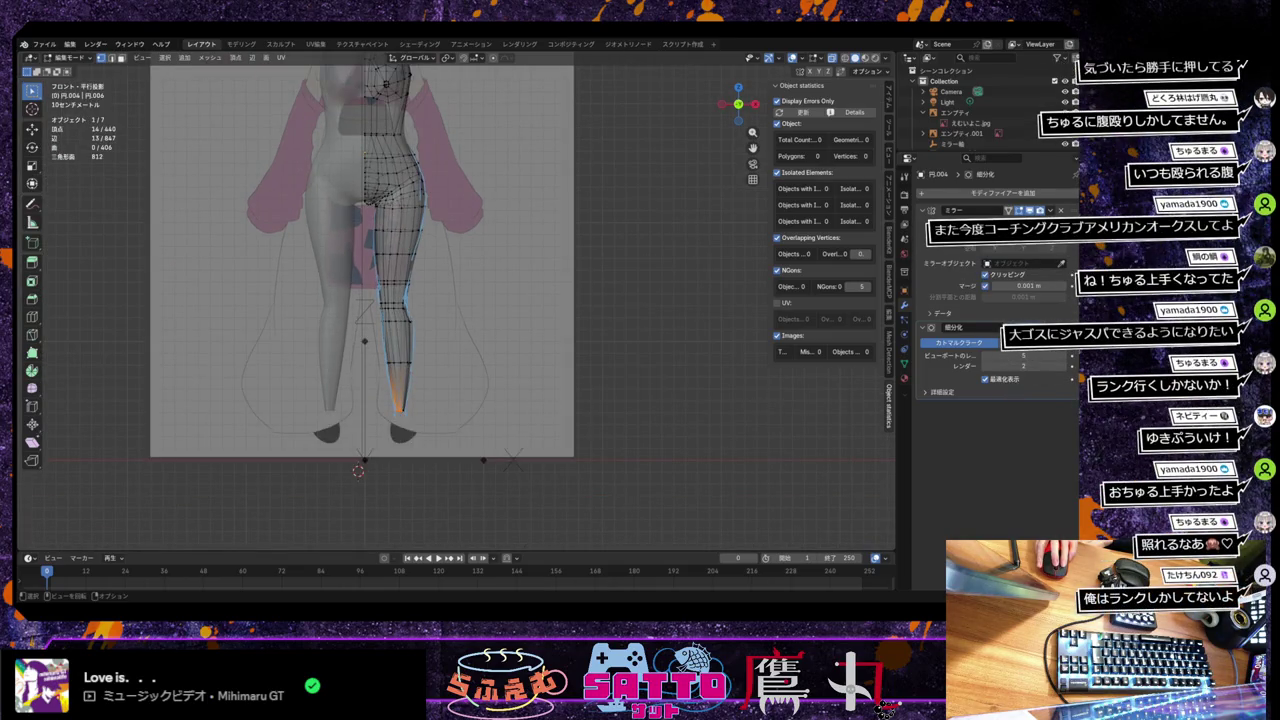
scroll(360, 300, "up", 3)
scroll(360, 300, "up", 2)
scroll(360, 300, "down", 2)
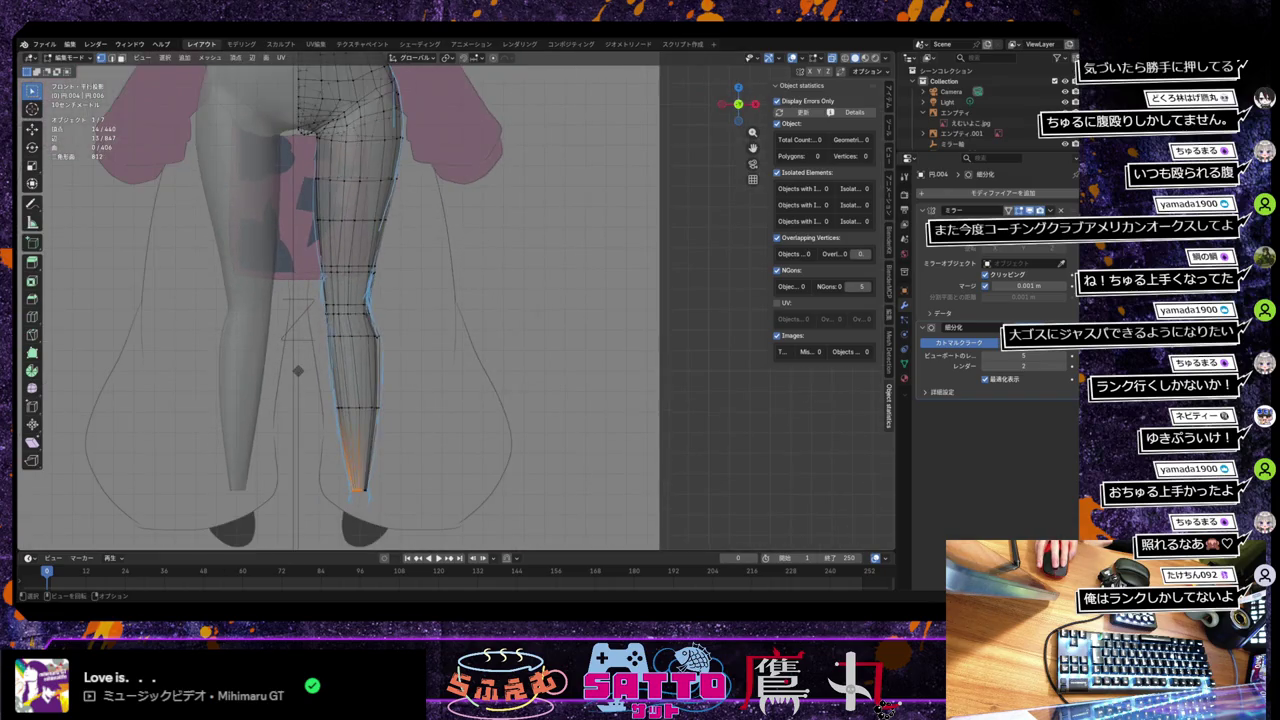
scroll(340, 300, "up", 4)
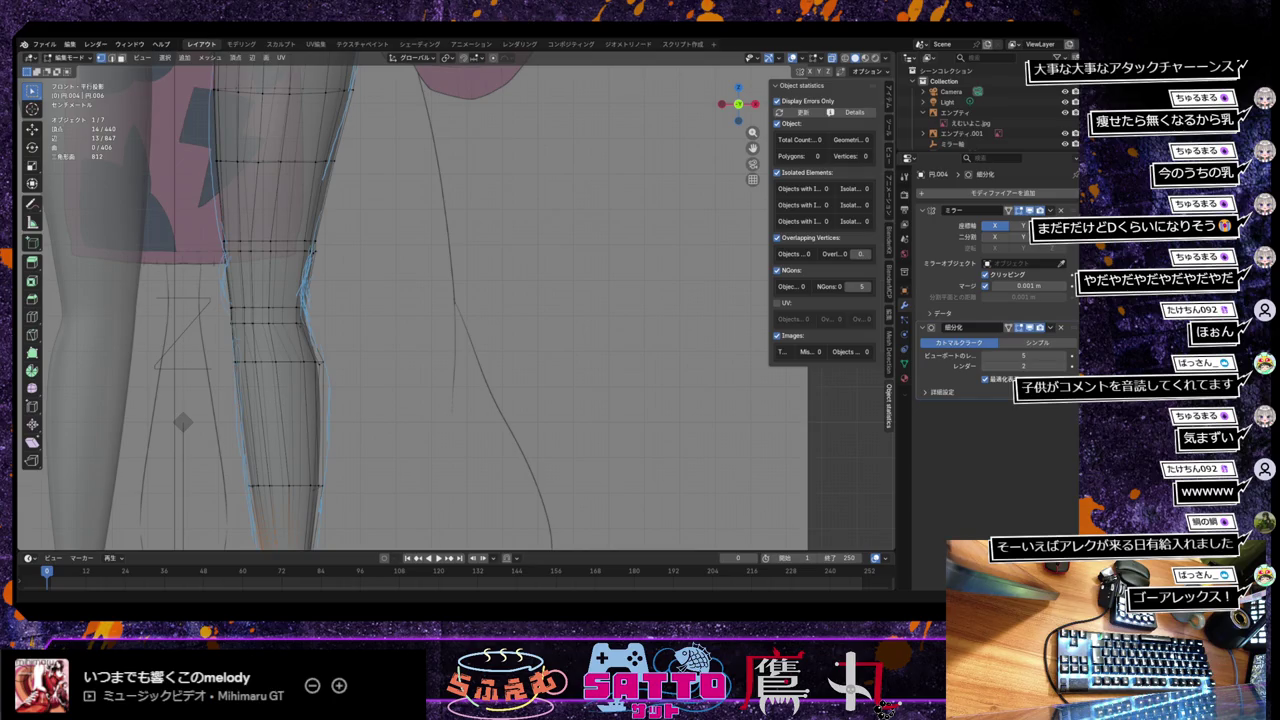
scroll(366, 414, "up", 2)
scroll(366, 414, "down", 2)
mouse_move(366, 414)
middle_mouse_down("shift")
mouse_move(402, 451)
mouse_move(557, 443)
middle_mouse_up("shift")
scroll(402, 451, "up", 2)
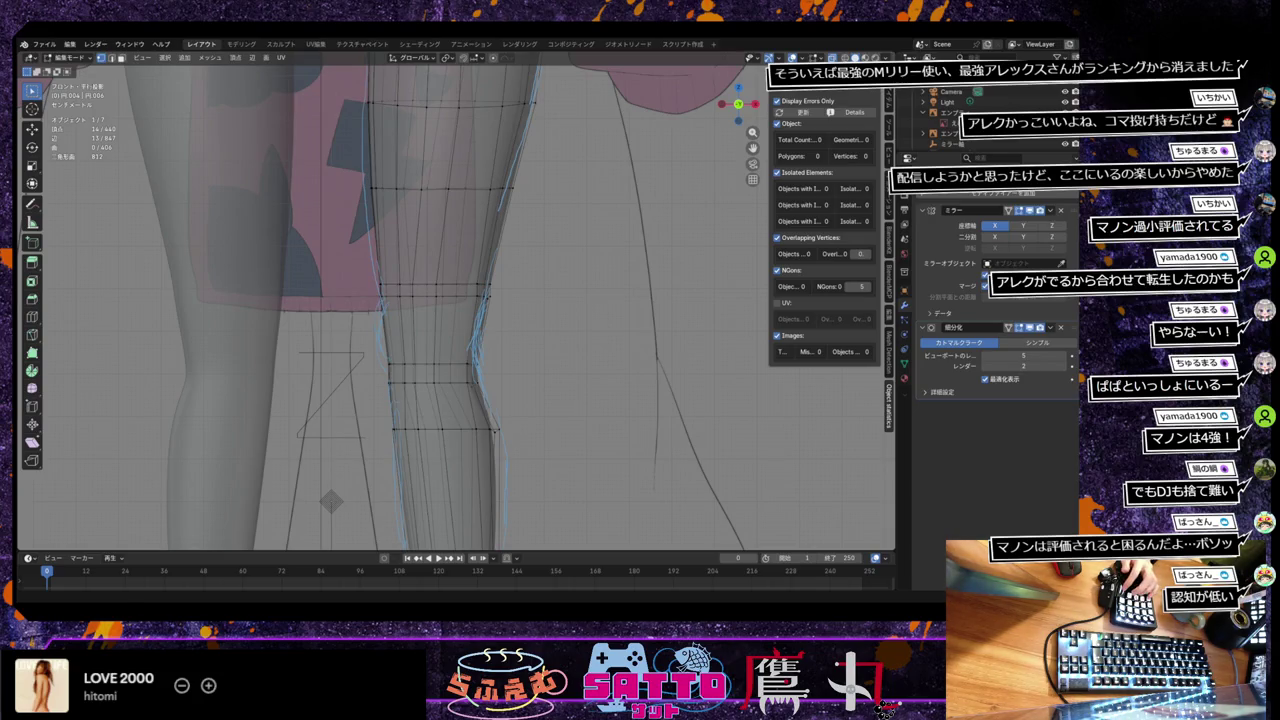
Step: Toggle out of and back into Edit Mode, then zoom out to the whole leg
key("Tab")
key("Tab")
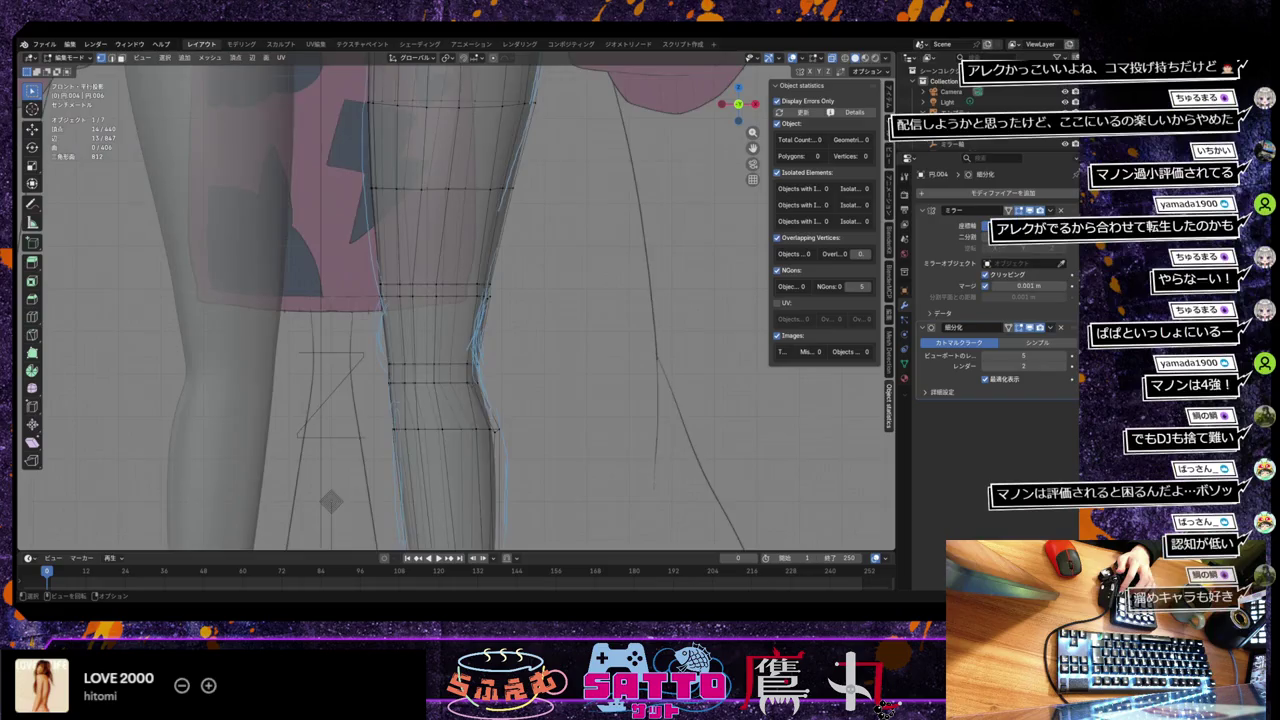
scroll(455, 300, "down", 2)
scroll(455, 300, "down", 1)
scroll(455, 300, "down", 2)
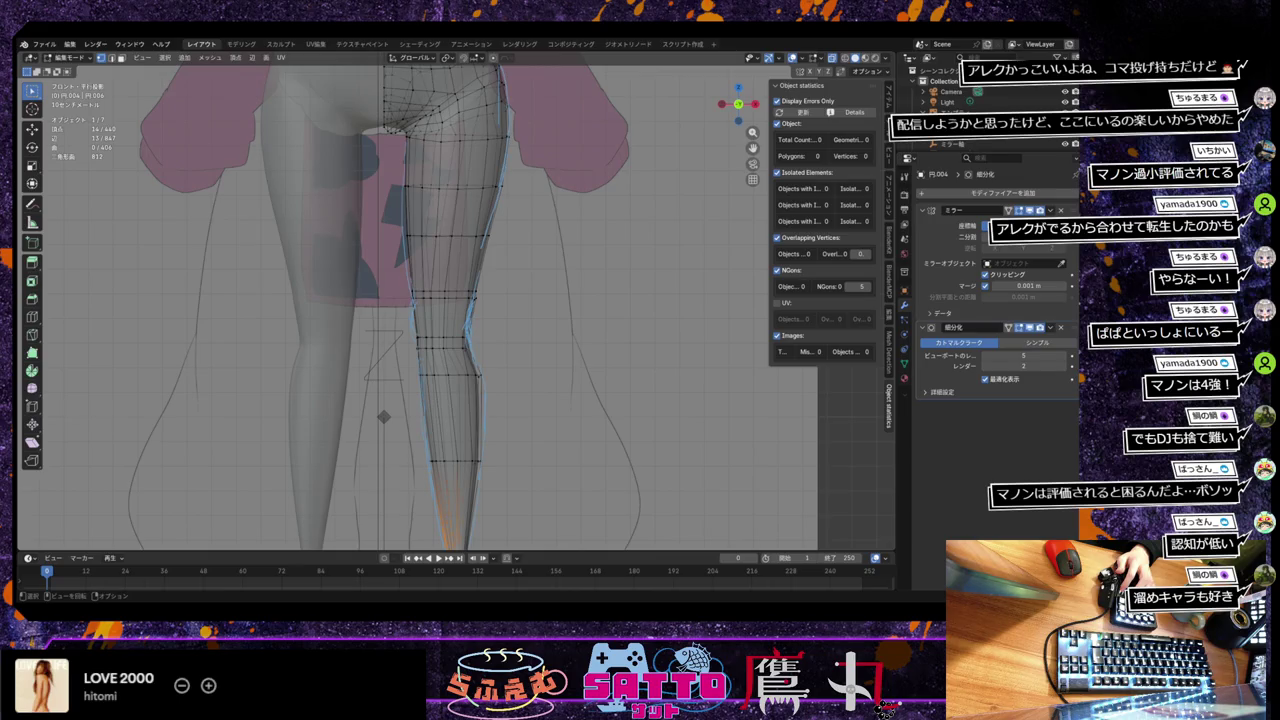
scroll(455, 300, "up", 1)
scroll(455, 300, "up", 1)
scroll(455, 300, "up", 1)
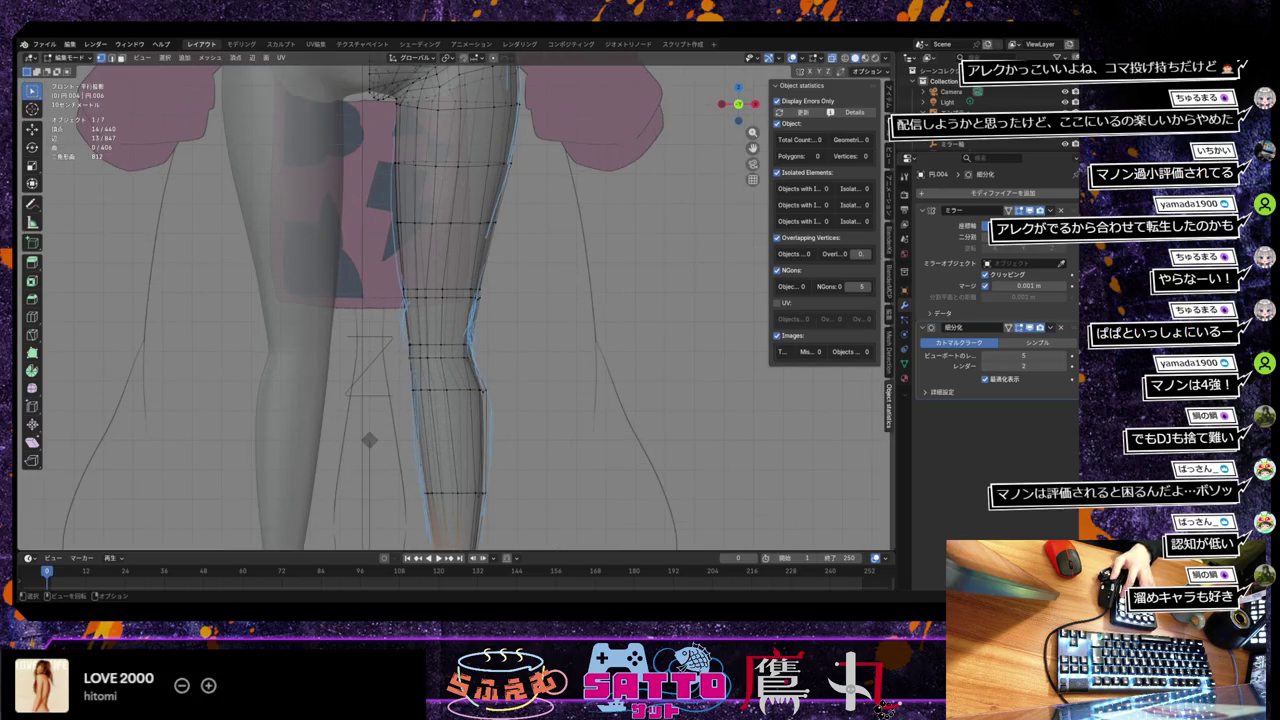
scroll(424, 402, "up", 1)
scroll(424, 402, "up", 1)
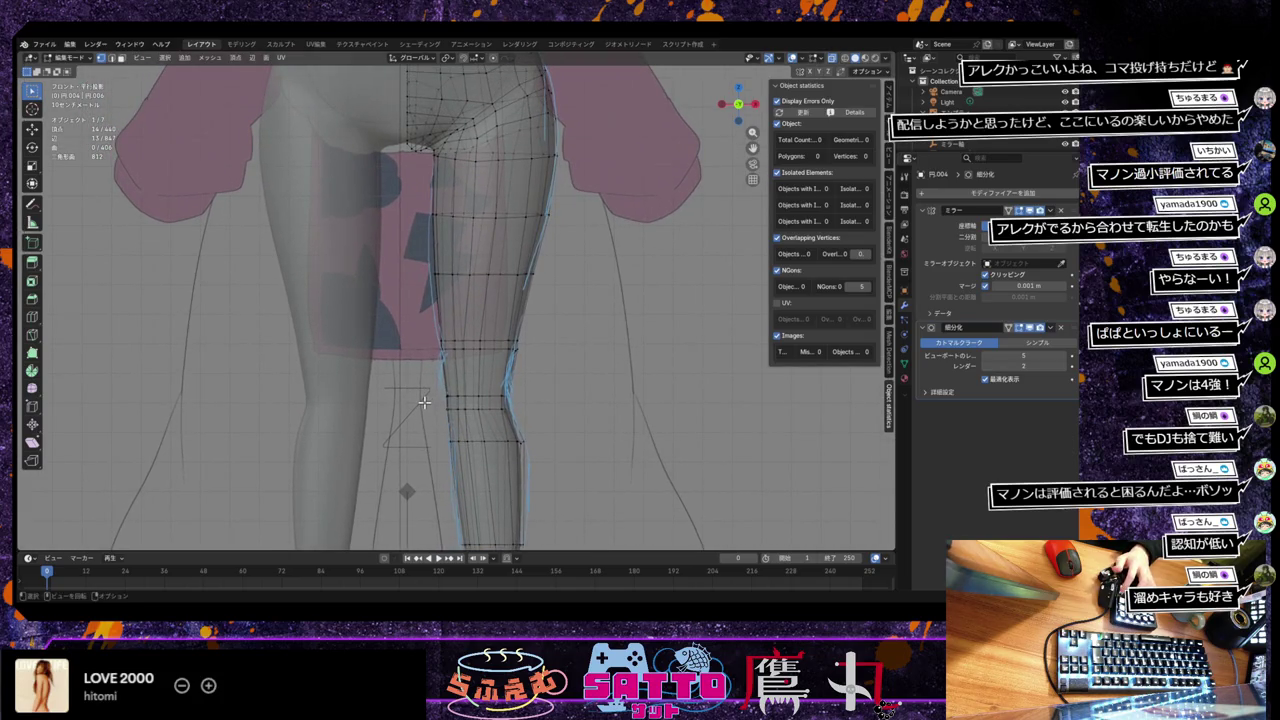
scroll(424, 402, "down", 1)
scroll(325, 368, "down", 1)
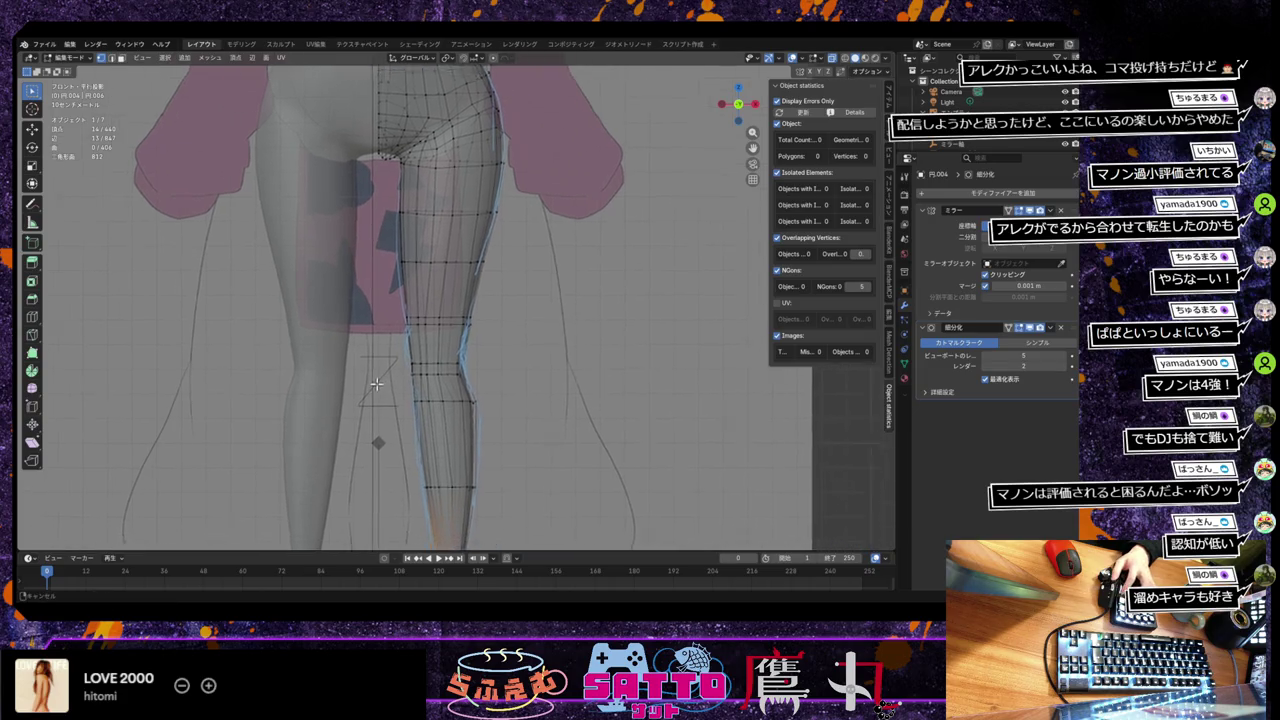
scroll(325, 368, "down", 1)
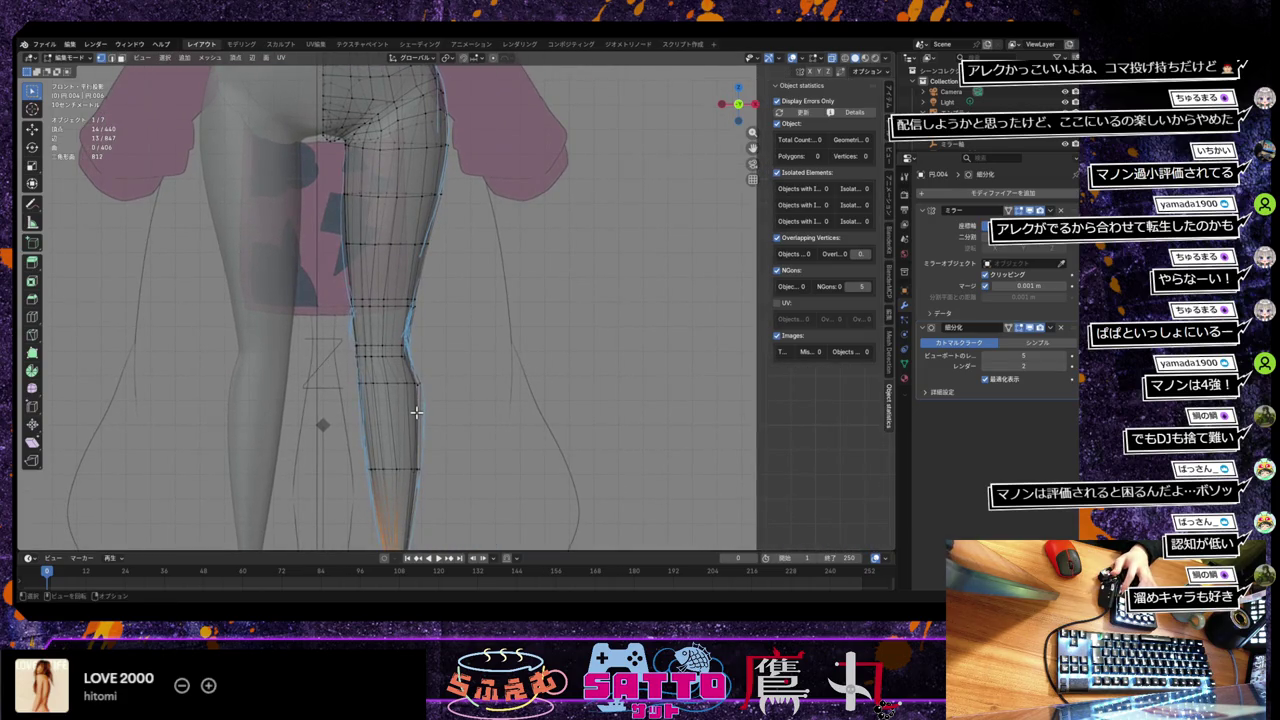
key("KP_4")
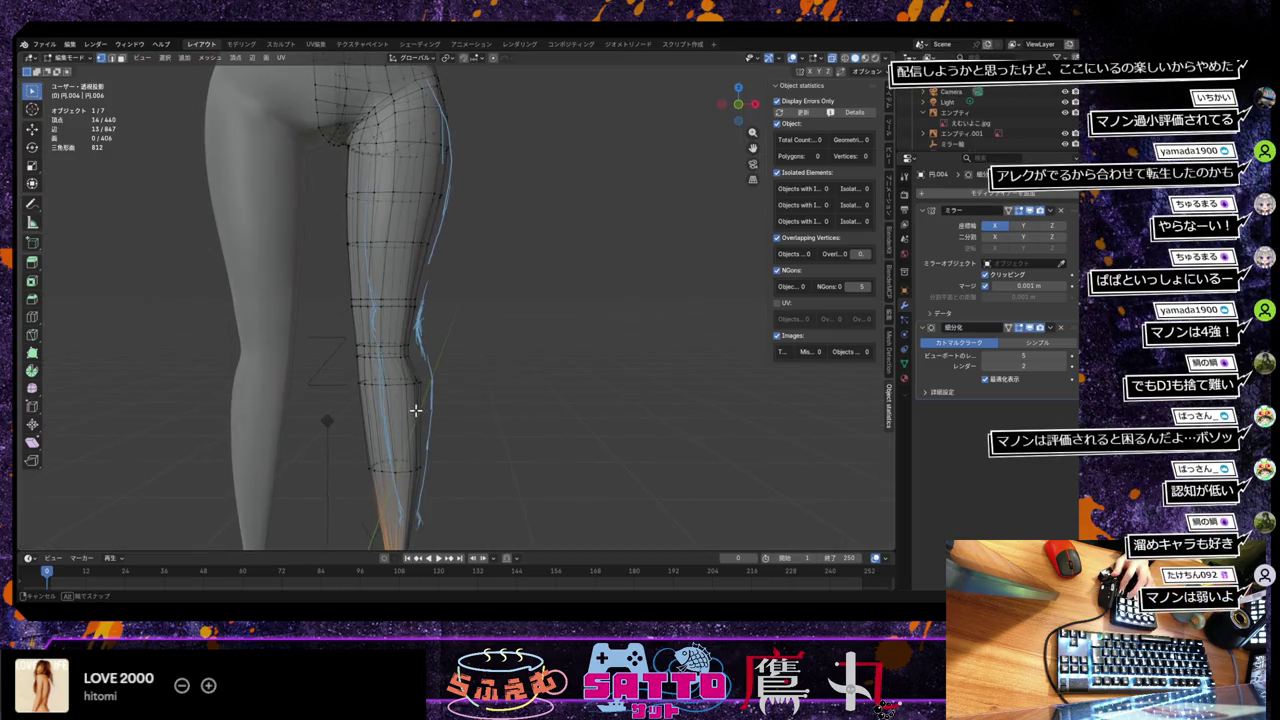
key("KP_1")
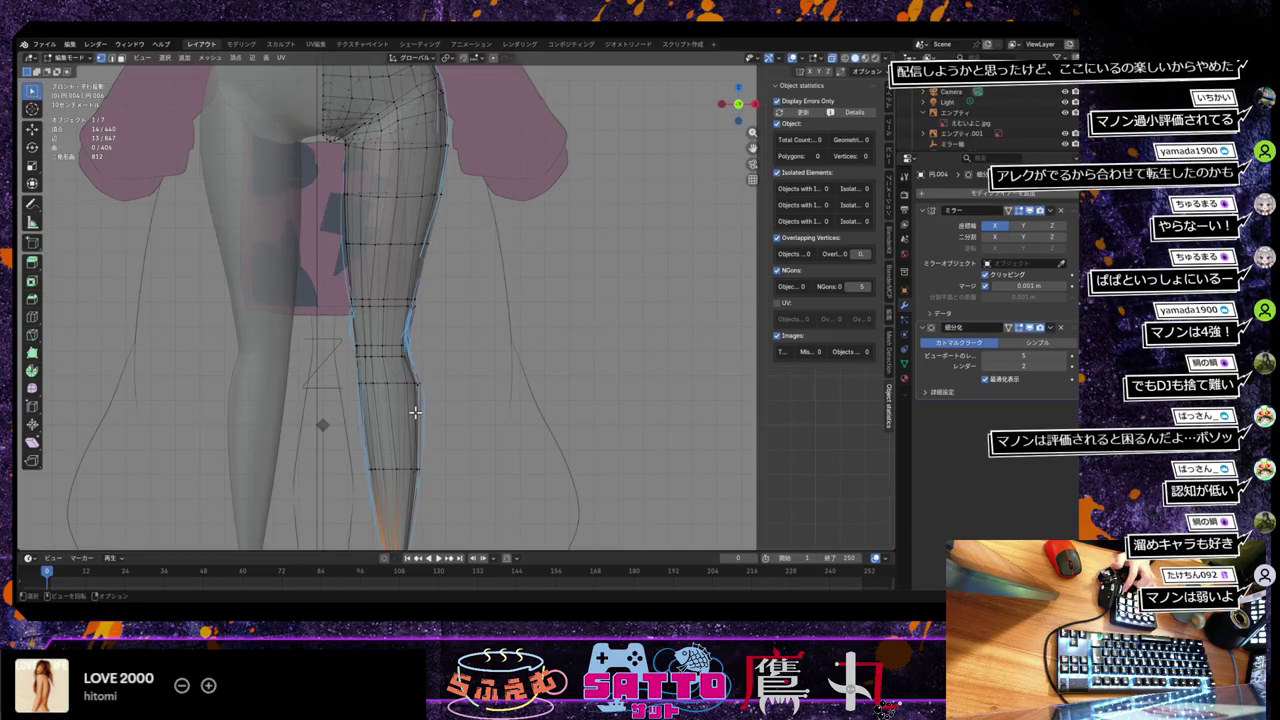
left_click(45, 46)
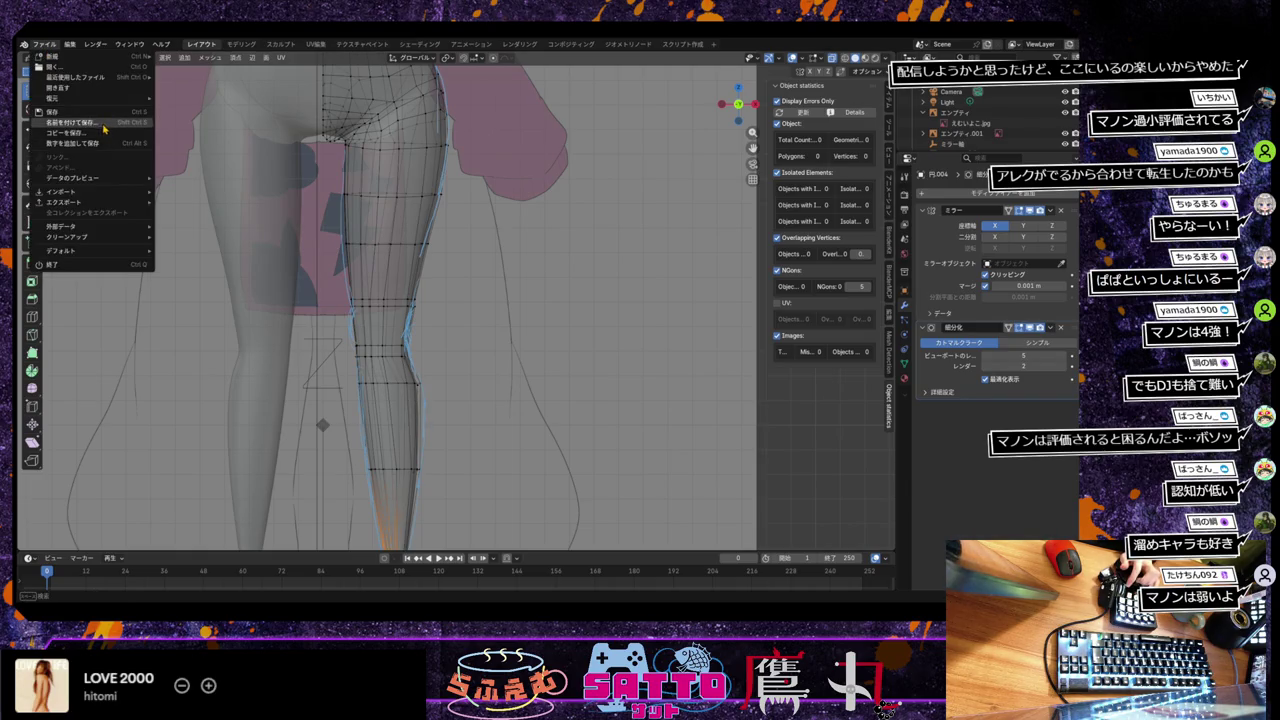
key("Escape")
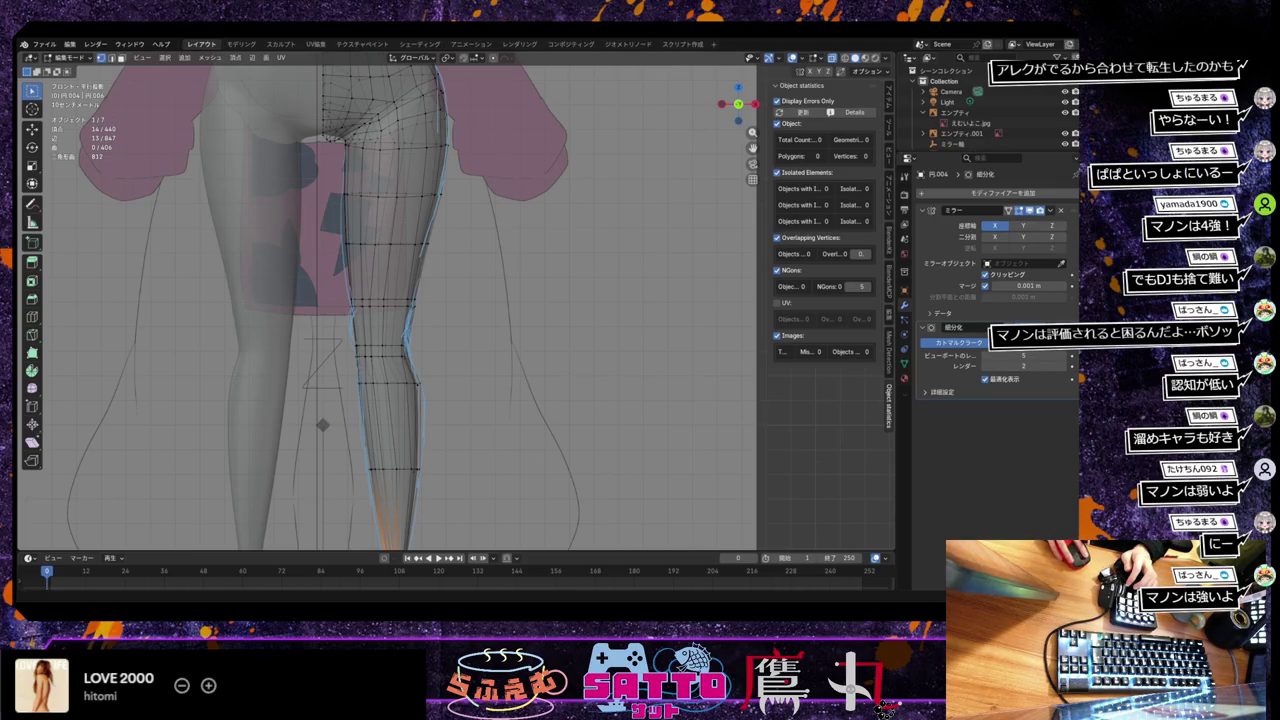
Step: Save the blend file and briefly orbit to check the legs, returning to front view
key("ctrl+s")
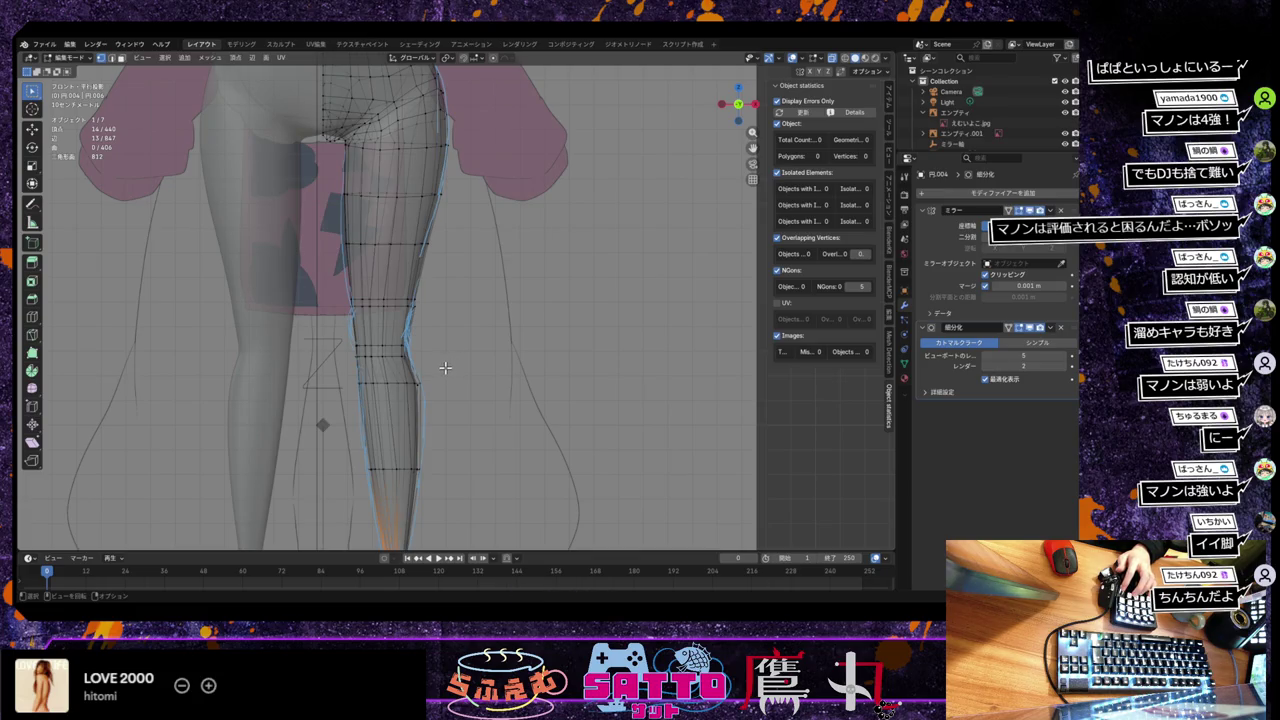
key("KP_4")
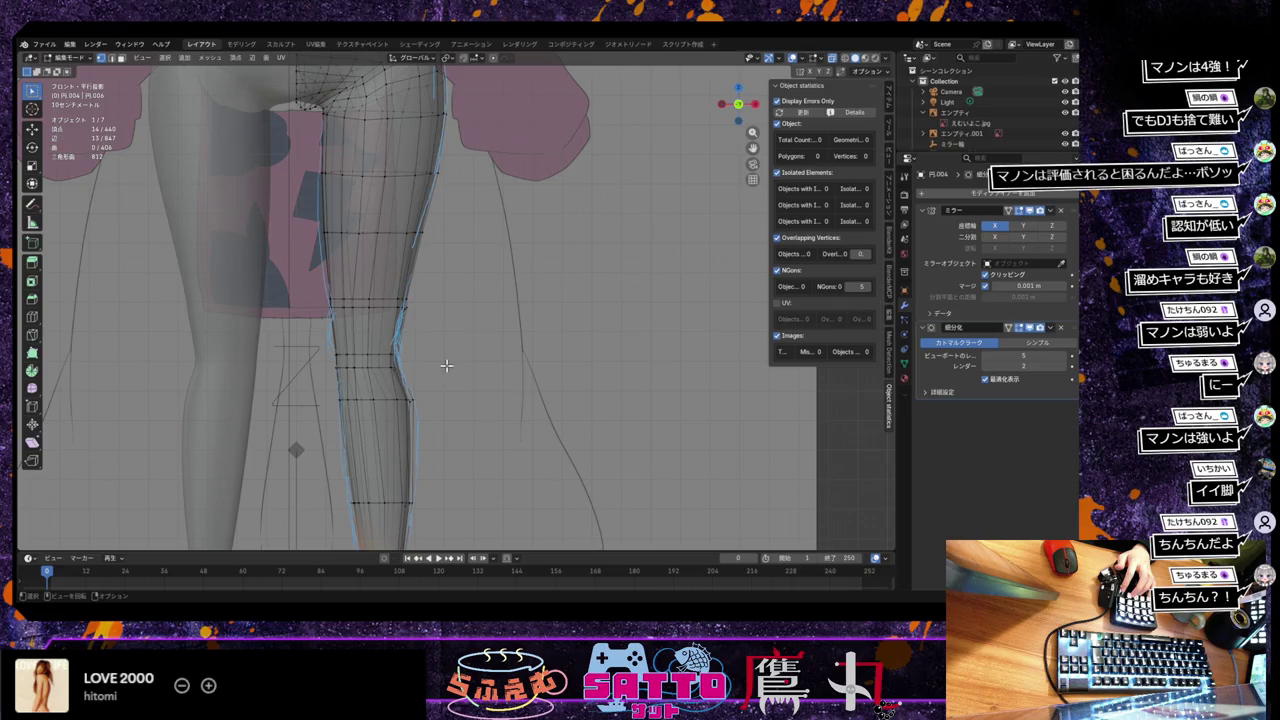
key("KP_6")
key("KP_4")
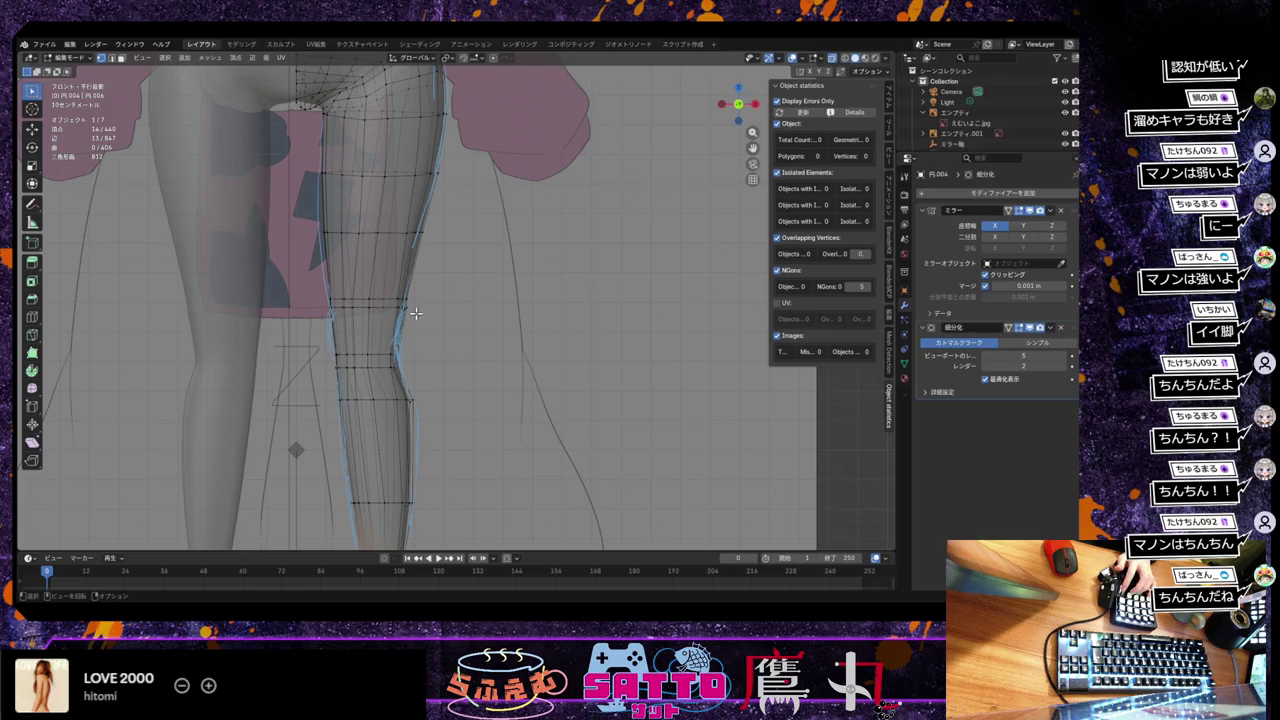
Step: Scale the edge loop just above the knee down to 0.904
left_click(388, 302, "alt+shift")
key("s")
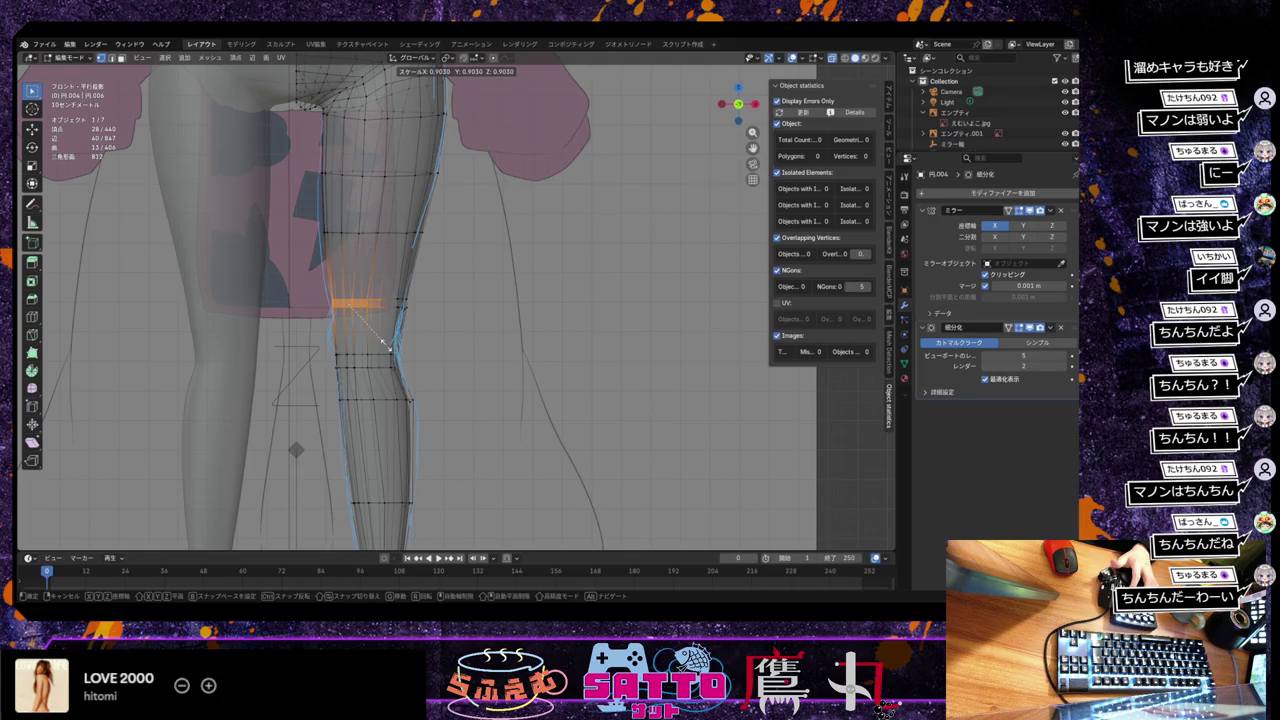
left_click(391, 345)
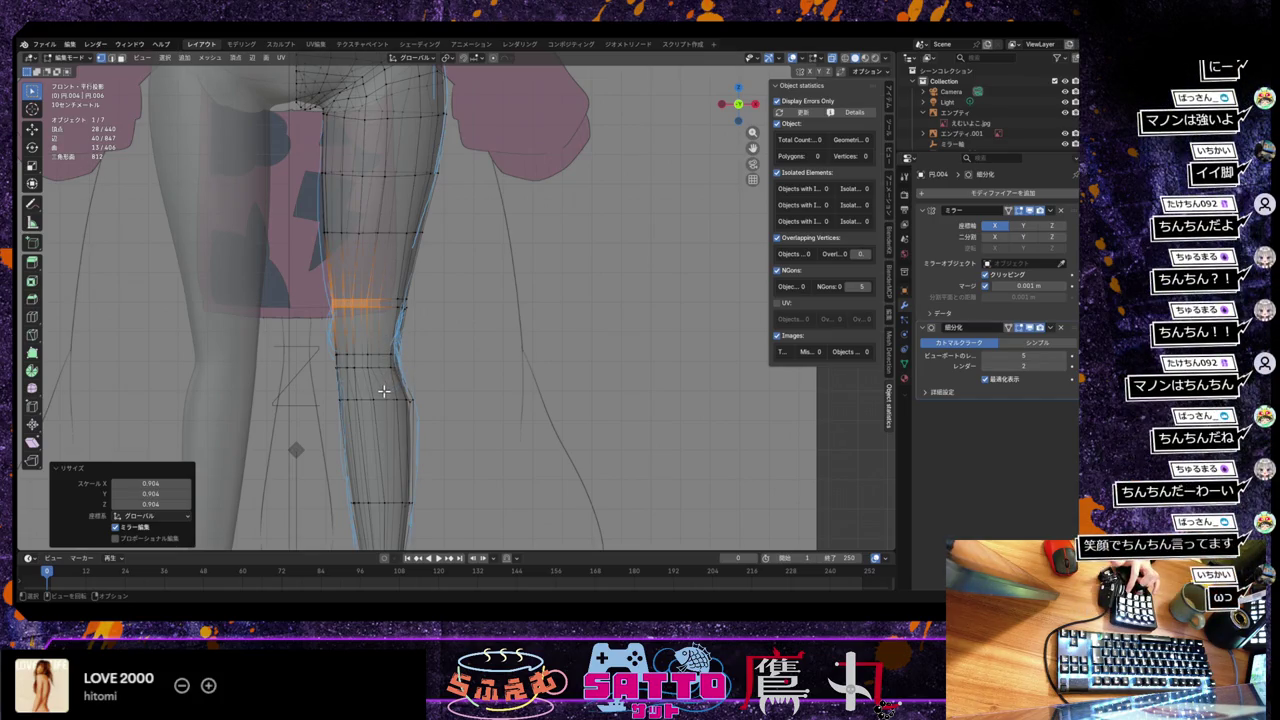
scroll(379, 332, "up", 2)
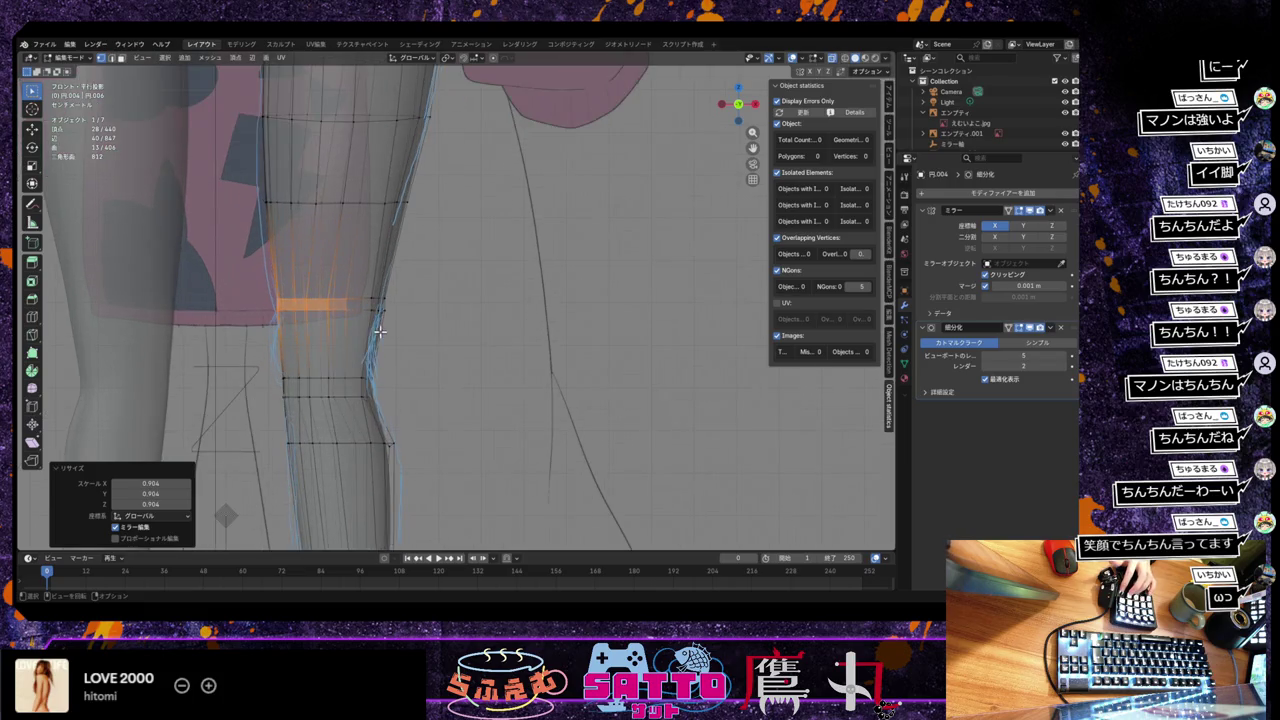
Step: Nudge the knee vertices −0.003928 m along X
left_click(283, 300)
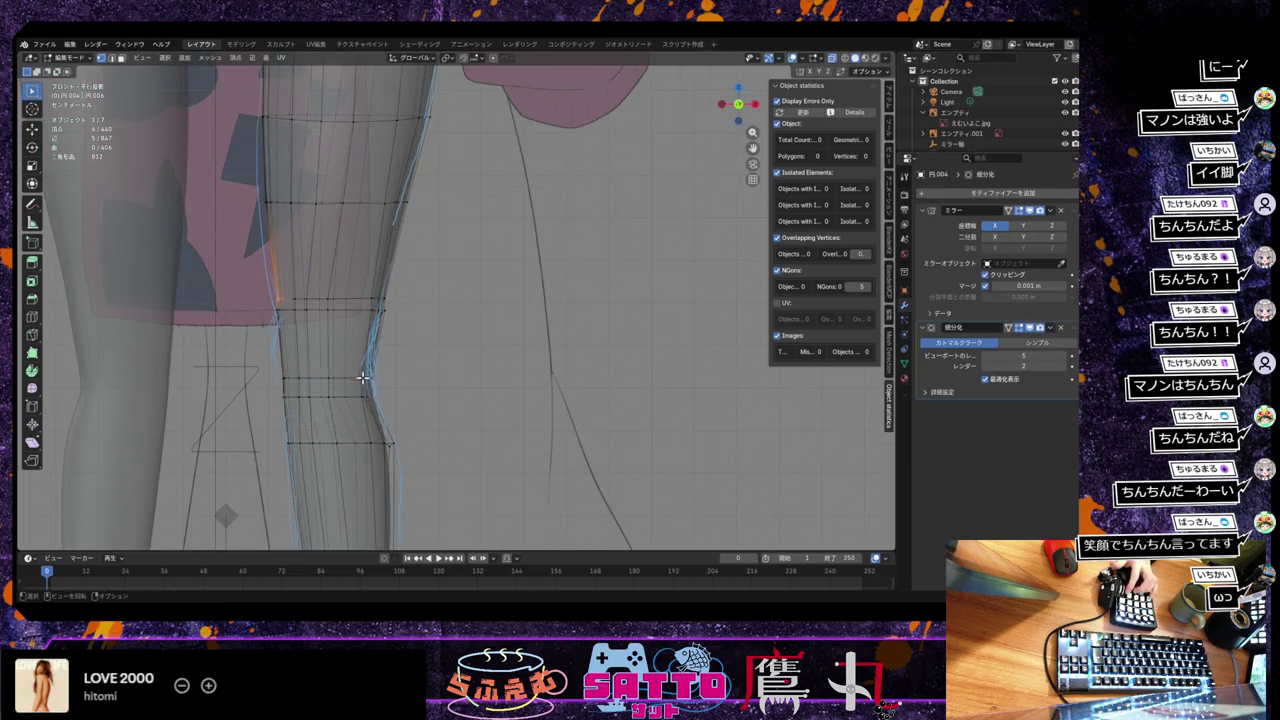
key("g")
key("x")
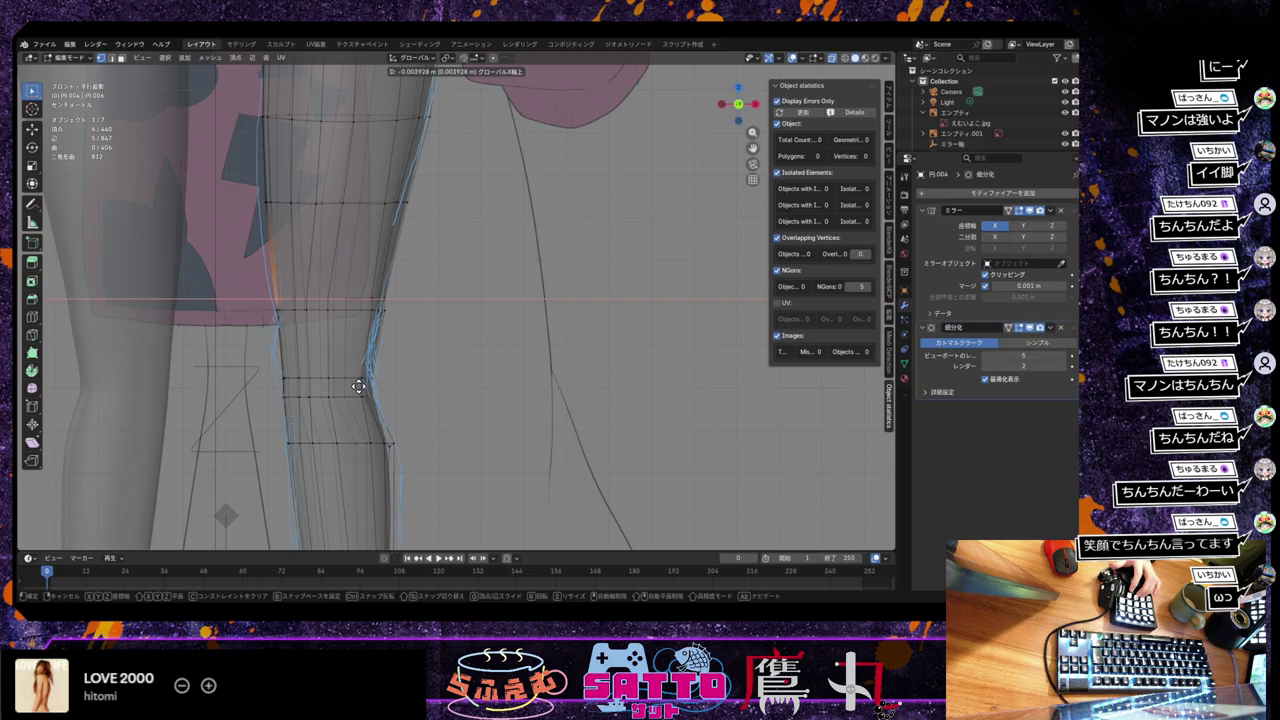
left_click(358, 386)
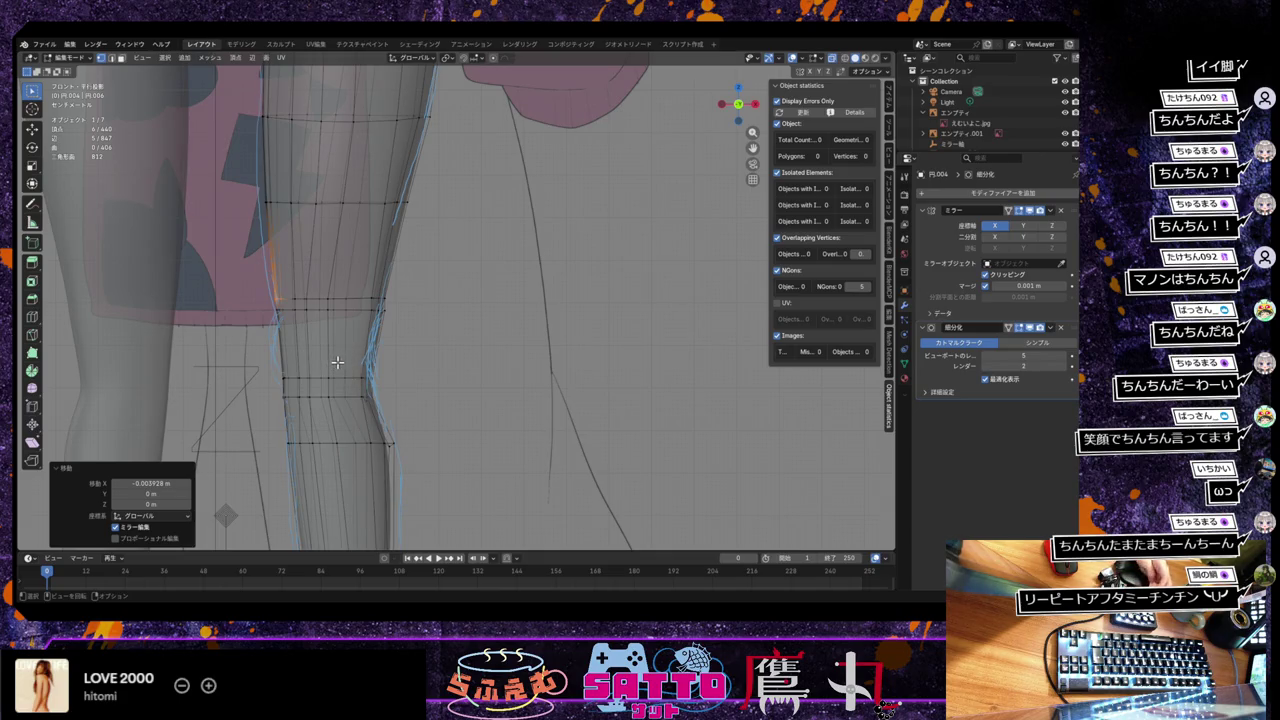
key("ctrl+r")
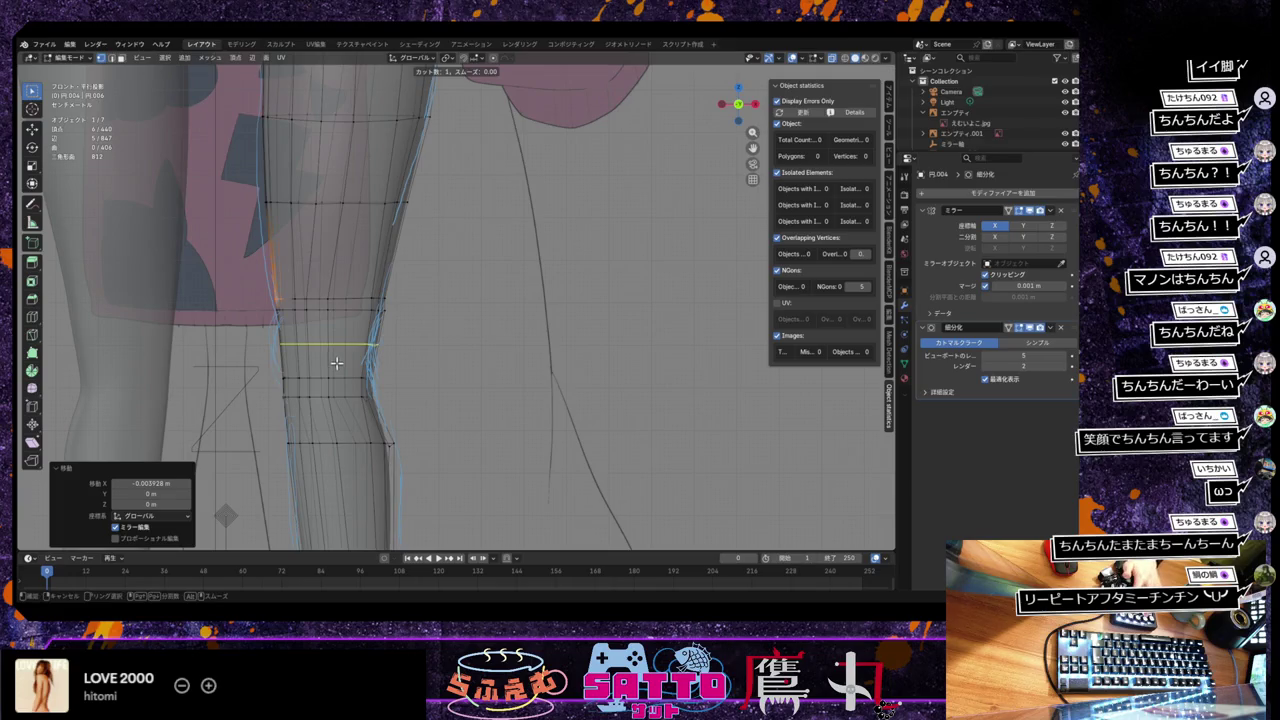
Step: Add a loop cut above the knee and slide it into place along the leg
left_click(337, 352)
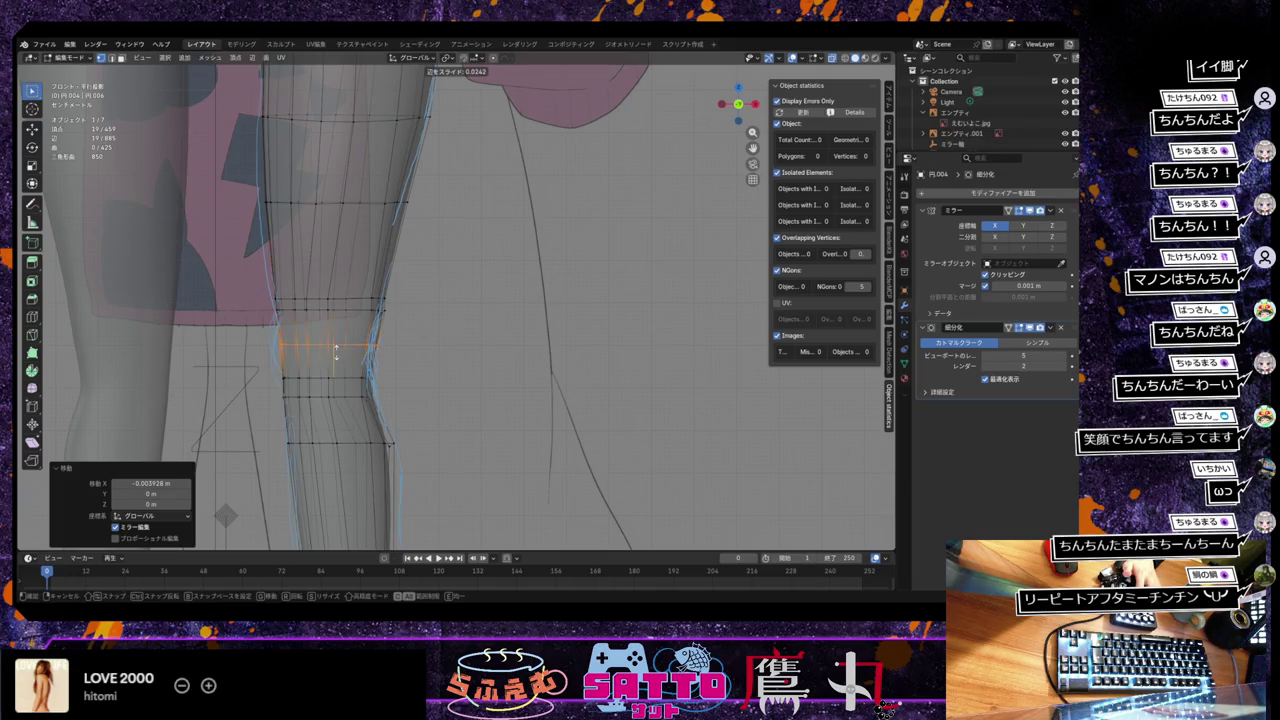
left_click(336, 352)
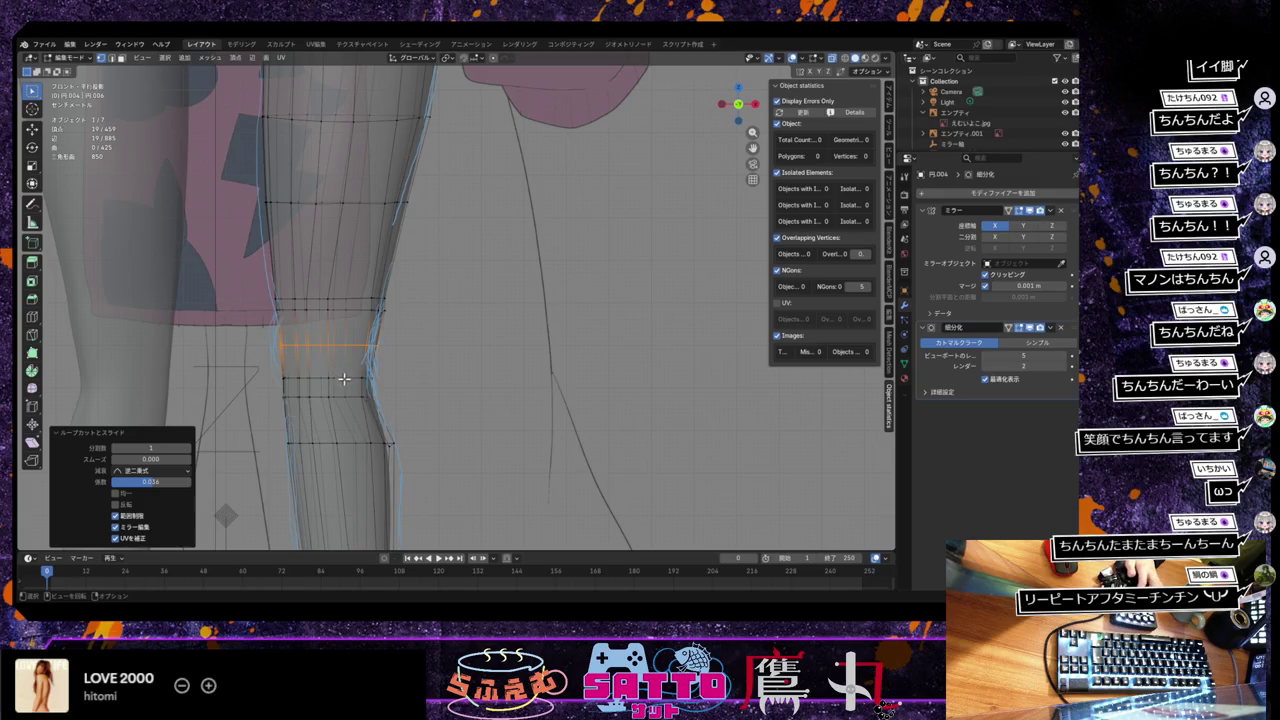
key("g")
key("g")
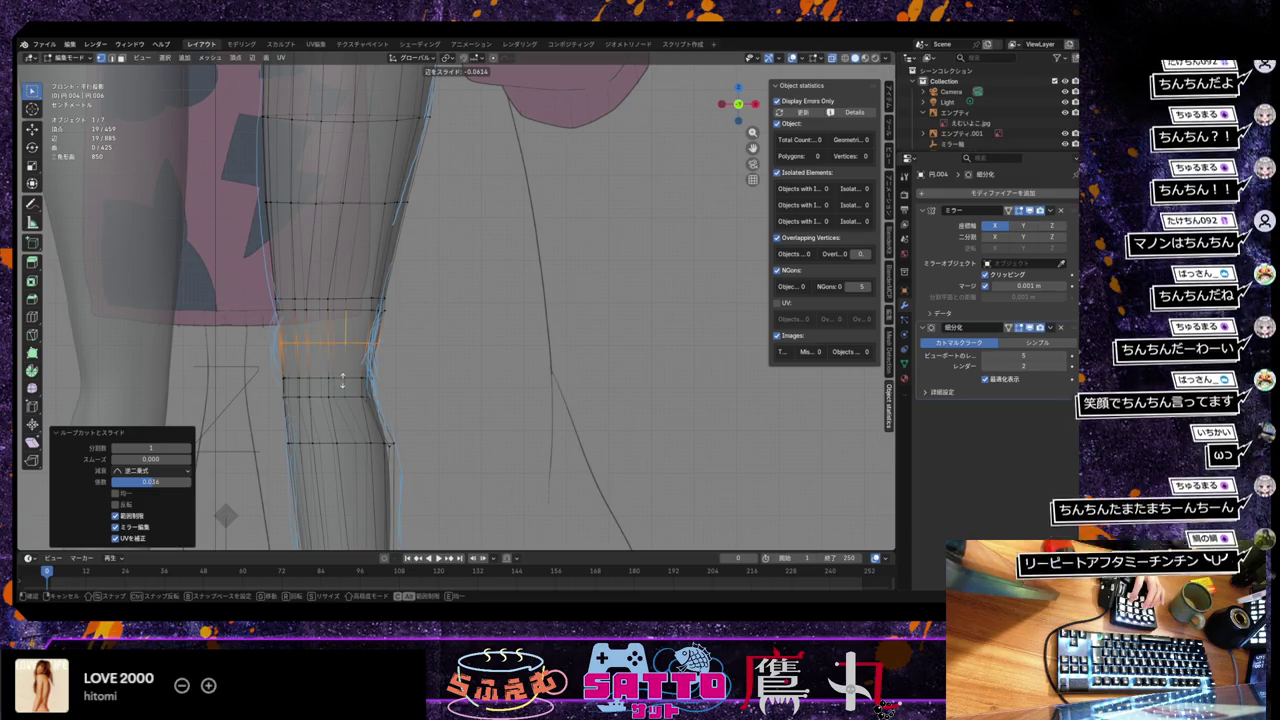
left_click(343, 376)
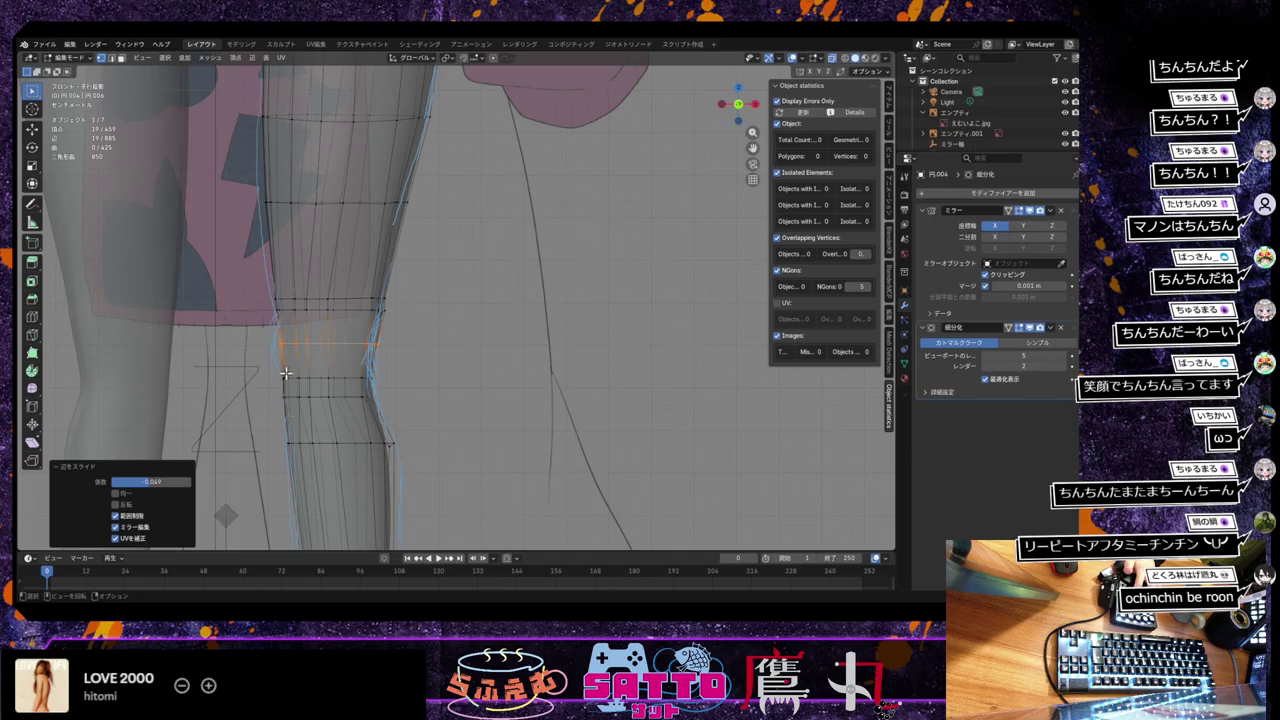
Step: Reposition a knee edge, then shift a ring of knee vertices along X
left_click(313, 362)
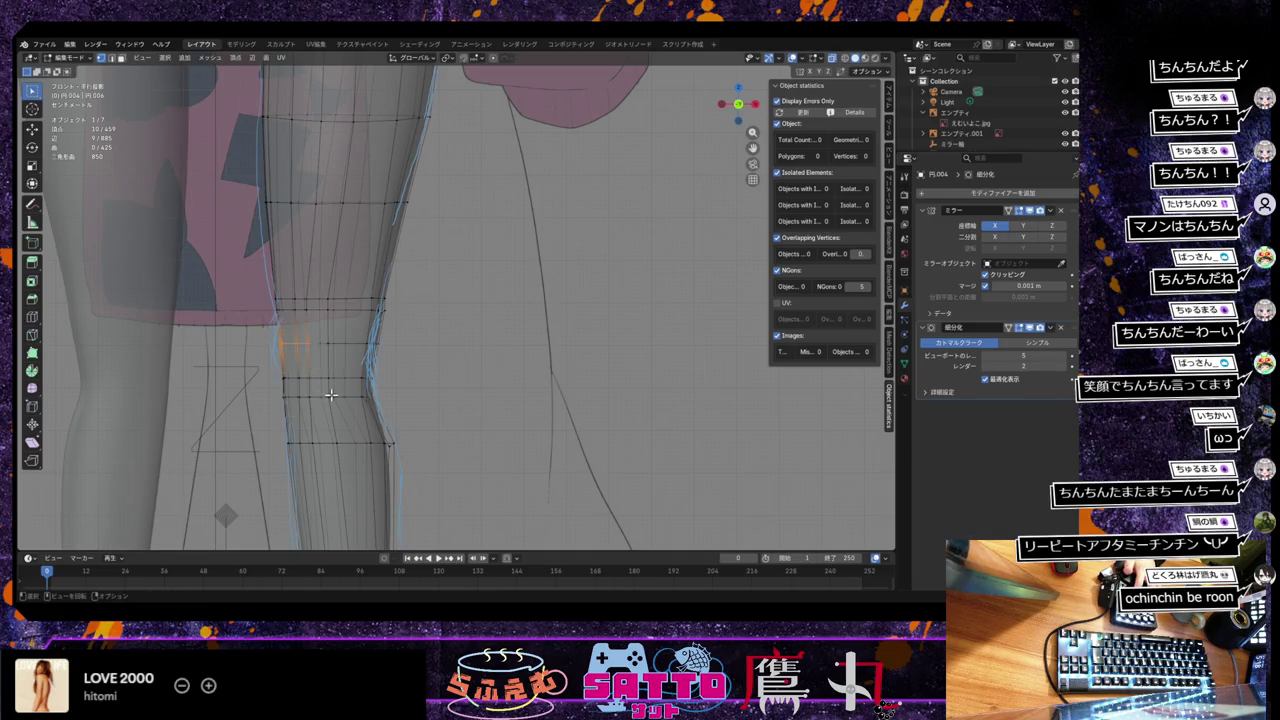
key("g")
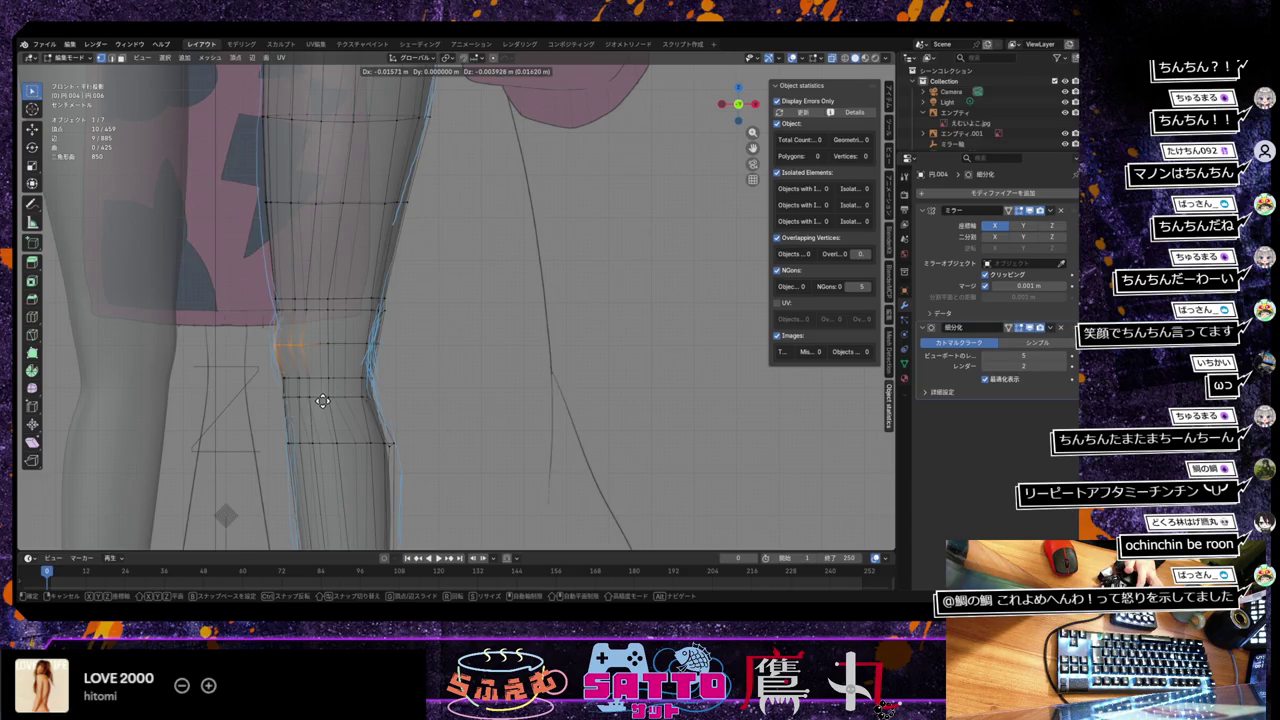
left_click(324, 399)
left_click(333, 418, "alt")
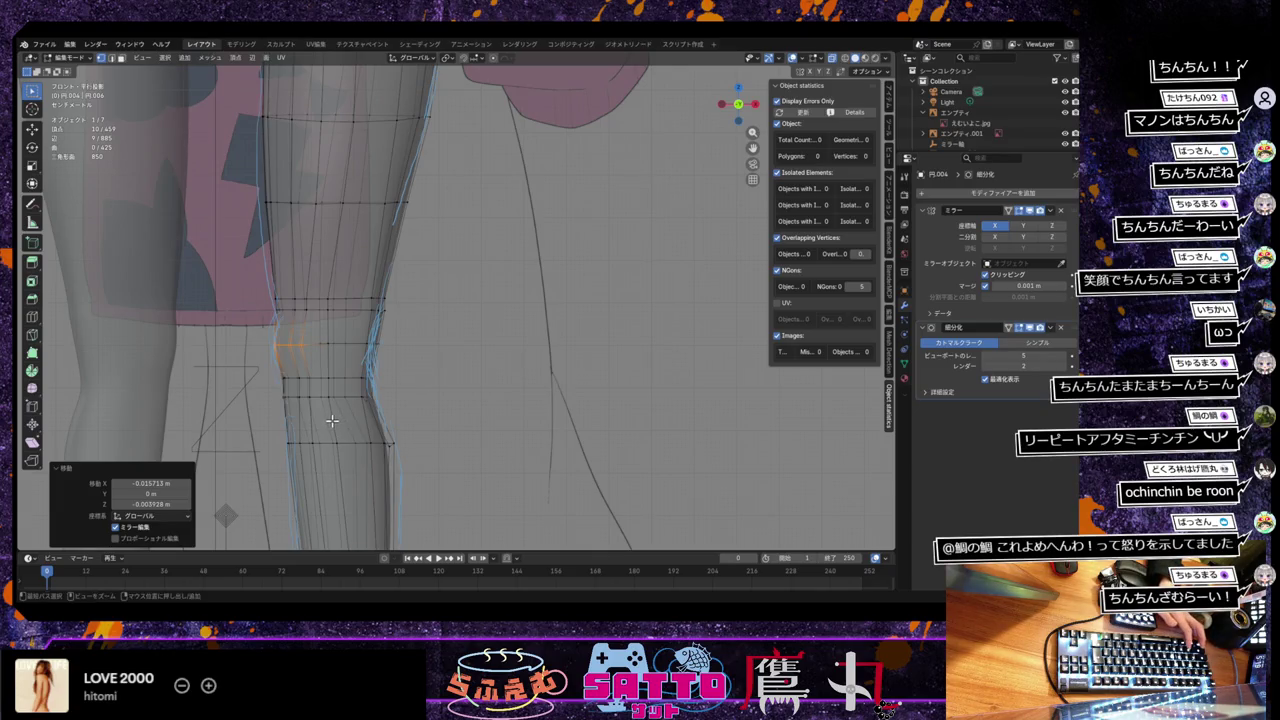
left_click(332, 420, "ctrl+alt")
key("g")
key("x")
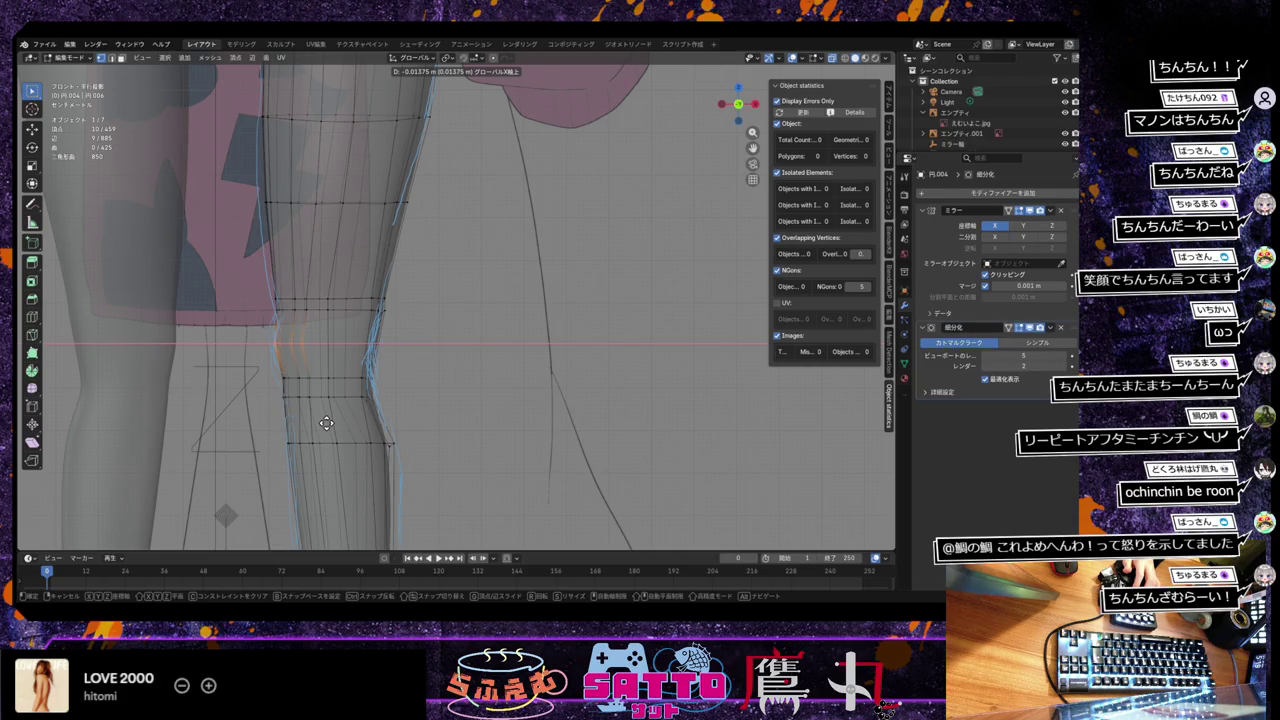
left_click(326, 424)
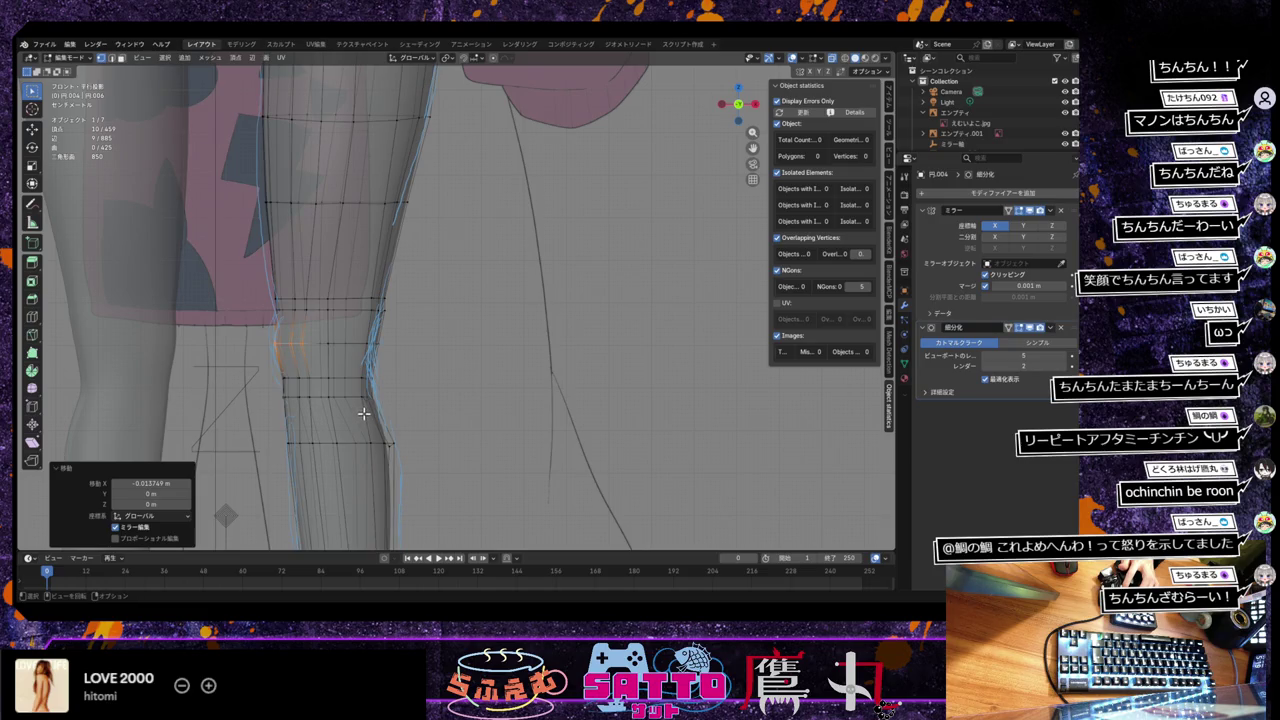
Step: Sketch an annotation guide stroke along the knee outline, then return to mesh selection
middle_click_drag(365, 412, 380, 412)
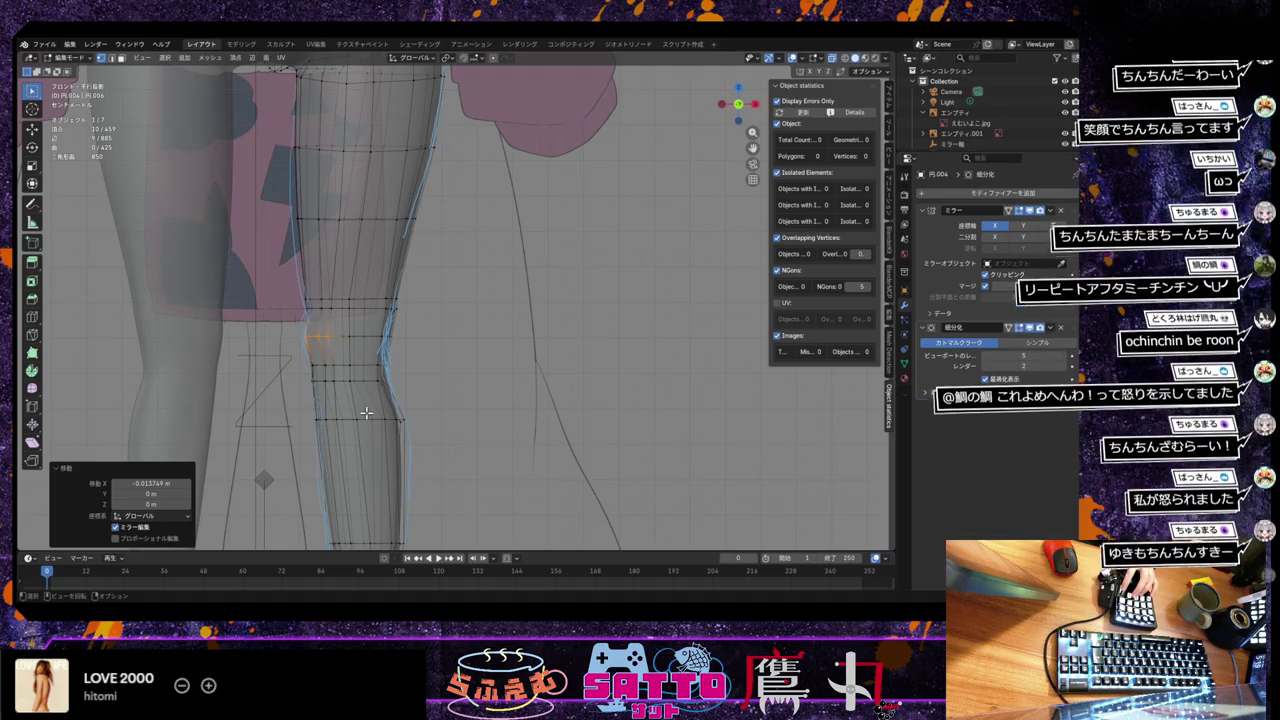
left_click(385, 336)
scroll(410, 345, "up", 2)
scroll(410, 345, "up", 1)
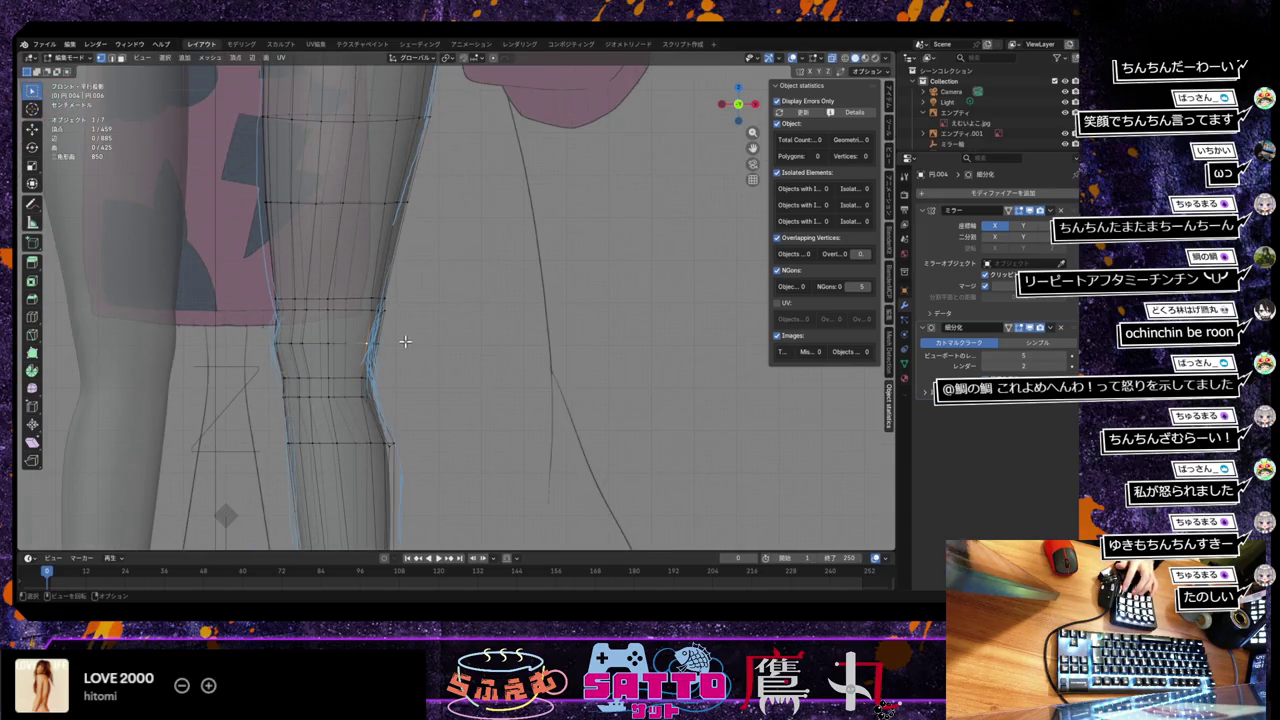
left_click_drag(31, 203, 102, 257)
mouse_move(394, 318)
left_mouse_down()
mouse_move(378, 378)
mouse_move(399, 252)
left_mouse_up()
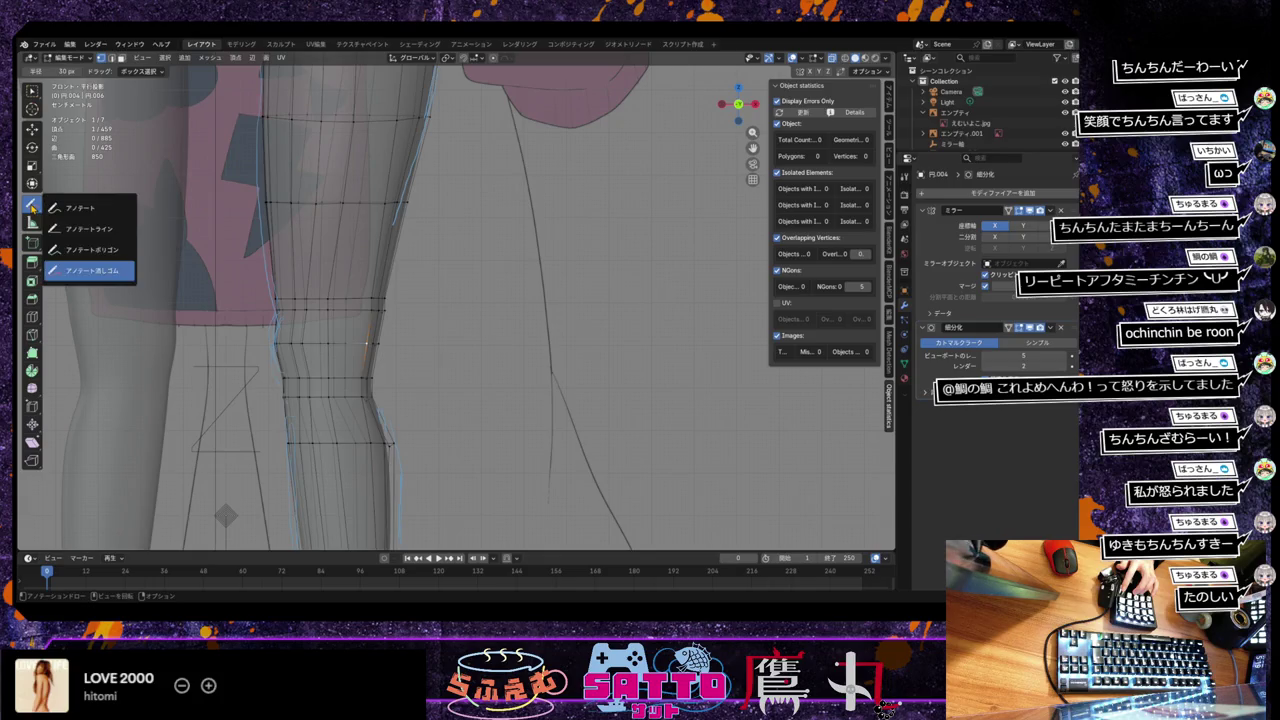
left_click(31, 91)
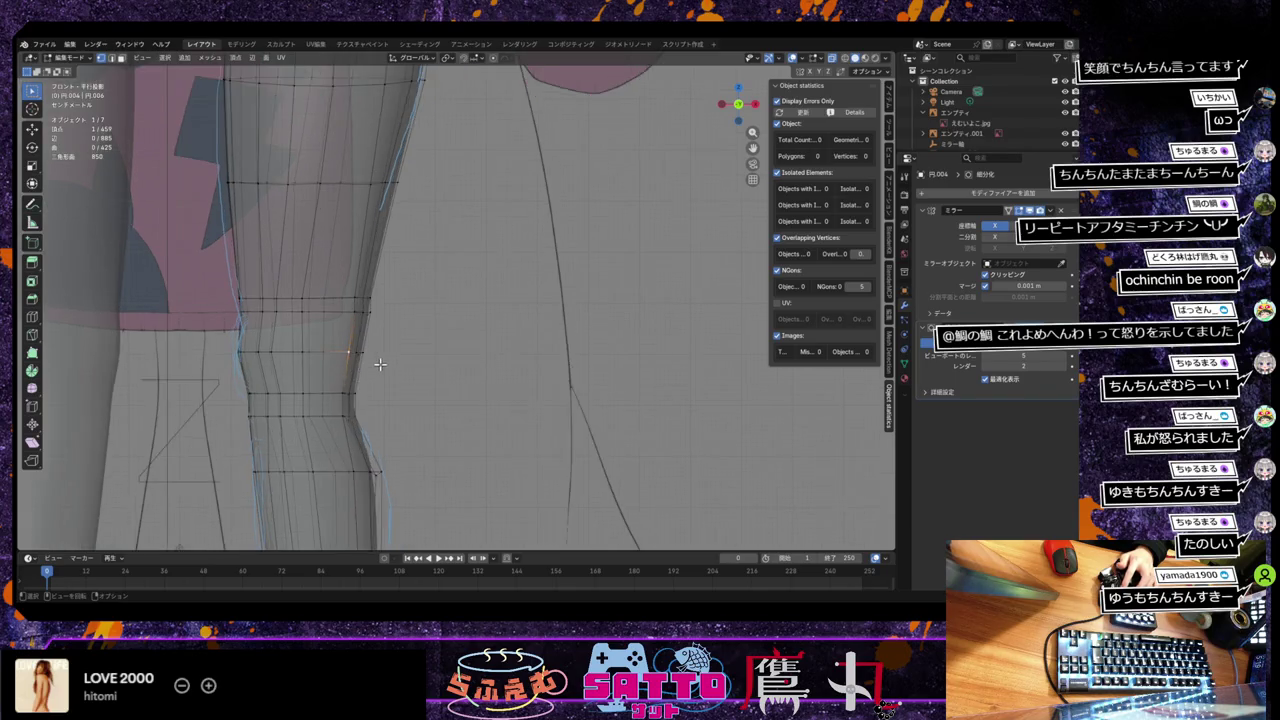
scroll(379, 366, "up", 2)
scroll(400, 368, "up", 1)
middle_click_drag(406, 369, 422, 366, "shift")
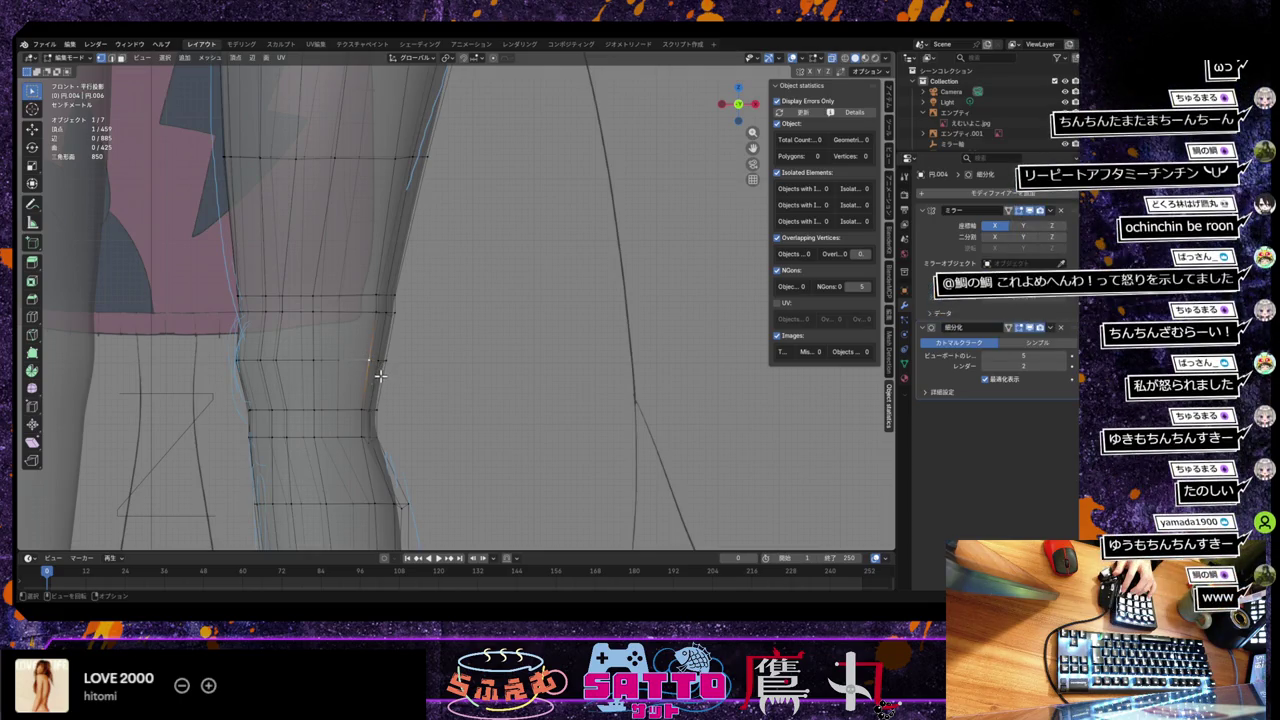
Step: Turn off X-ray and shift the outer knee vertex 0.008184 m along X
key("alt+z")
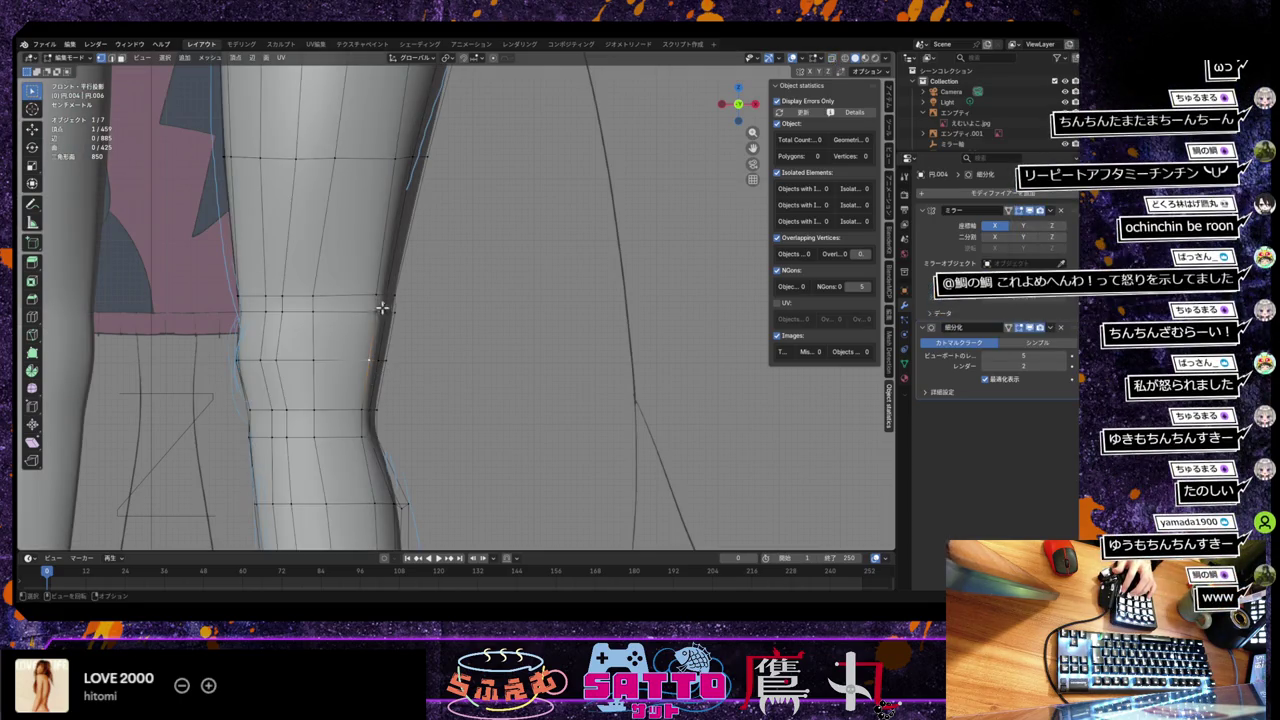
left_click(374, 359, "shift")
left_click(371, 377)
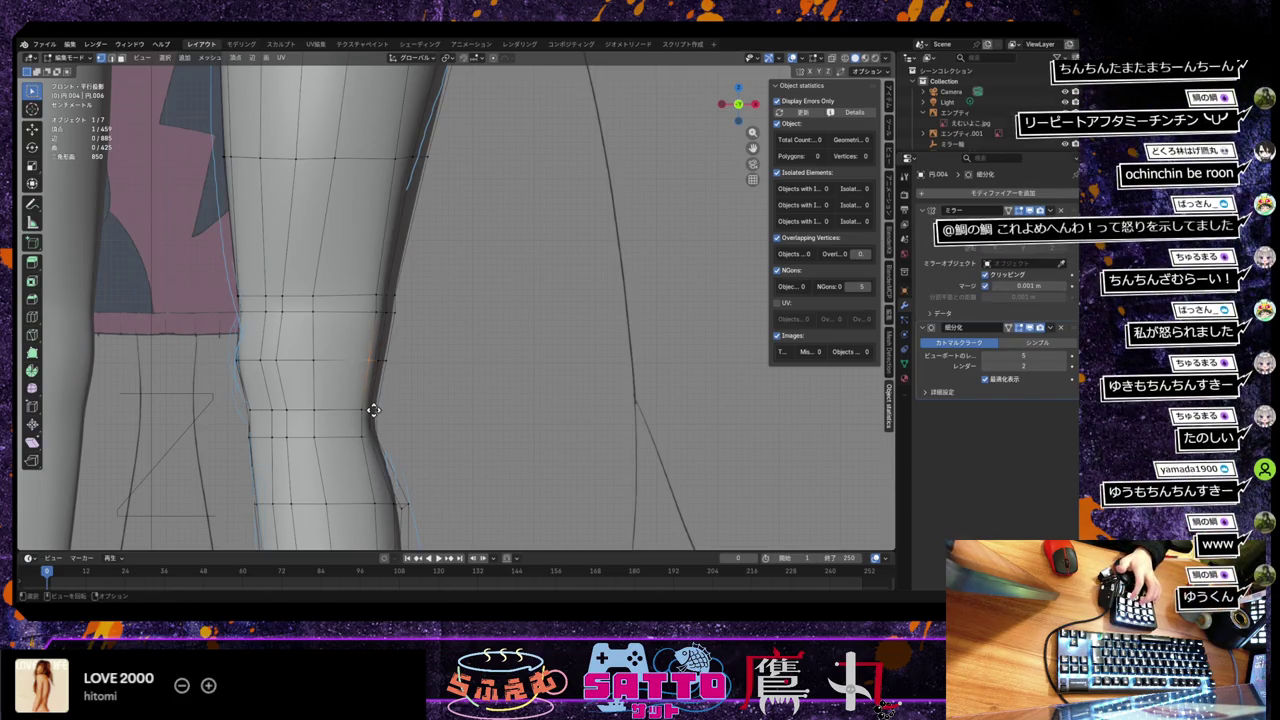
key("g")
key("x")
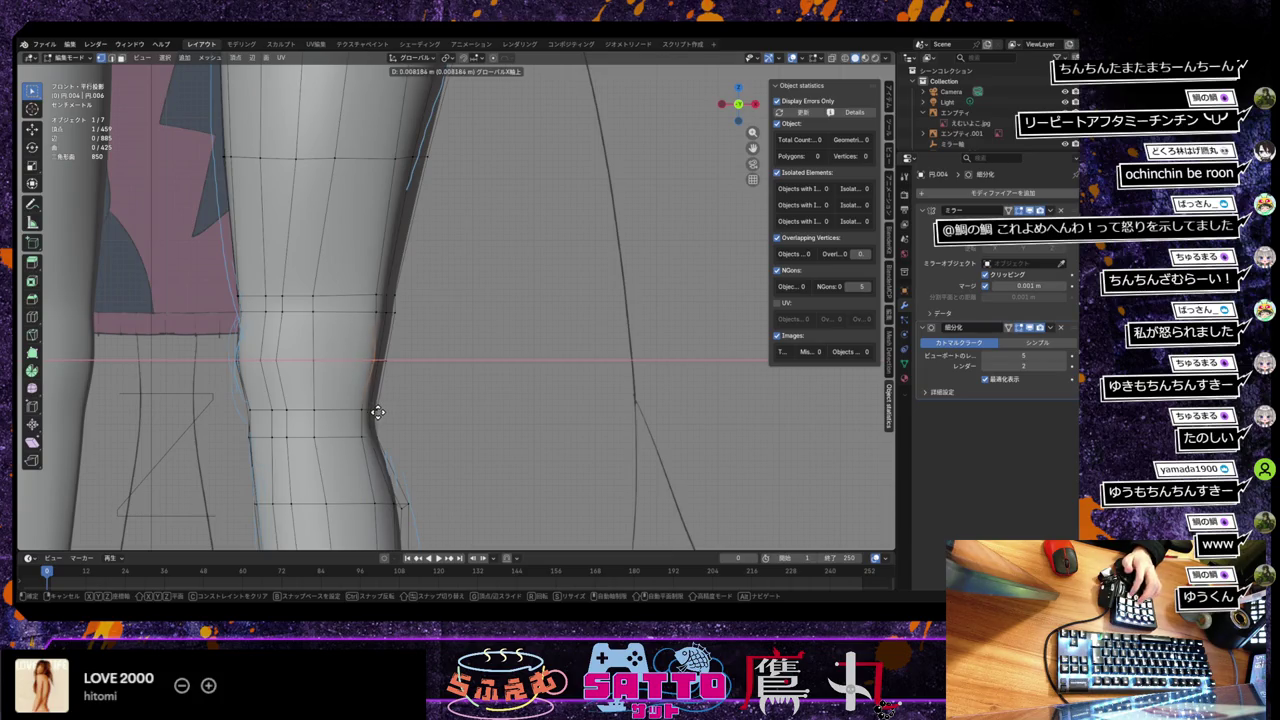
left_click(378, 412)
scroll(377, 412, "left", 3)
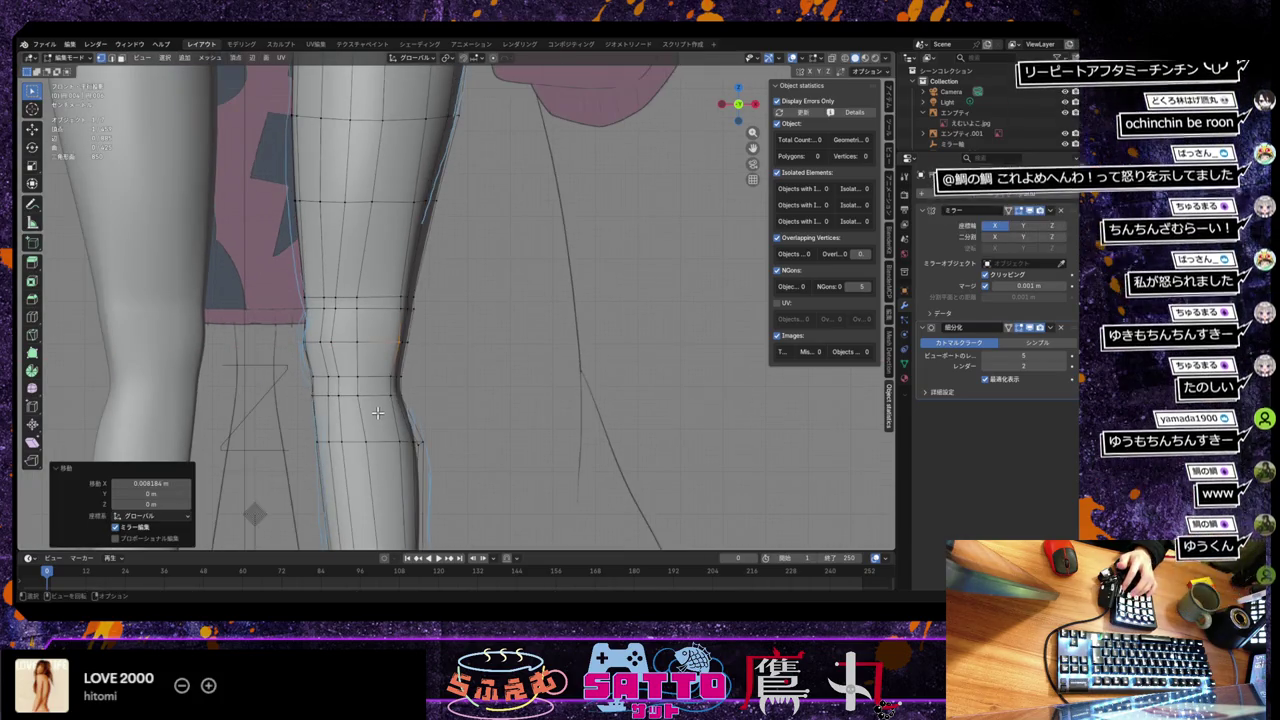
middle_click_drag(376, 412, 396, 391)
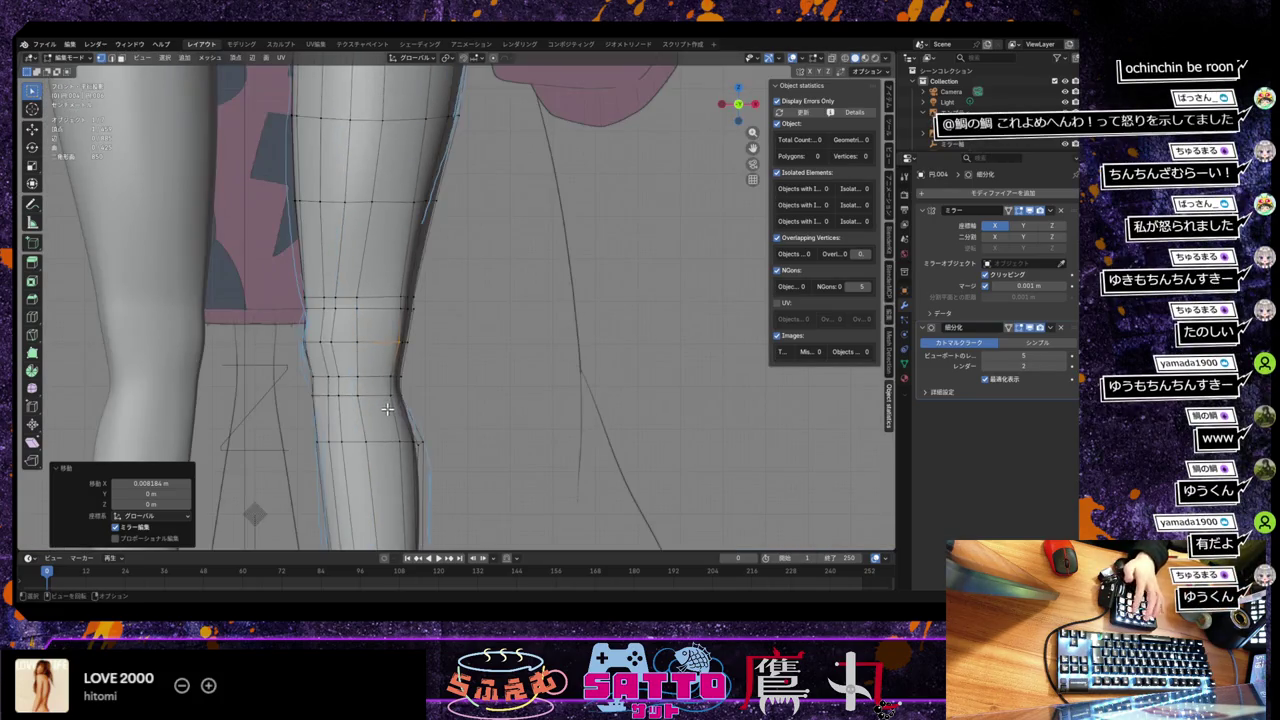
left_click(402, 344)
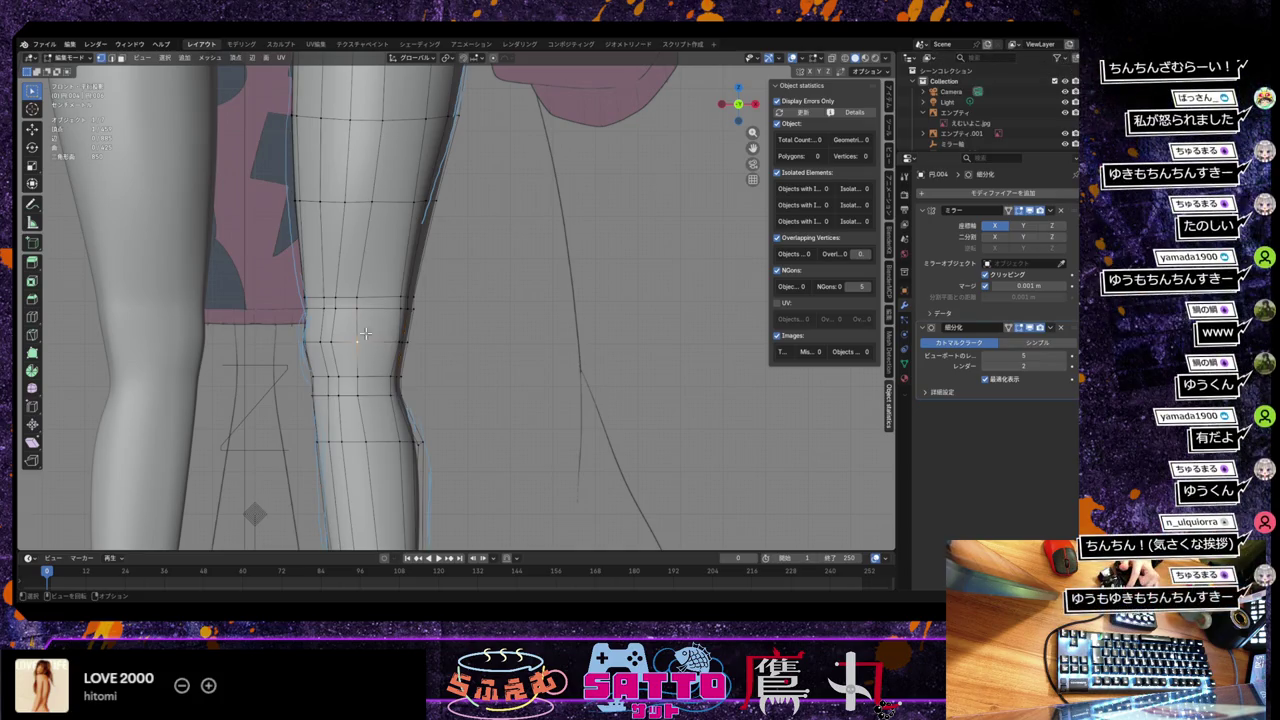
Step: Vertex-slide three vertices around the knee along their edges
key("shift+v")
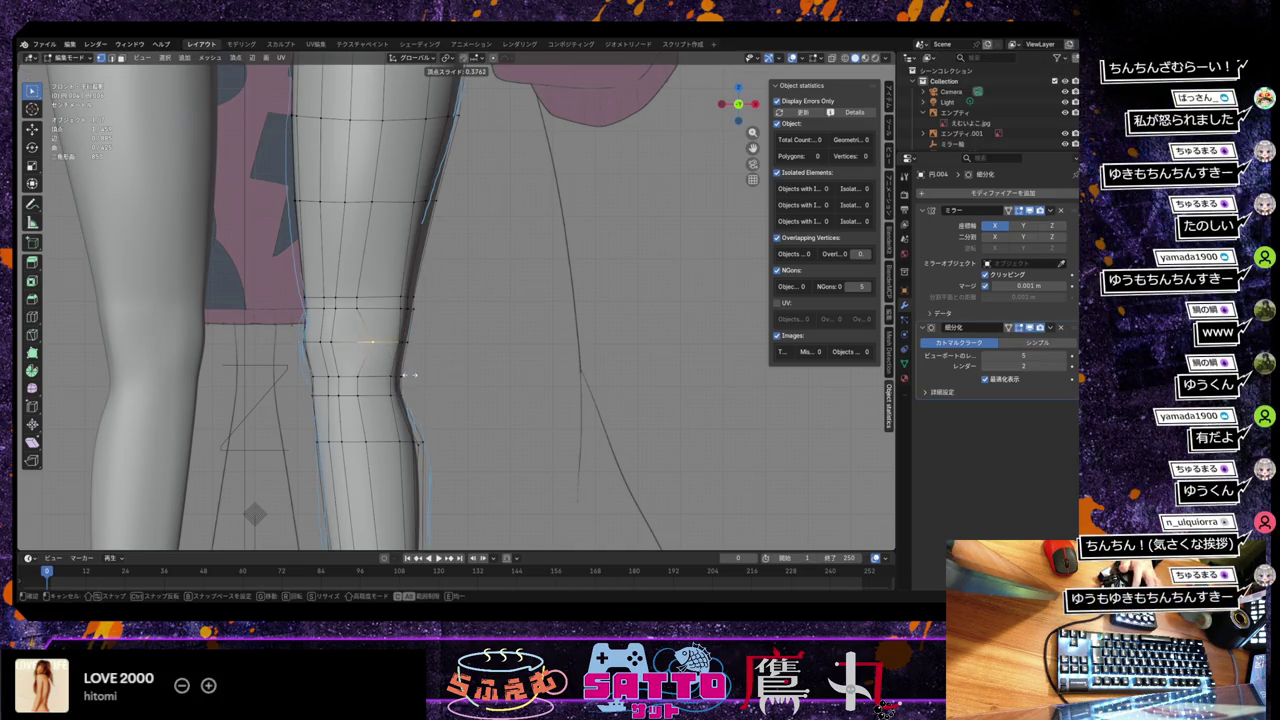
left_click(408, 374)
left_click(358, 309)
key("shift+v")
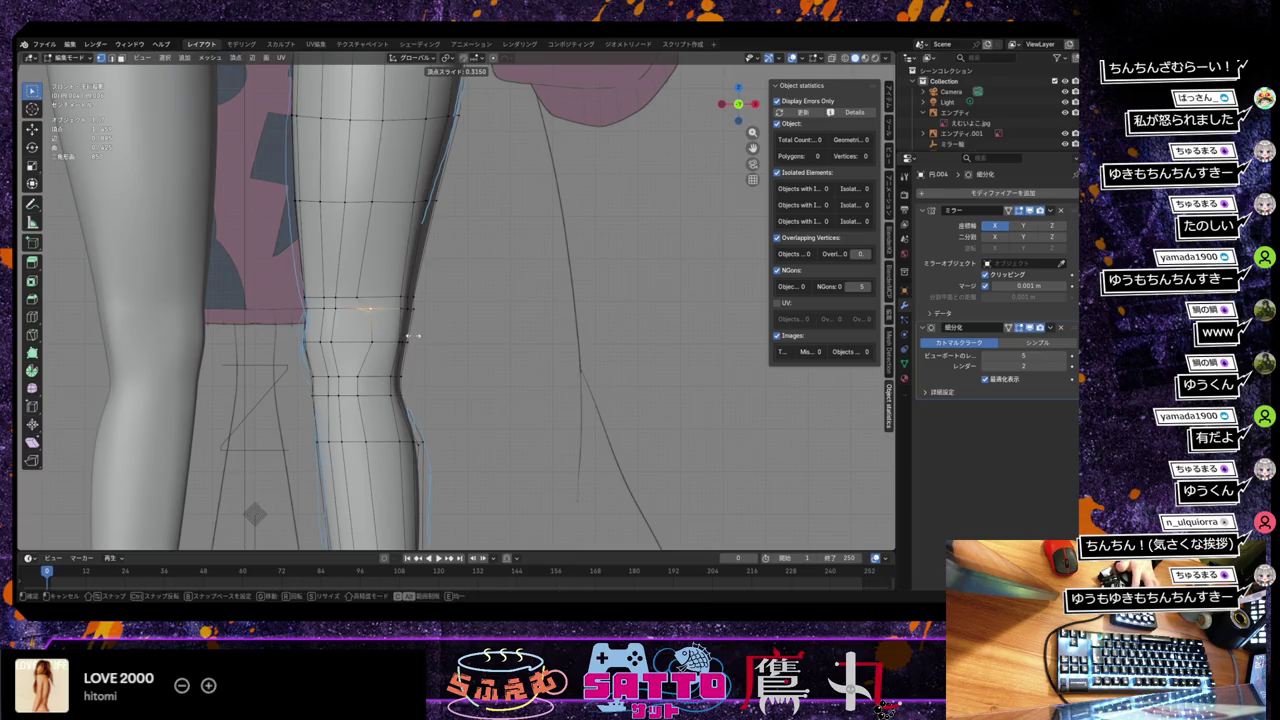
left_click(410, 337)
left_click(398, 322)
key("shift+v")
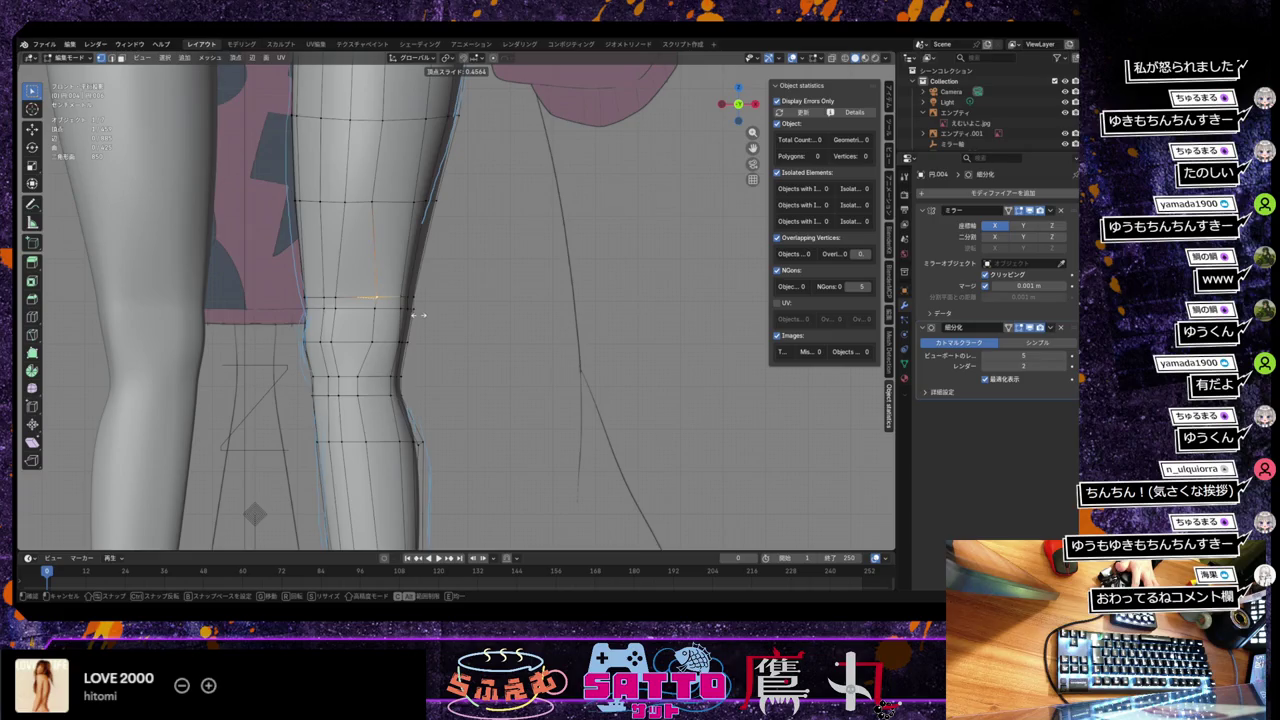
left_click(419, 314)
Step: Vertex-slide two vertices above the knee, the last by a factor of 0.013
left_click(376, 199)
key("shift+v")
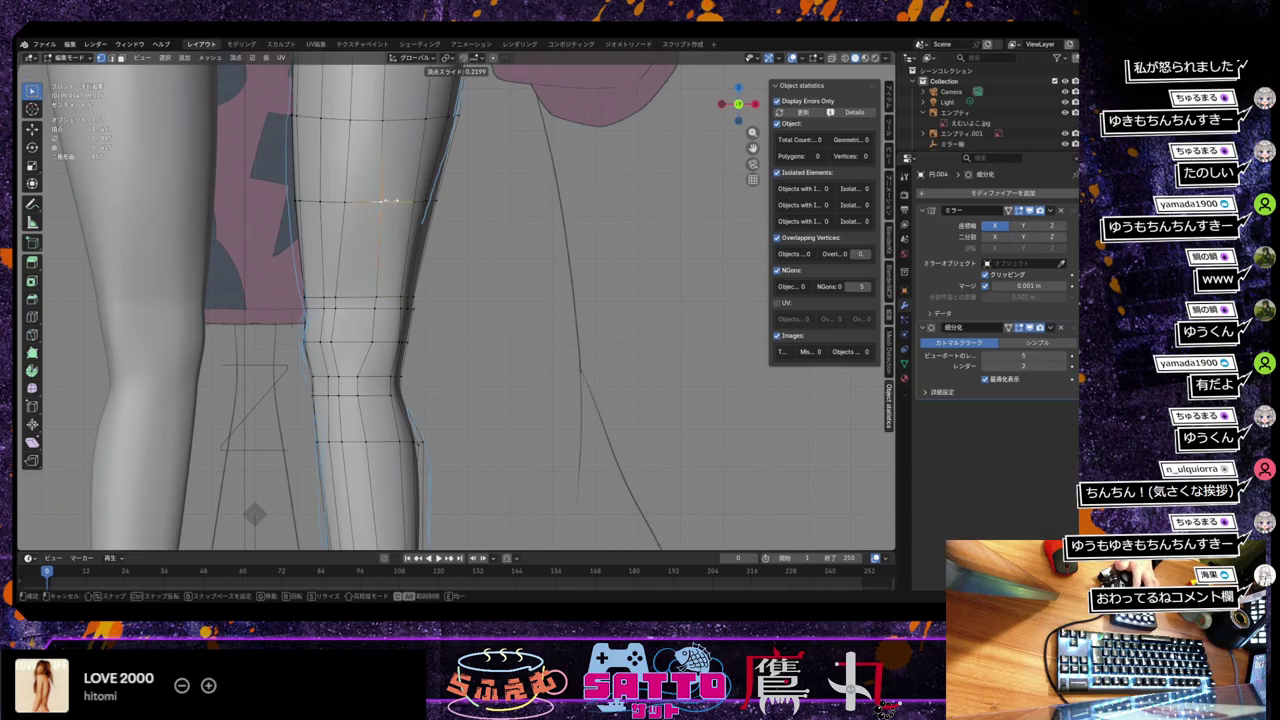
left_click(383, 201)
left_click(378, 296)
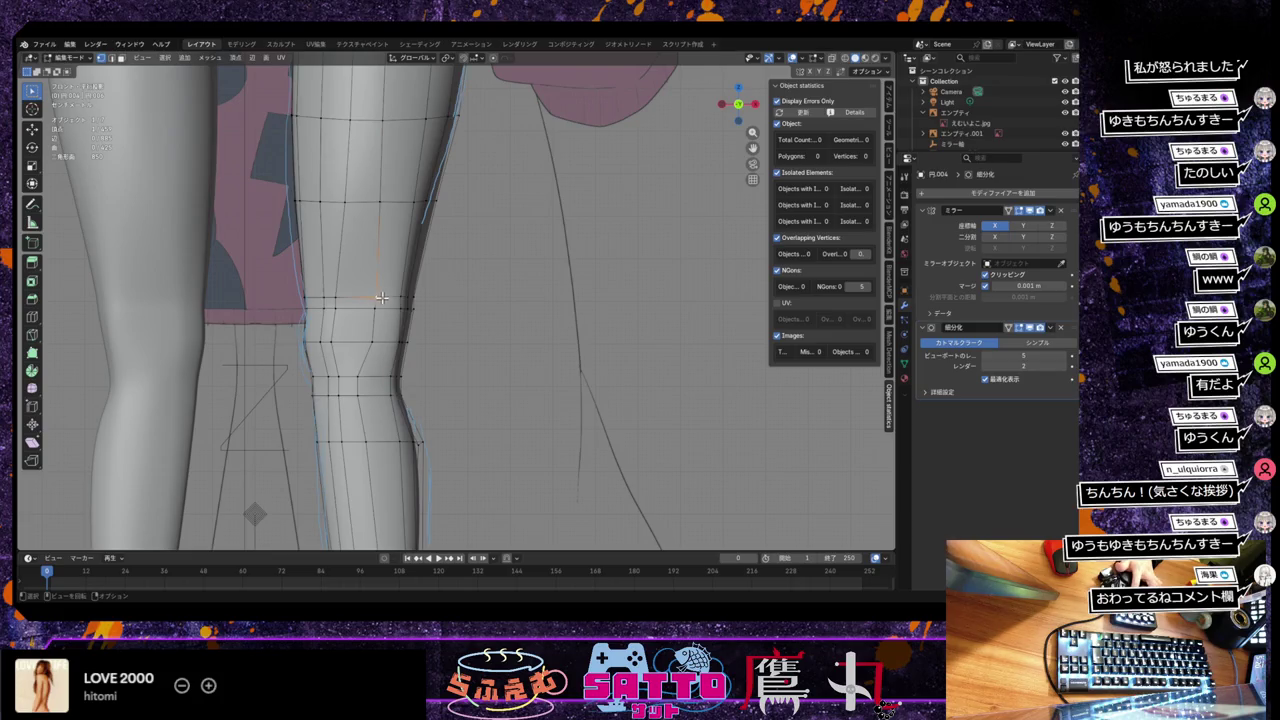
key("shift+v")
left_click(385, 299)
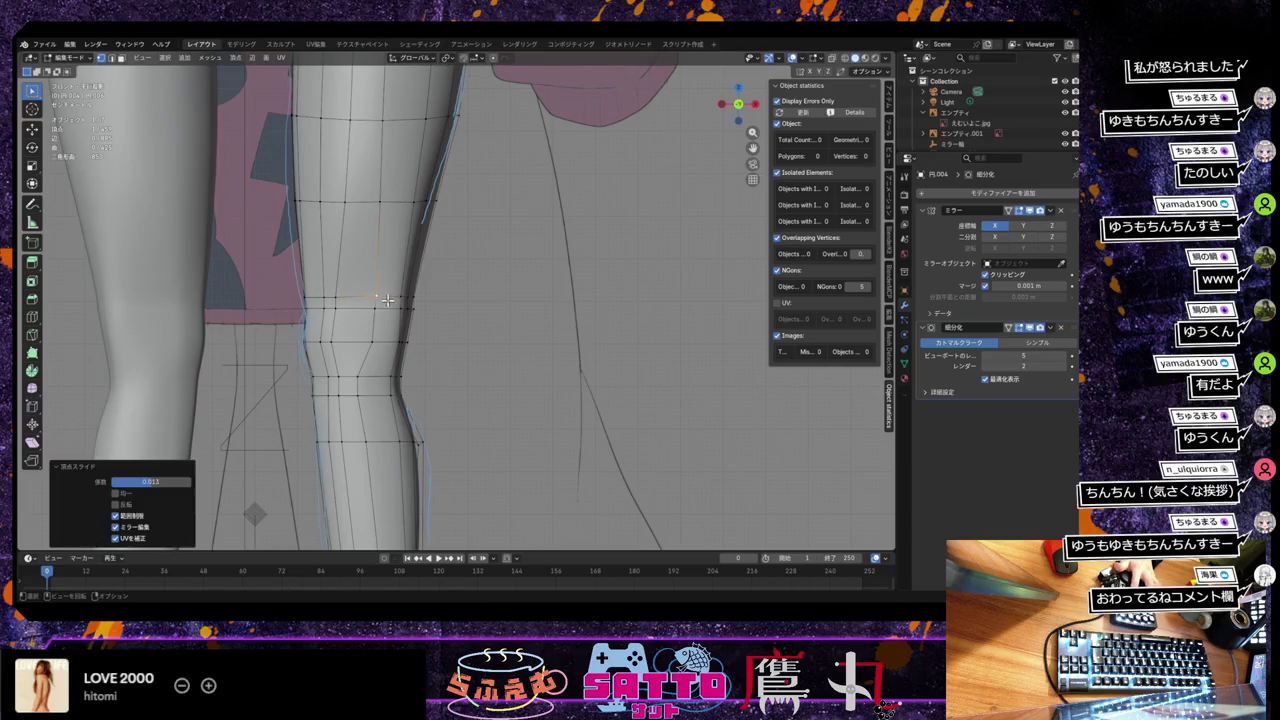
mouse_move(390, 342)
middle_mouse_down()
mouse_move(342, 358)
mouse_move(339, 348)
middle_mouse_up()
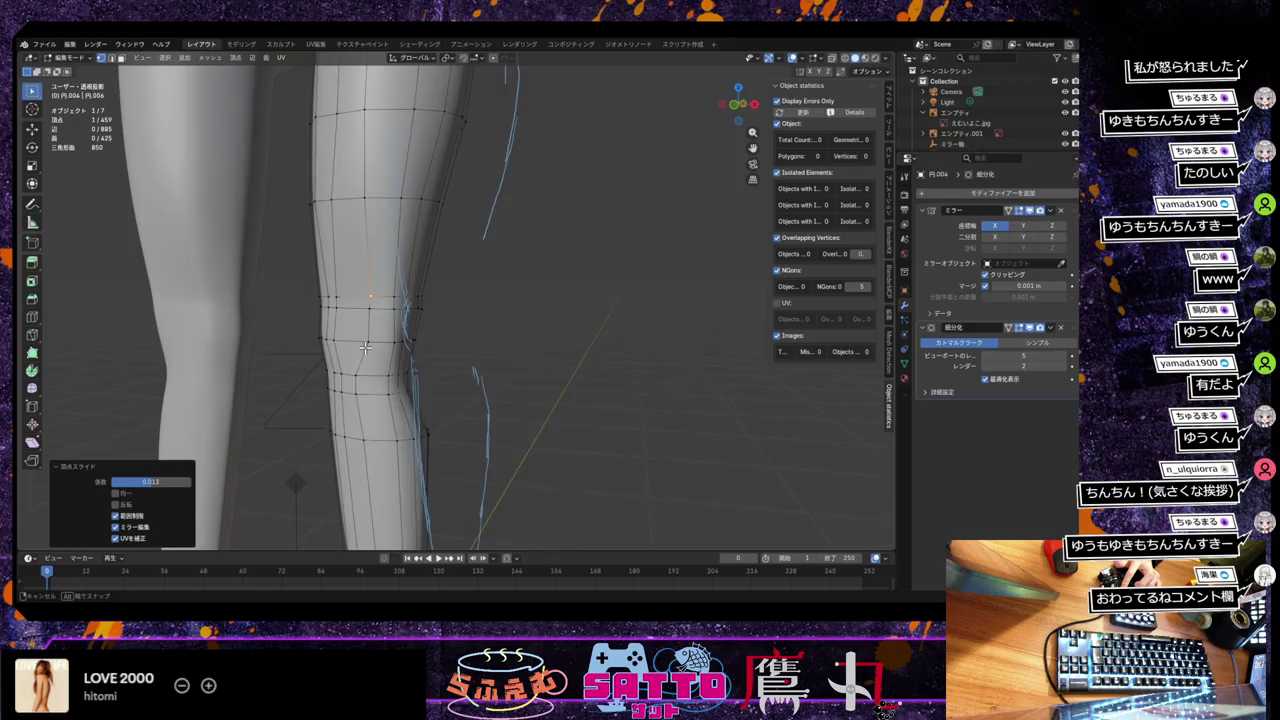
Step: Slide a knee vertex along its edge and move it along Y to adjust depth
mouse_move(381, 313)
middle_mouse_down()
mouse_move(369, 327)
mouse_move(408, 333)
middle_mouse_up()
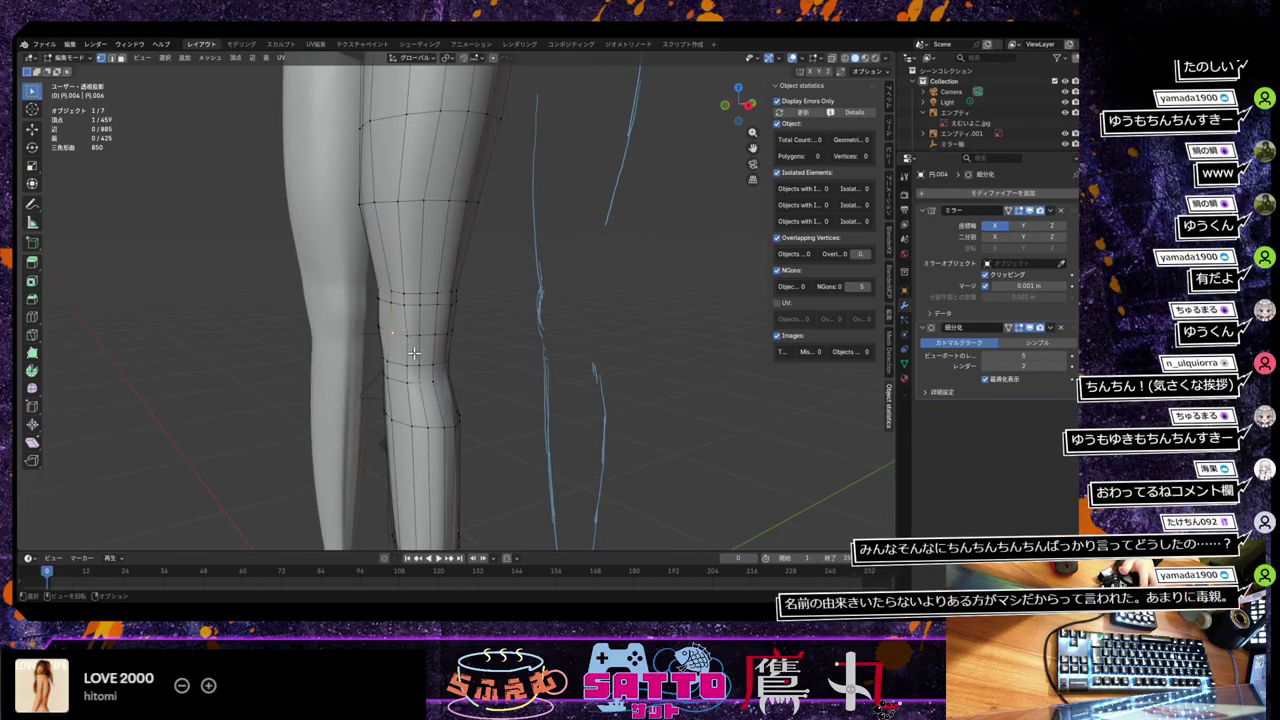
key("shift+v")
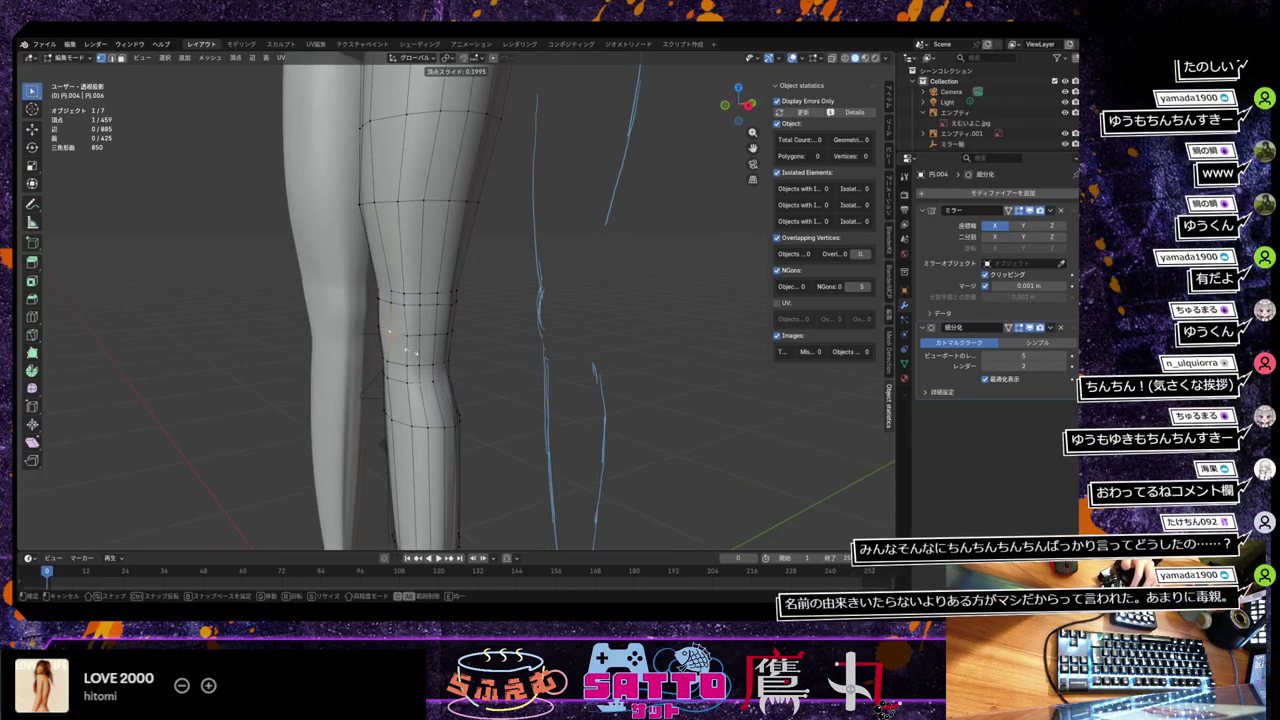
left_click(410, 351)
key("g")
key("y")
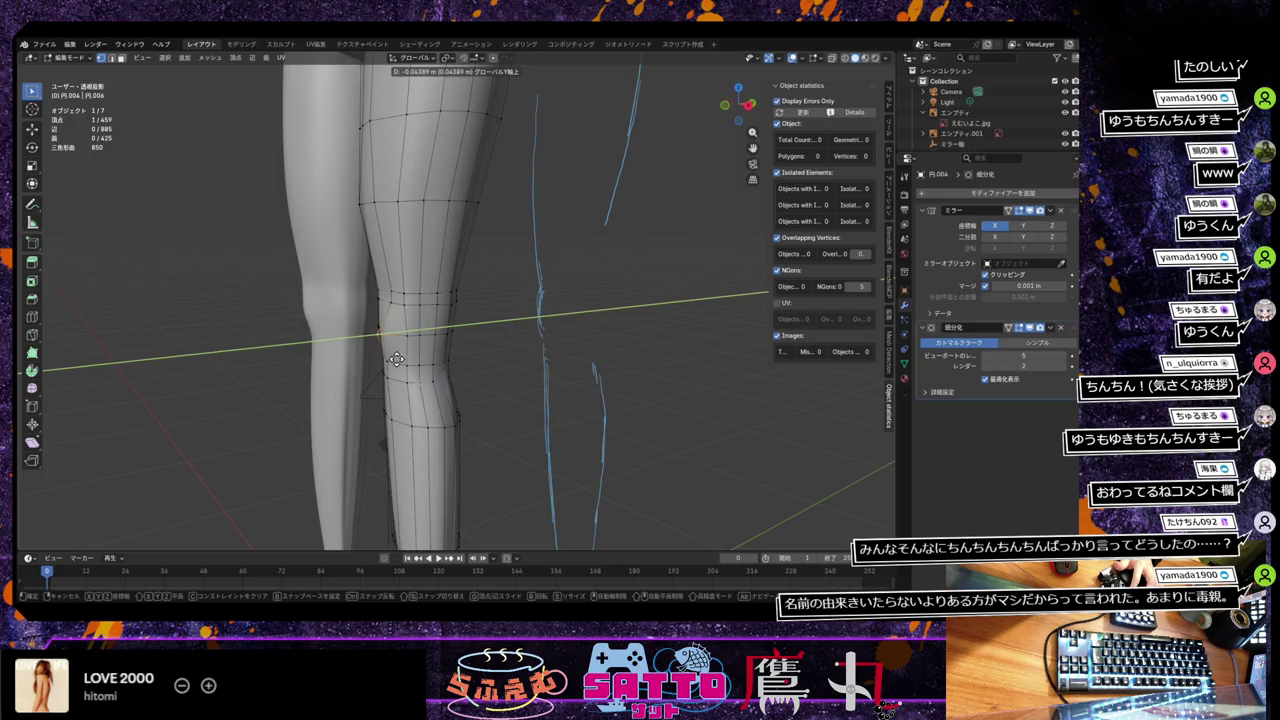
left_click(397, 359)
Step: In side view, box-select the knee vertices and move them −0.027993 m along Y
middle_click_drag(451, 367, 423, 361)
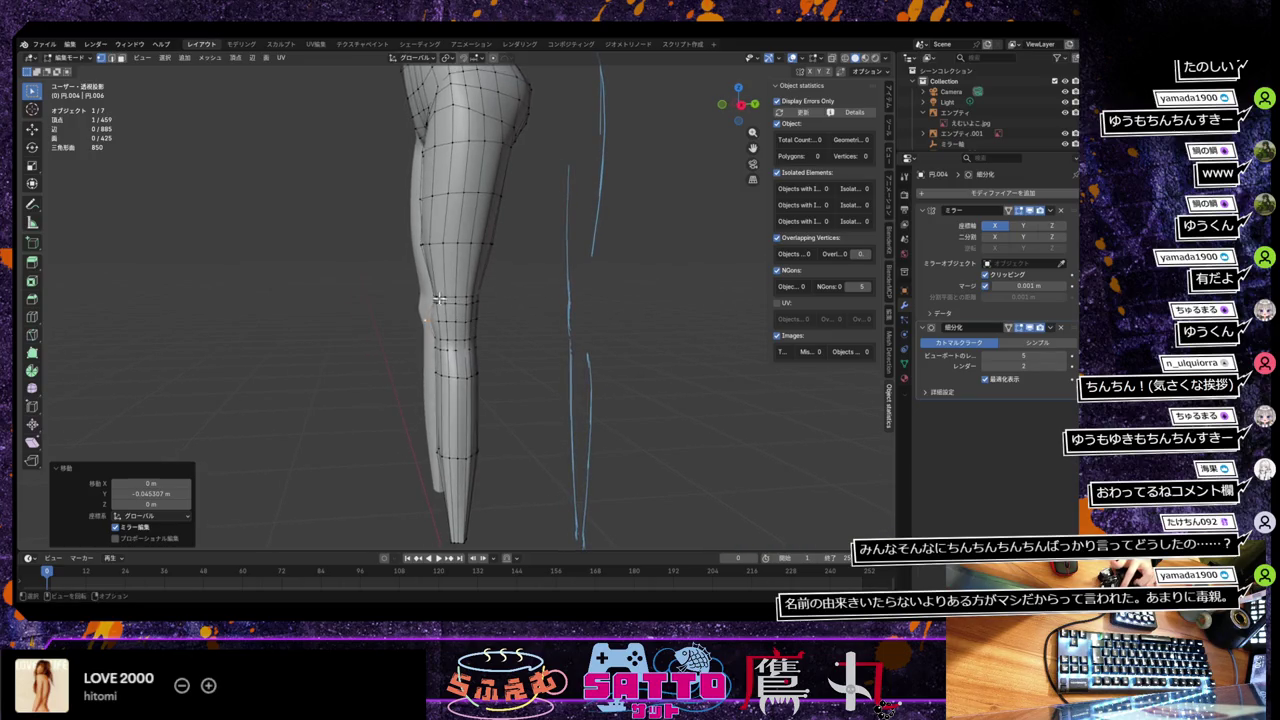
left_click_drag(411, 291, 500, 353)
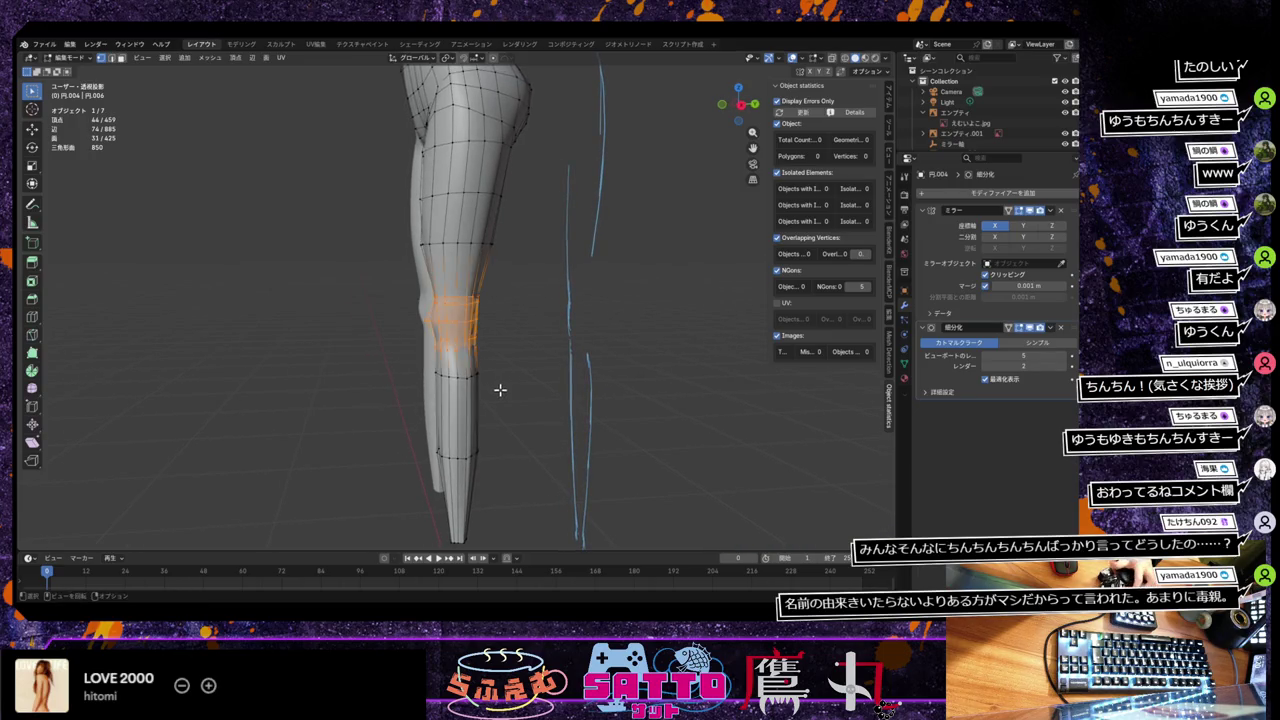
key("g")
key("x")
key("y")
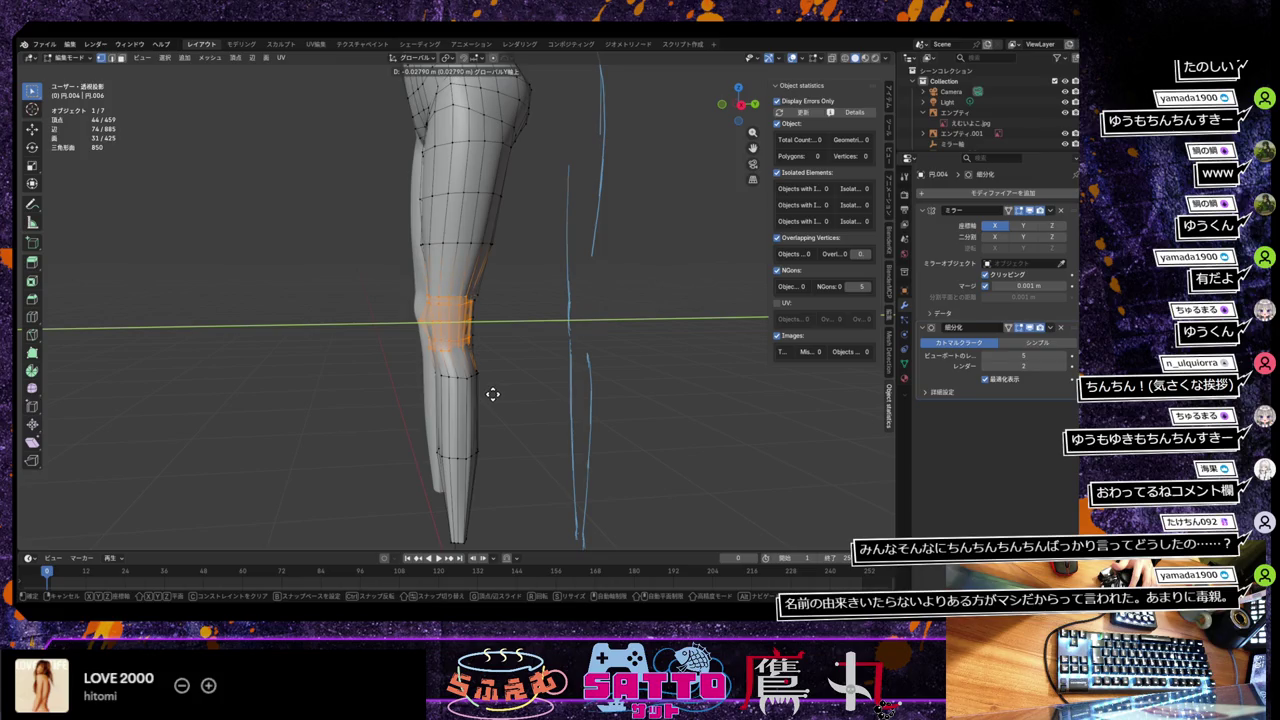
left_click(492, 394)
mouse_move(498, 371)
middle_mouse_down()
mouse_move(620, 363)
mouse_move(580, 363)
middle_mouse_up()
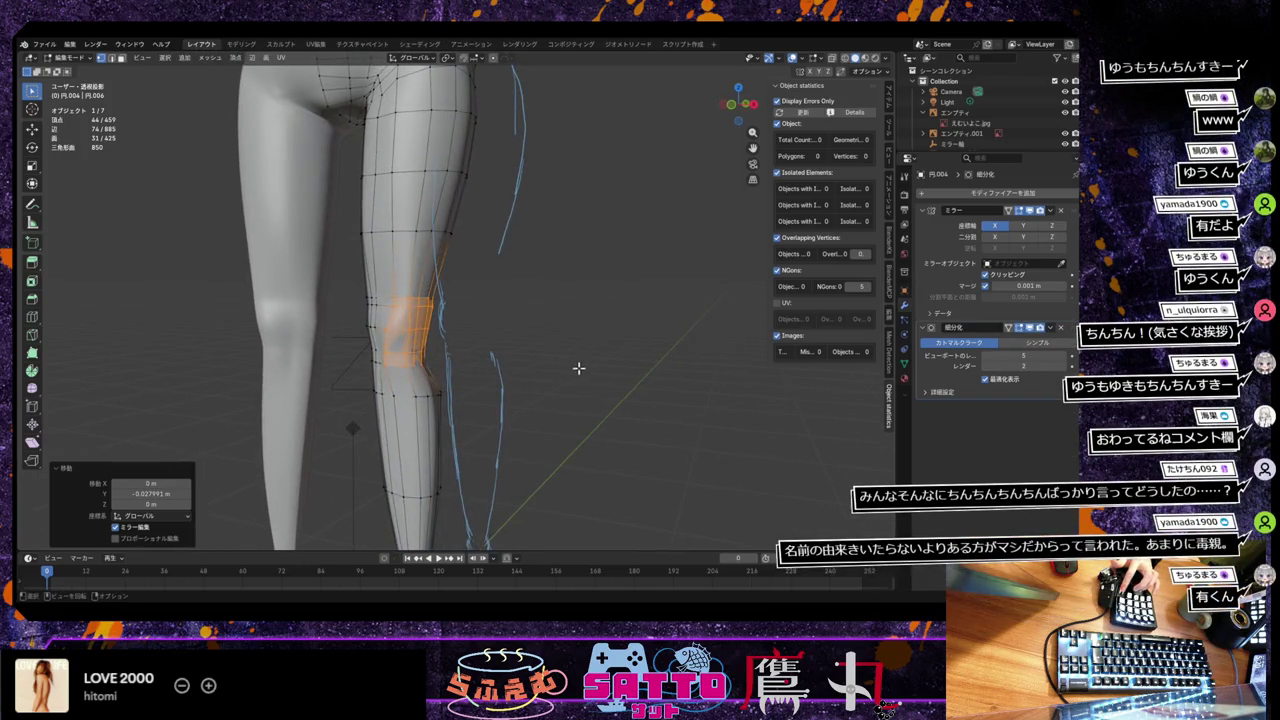
key("KP_1")
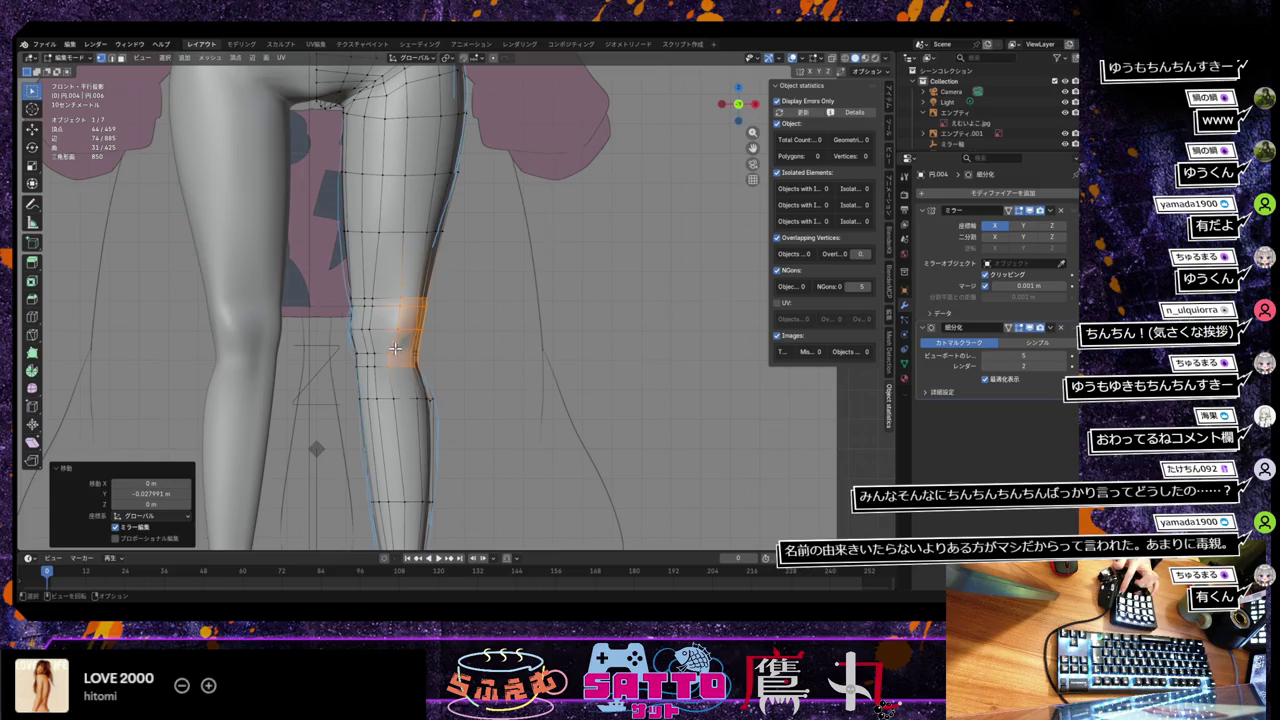
Step: Slide a knee vertex, then slide the edge loop above the knee twice
left_click(372, 330)
key("g")
key("g")
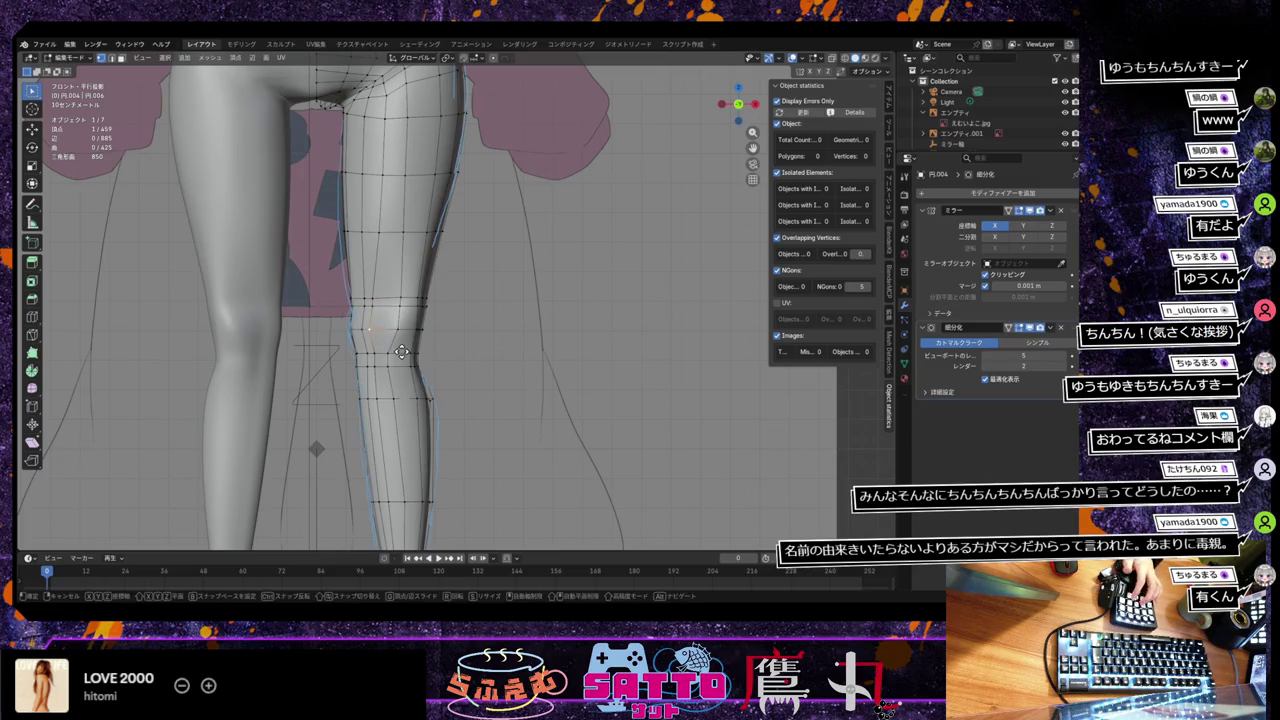
left_click(408, 350)
left_click(396, 306, "alt")
key("g")
key("g")
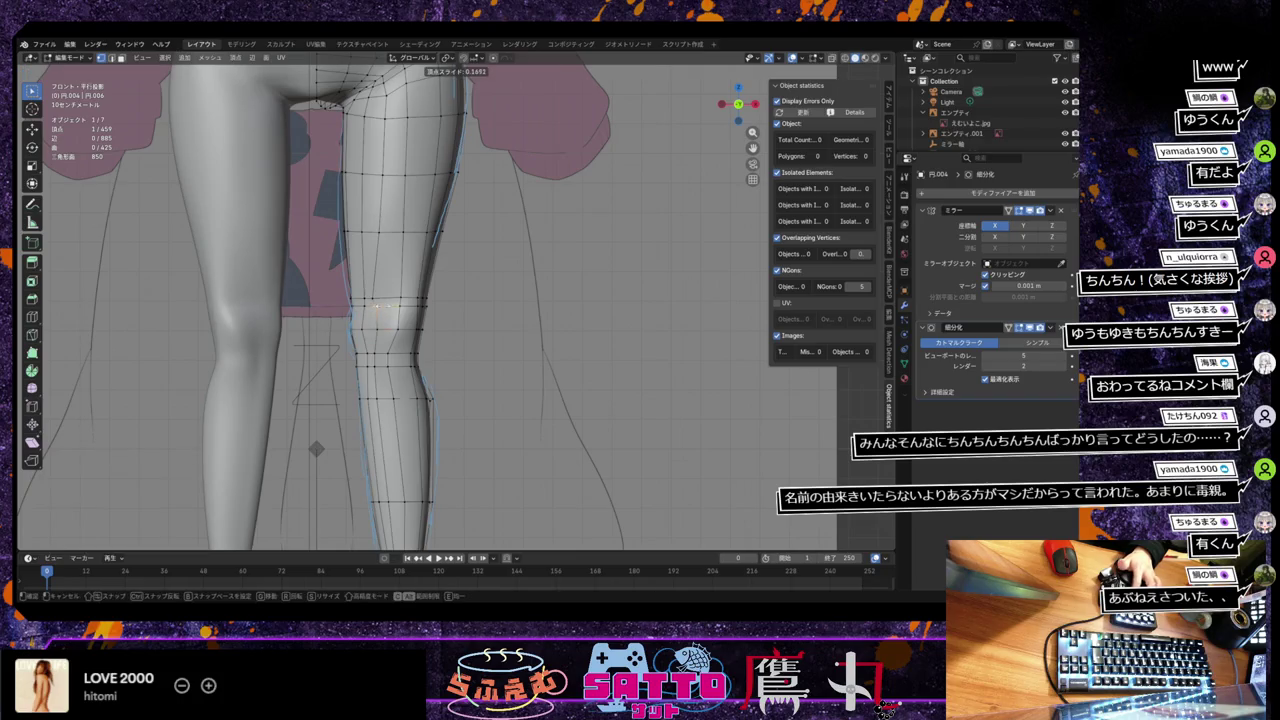
left_click(386, 307)
key("g")
key("g")
left_click(384, 300)
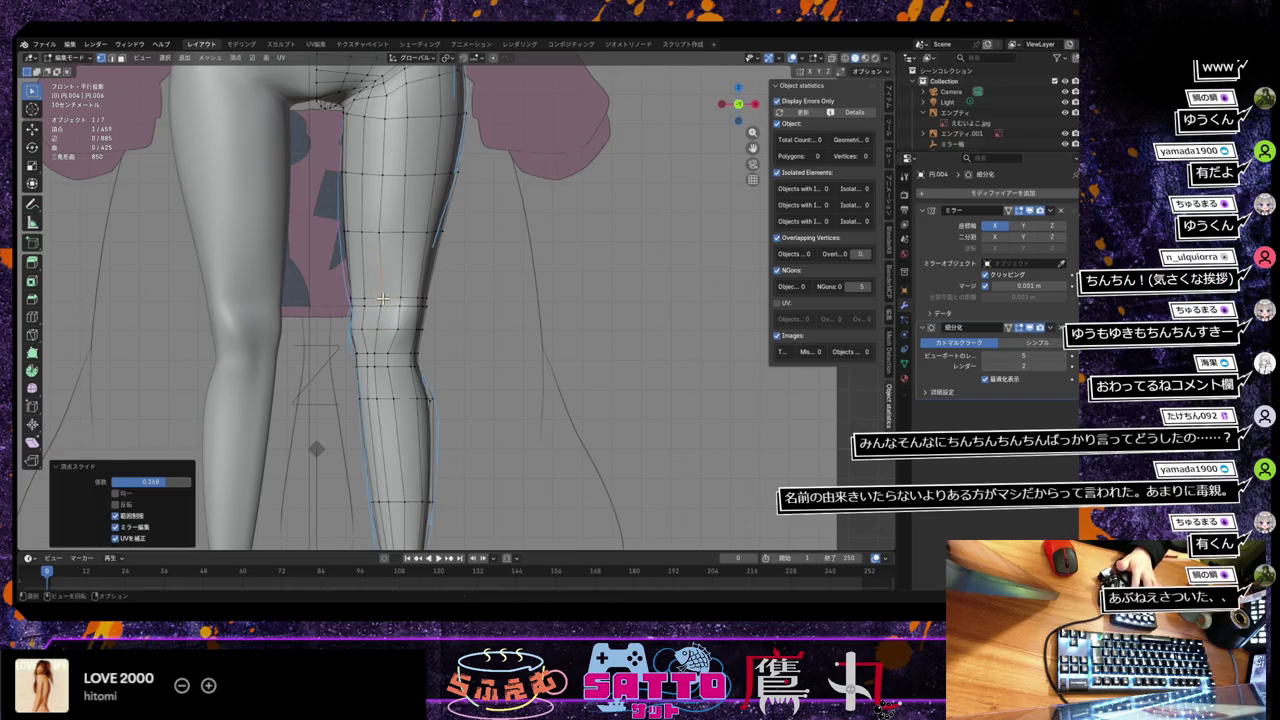
middle_click_drag(406, 363, 410, 369)
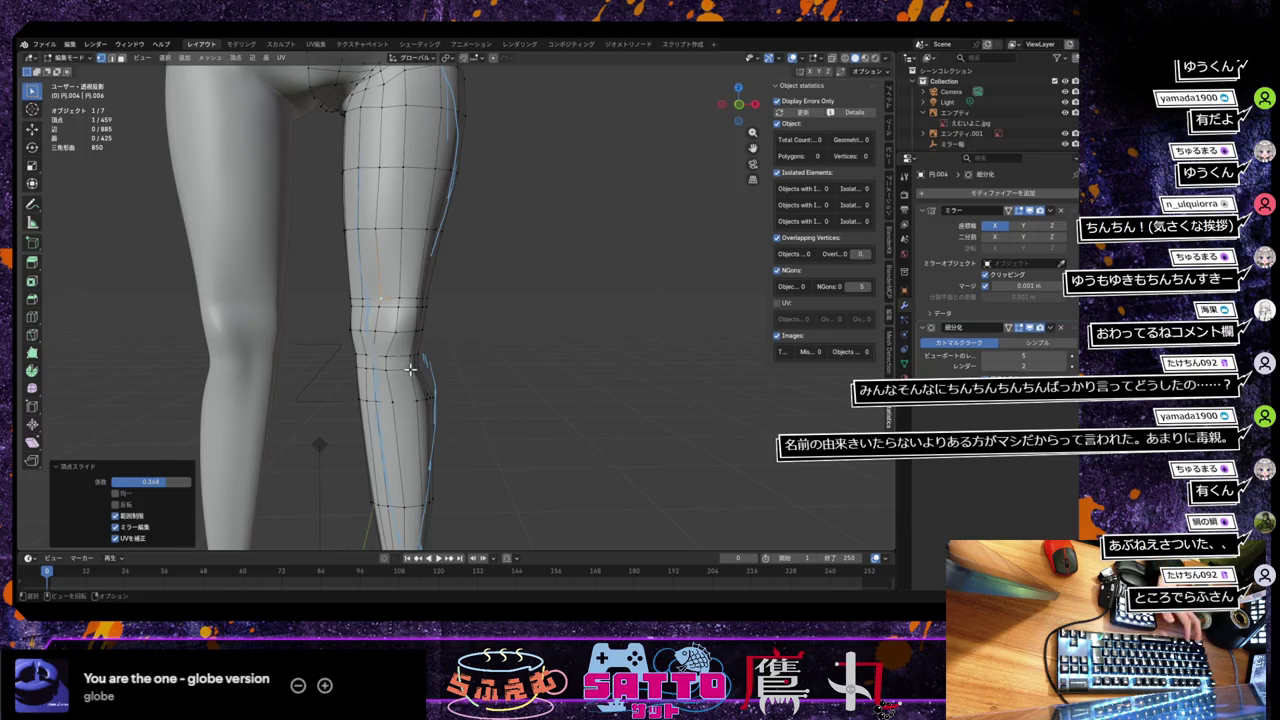
Step: Vertex-slide a knee vertex repeatedly, ending at a factor of 0.168
left_click(410, 369)
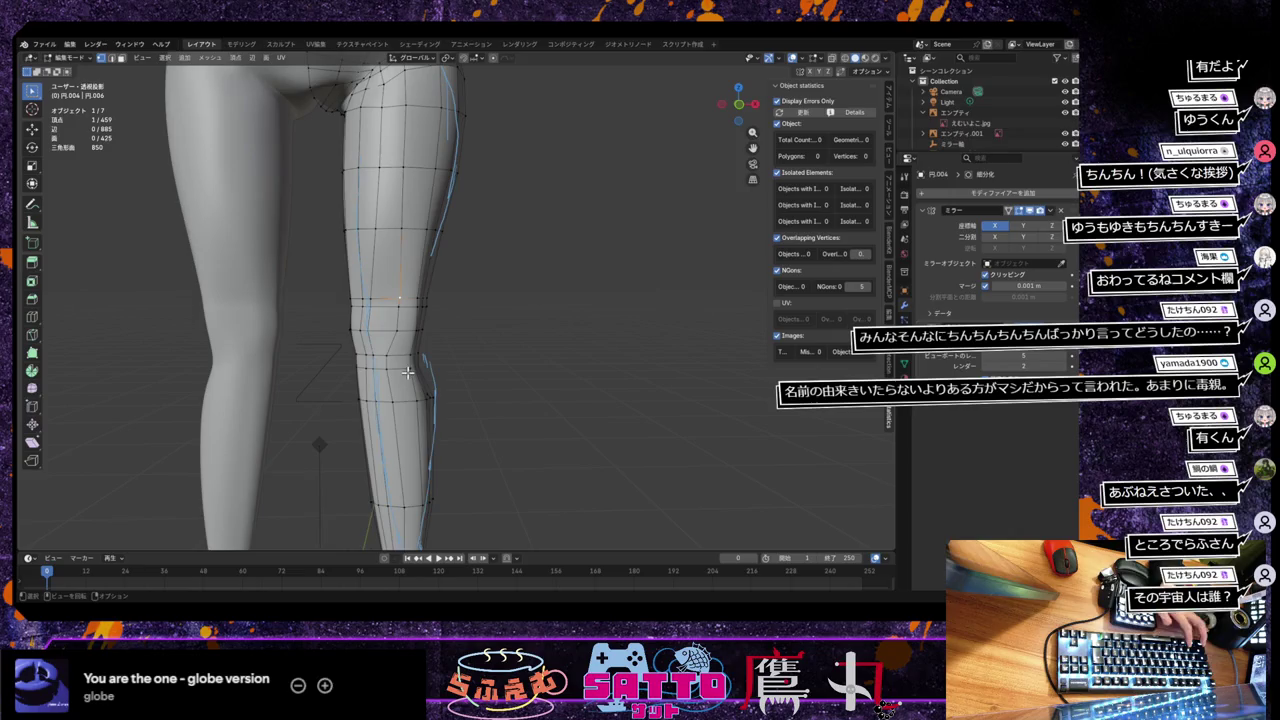
key("shift+v")
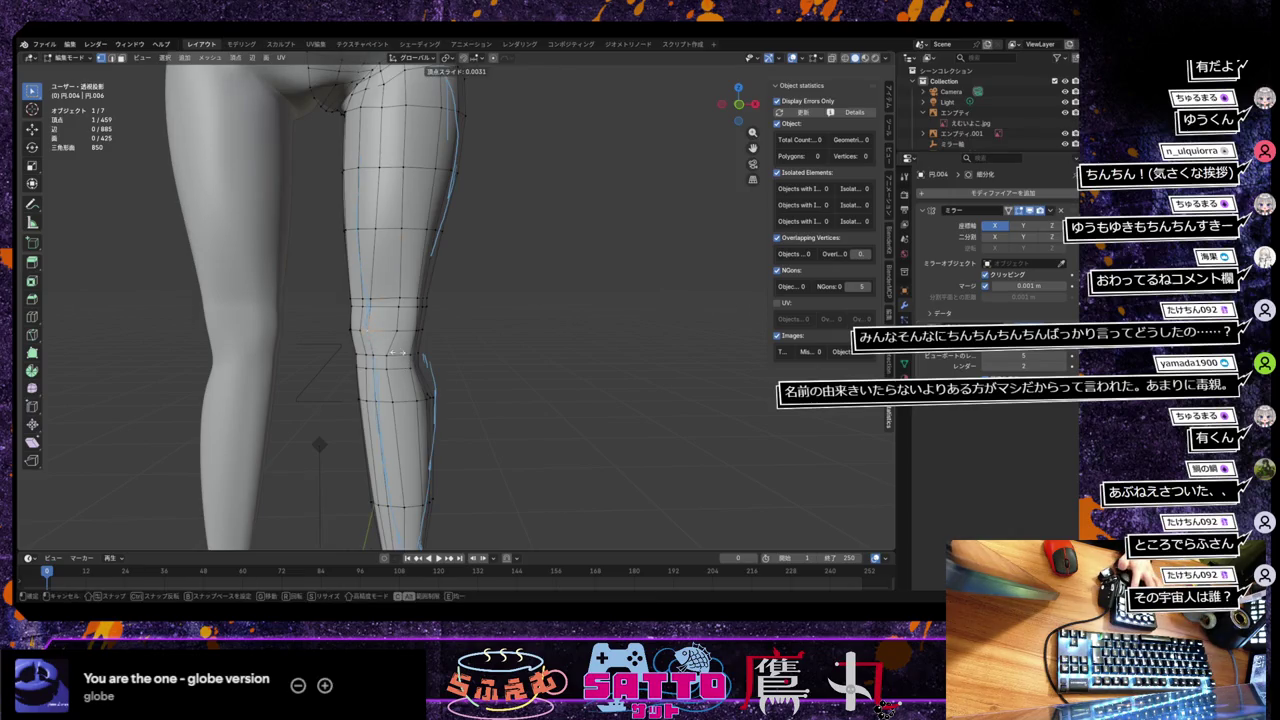
left_click(408, 352)
key("shift+v")
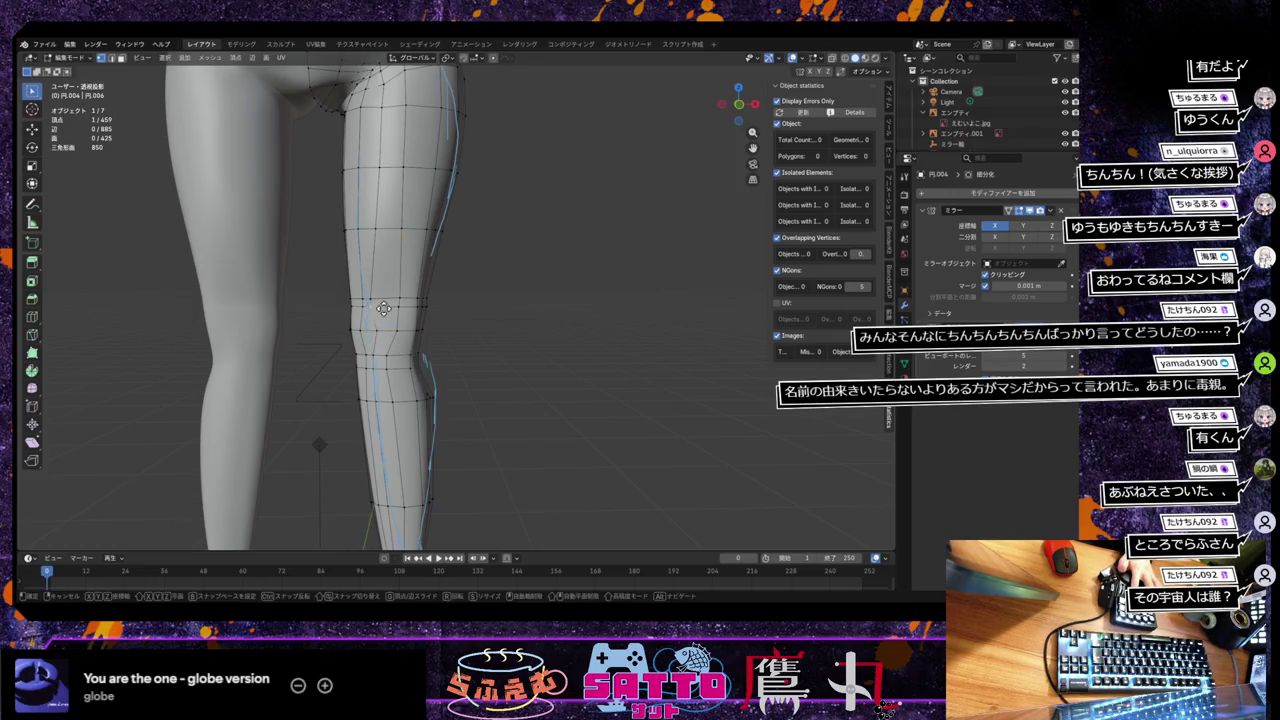
left_click(385, 310)
key("shift+v")
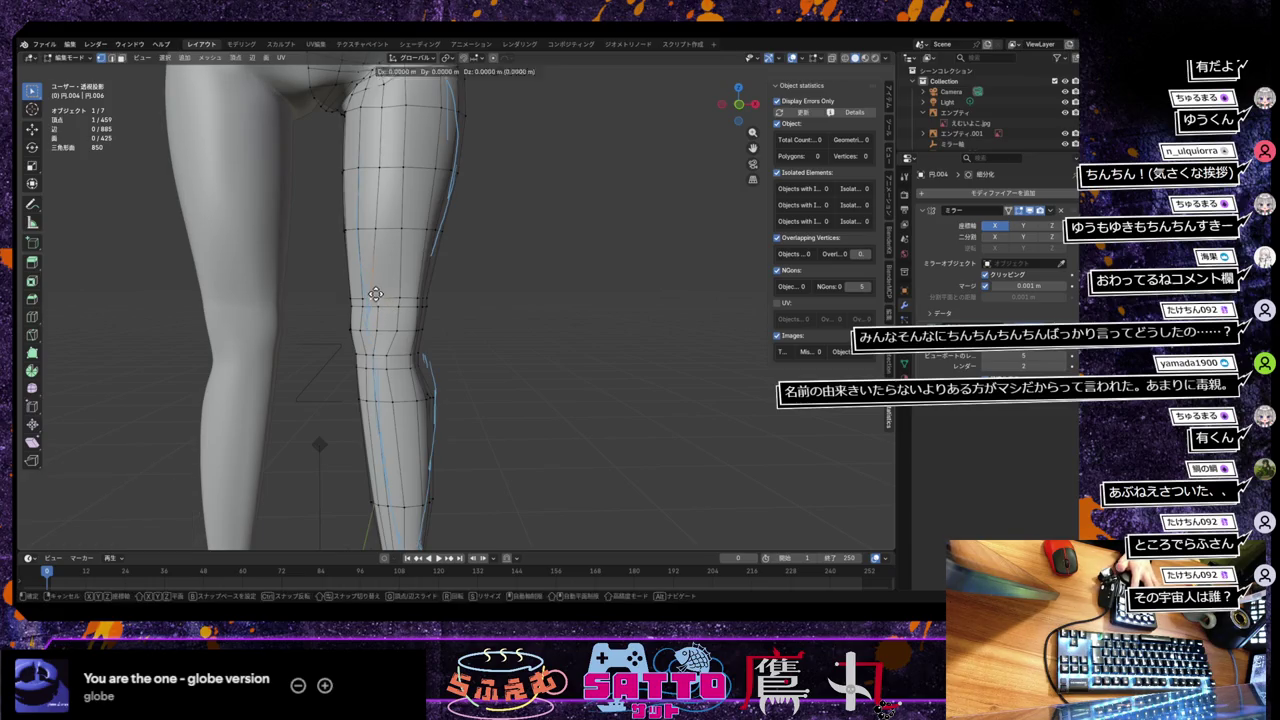
Step: Pull a knee vertex −0.052694 m along Y with proportional editing falloff
left_click(383, 296)
mouse_move(385, 330)
middle_mouse_down()
mouse_move(377, 340)
mouse_move(385, 326)
middle_mouse_up()
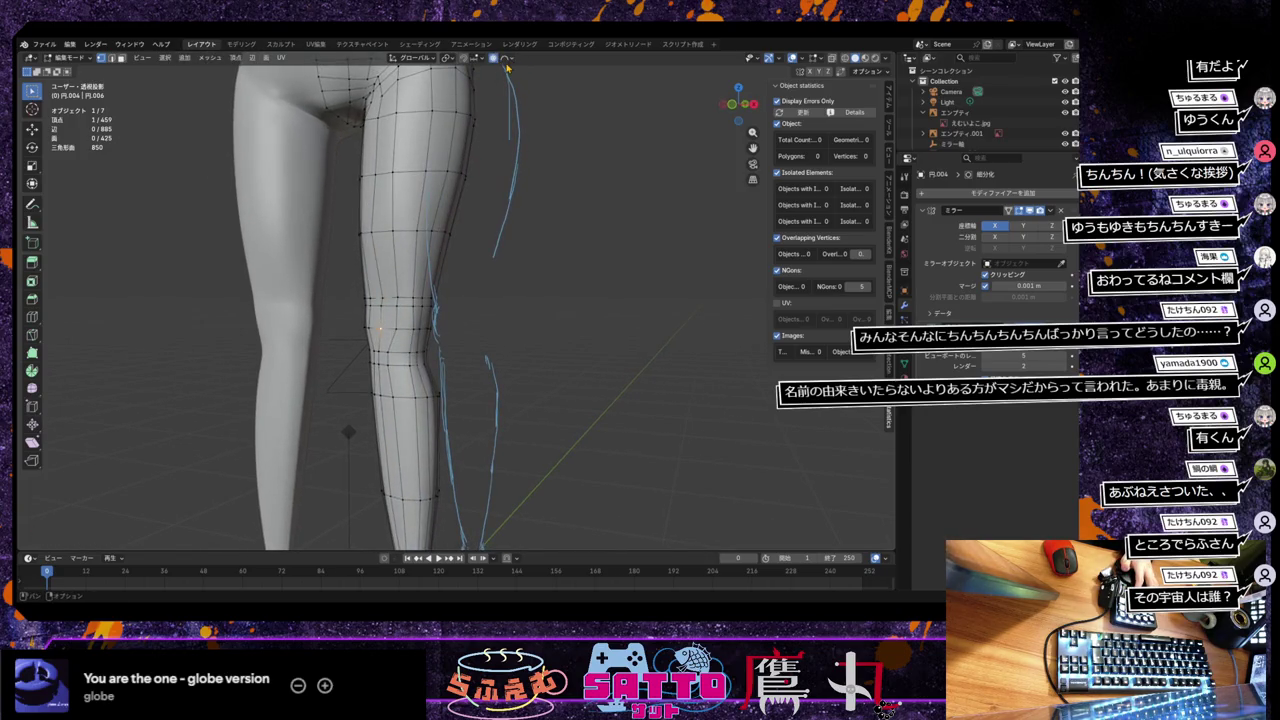
key("g")
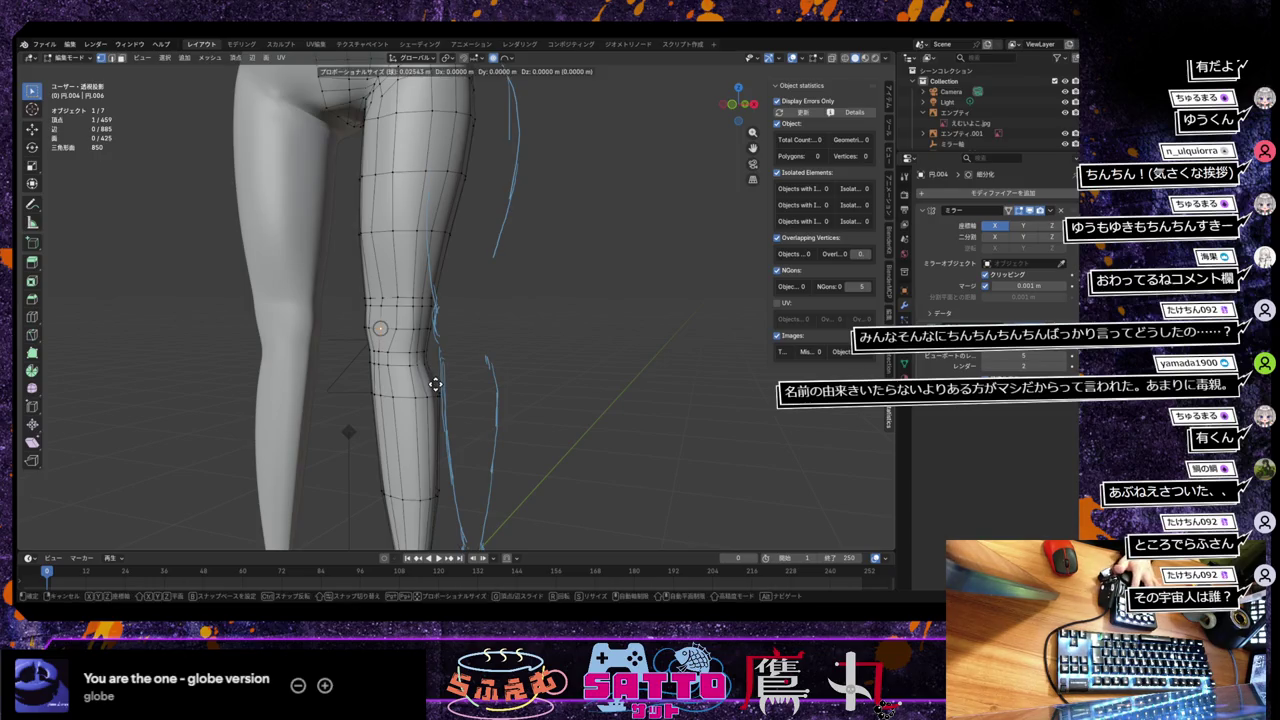
scroll(434, 385, "up", 3)
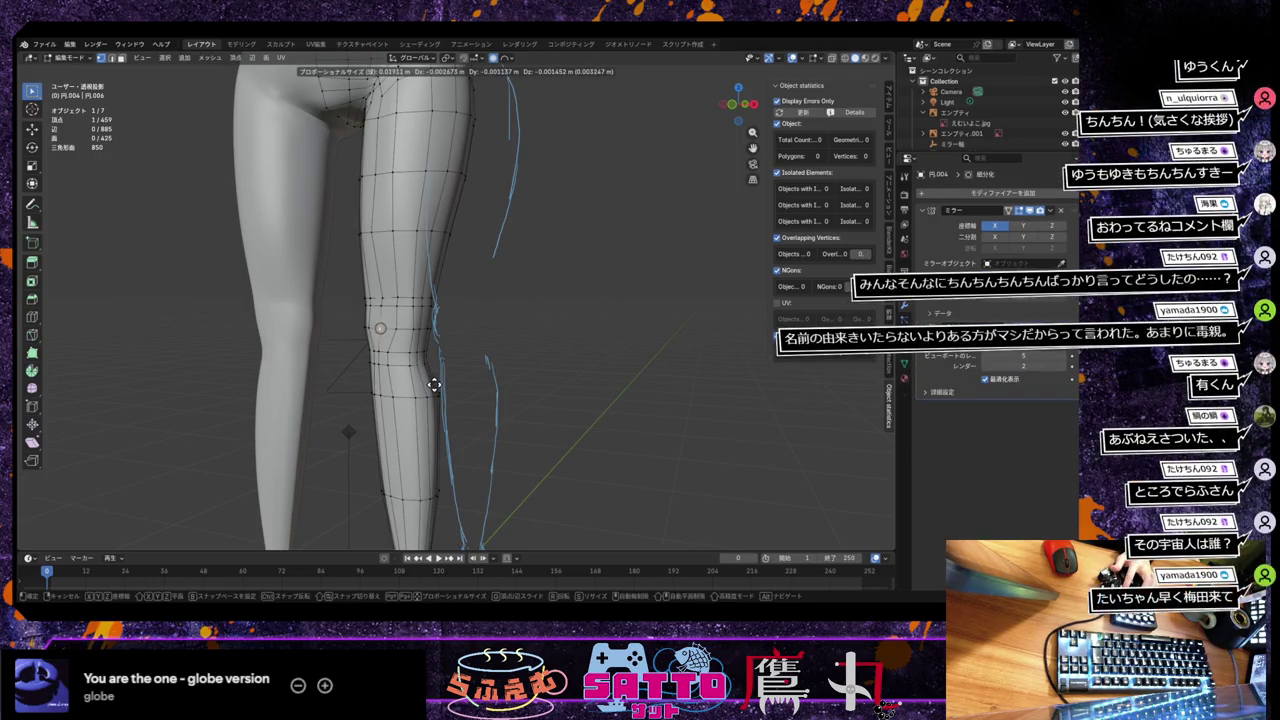
scroll(433, 386, "down", 2)
scroll(430, 385, "down", 3)
key("y")
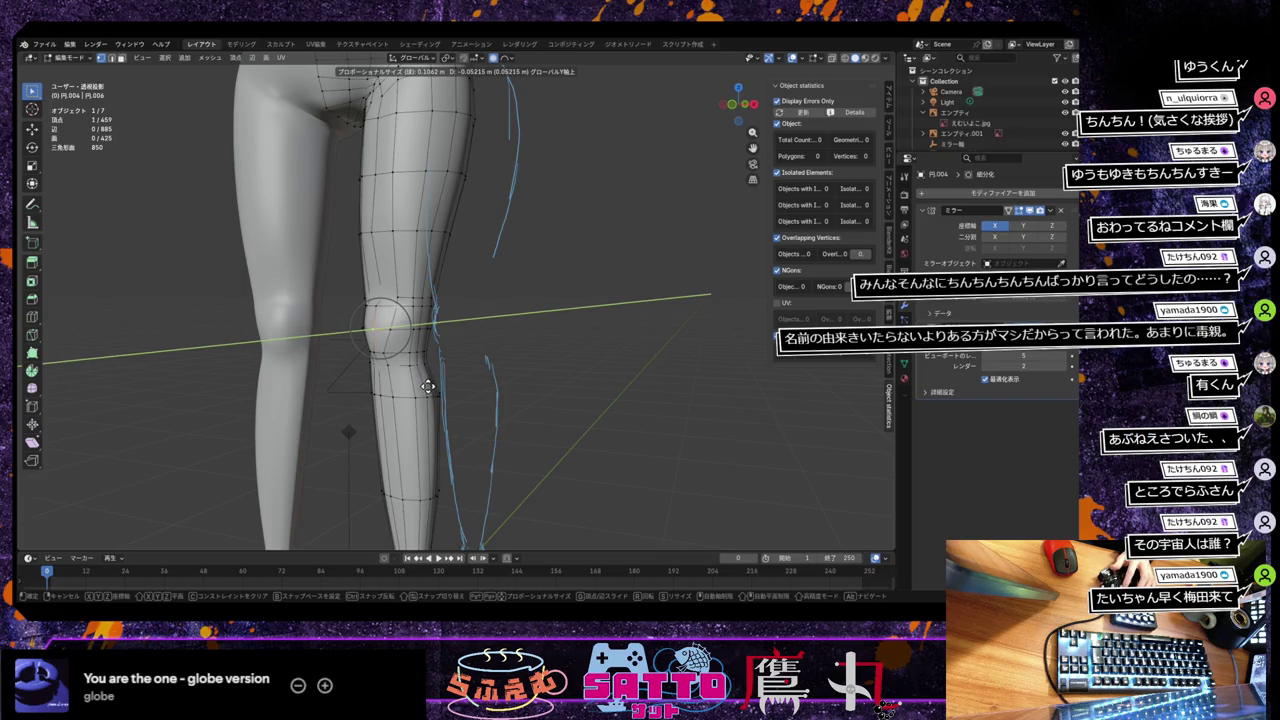
left_click(432, 386)
mouse_move(445, 390)
middle_mouse_down()
mouse_move(485, 390)
mouse_move(447, 378)
middle_mouse_up()
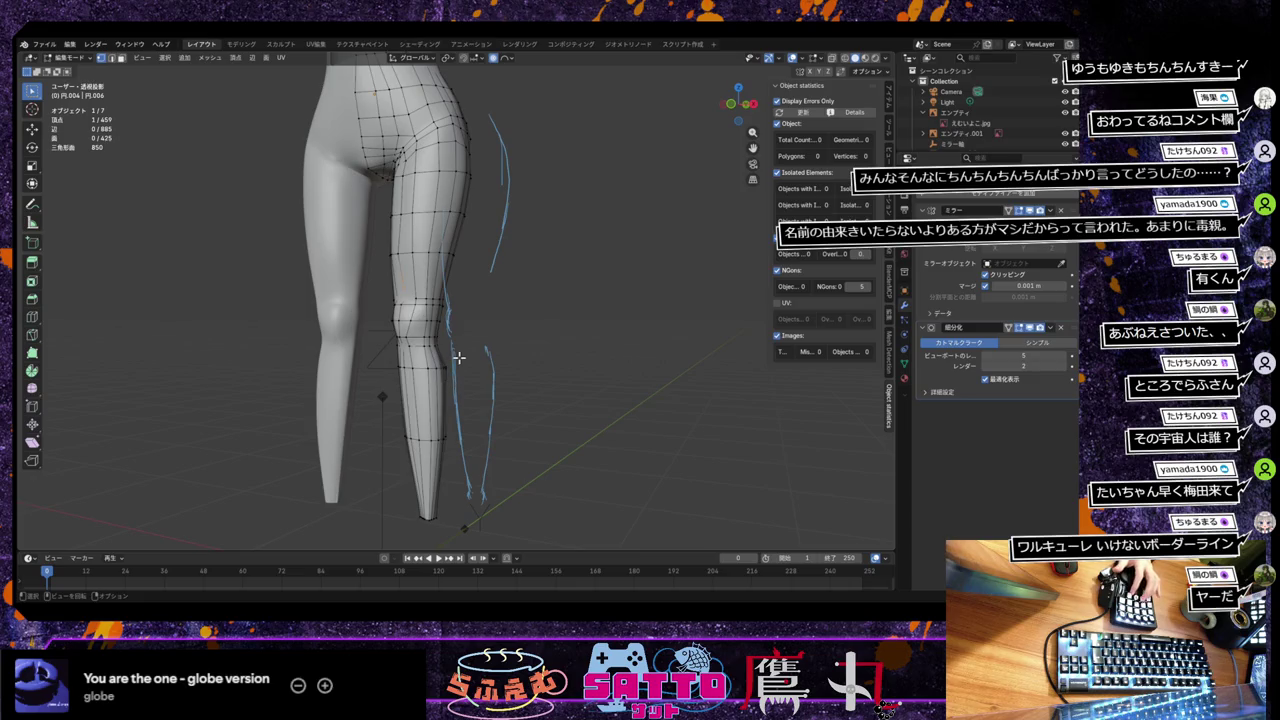
Step: Move the selected leg vertices along a locked axis, then orbit around the legs
key("g")
key("x")
key("y")
key("z")
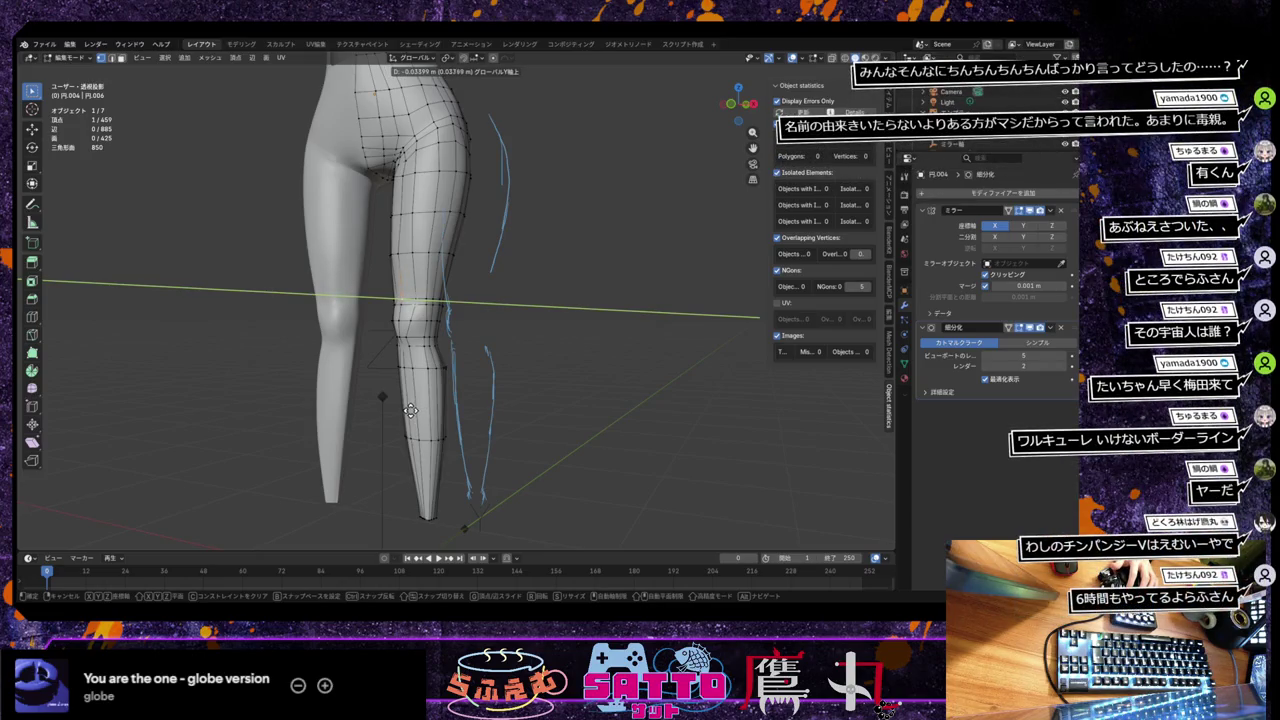
left_click(411, 410)
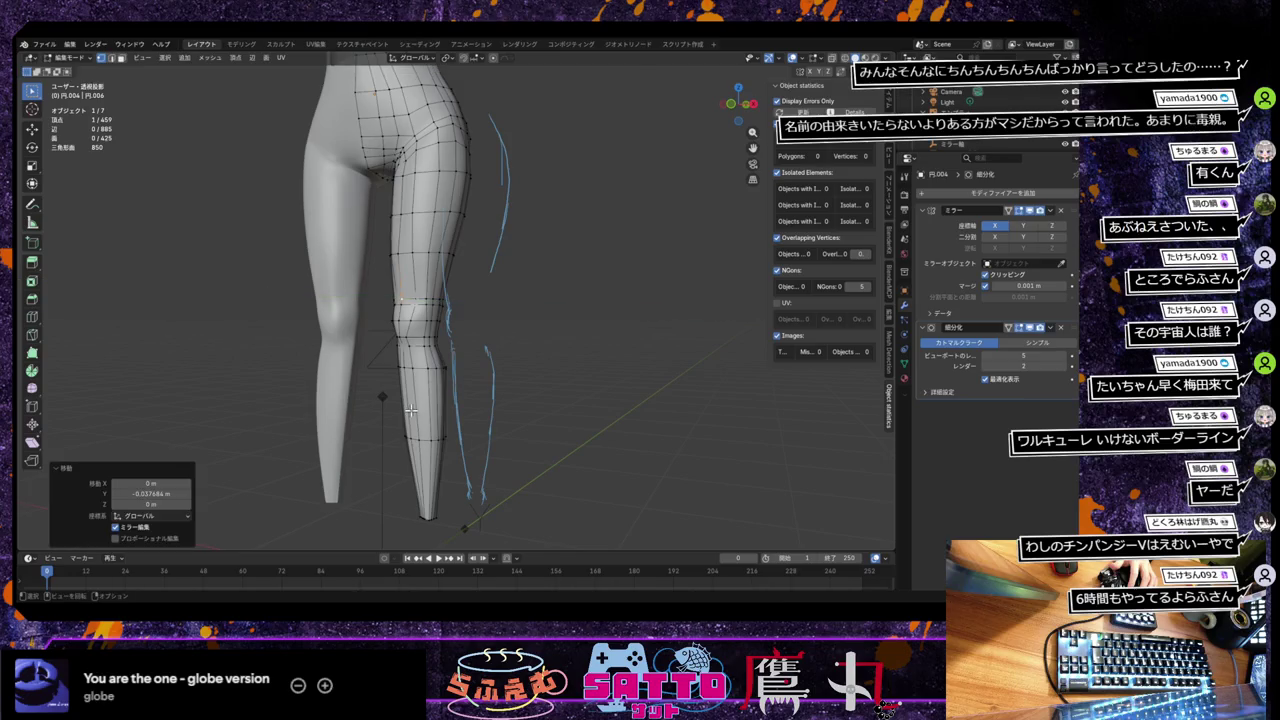
middle_click_drag(438, 403, 463, 400)
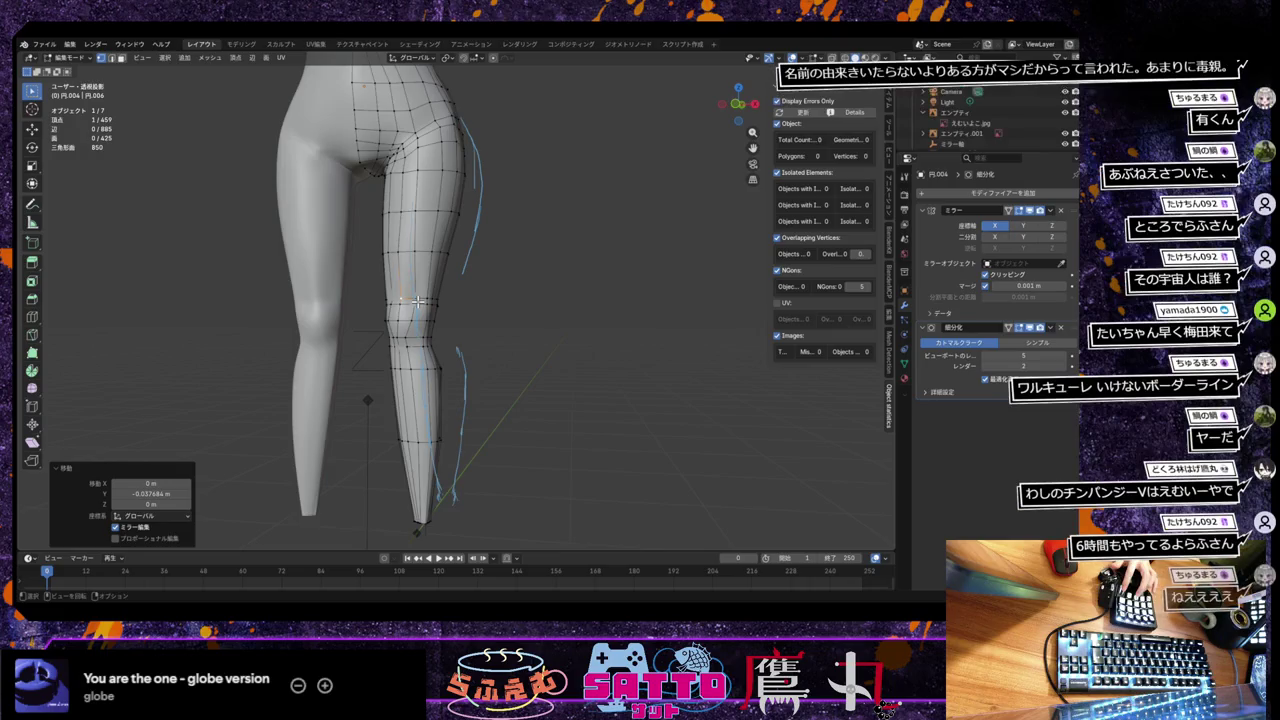
middle_click_drag(413, 297, 401, 389)
Step: Shift the selected leg vertices along the Y axis in two successive moves
key("g")
key("x")
key("y")
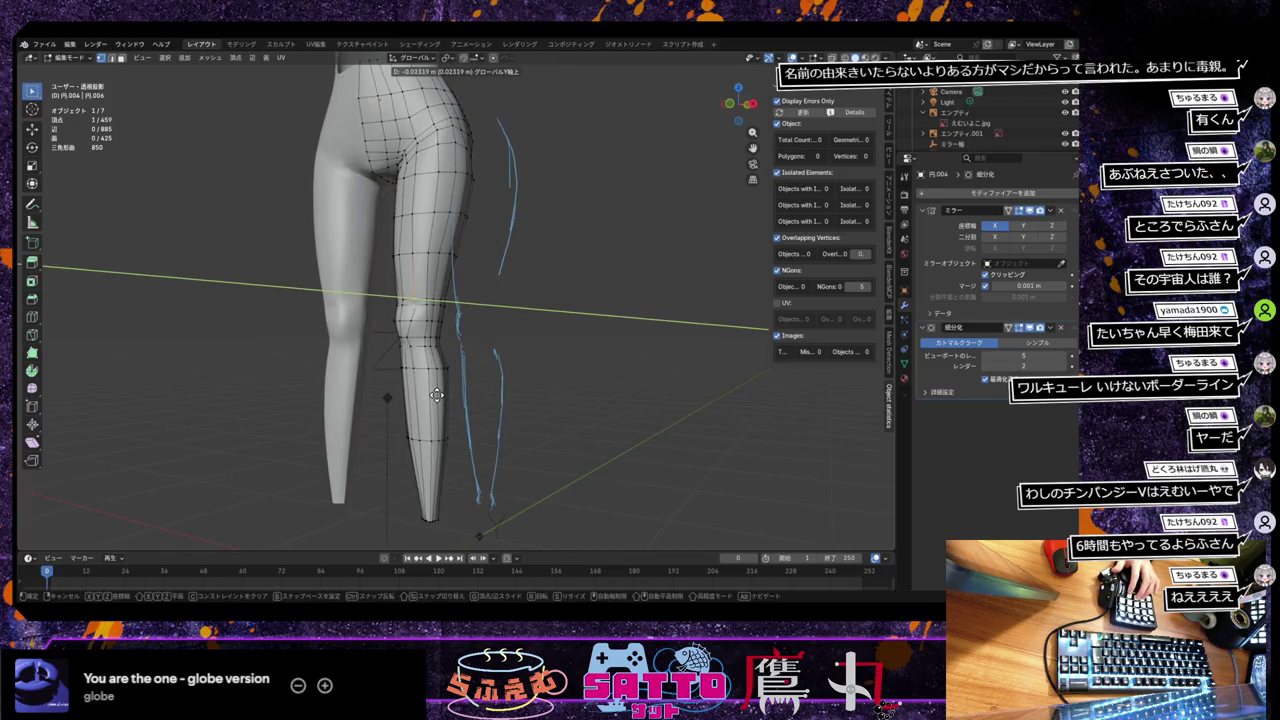
left_click(436, 395)
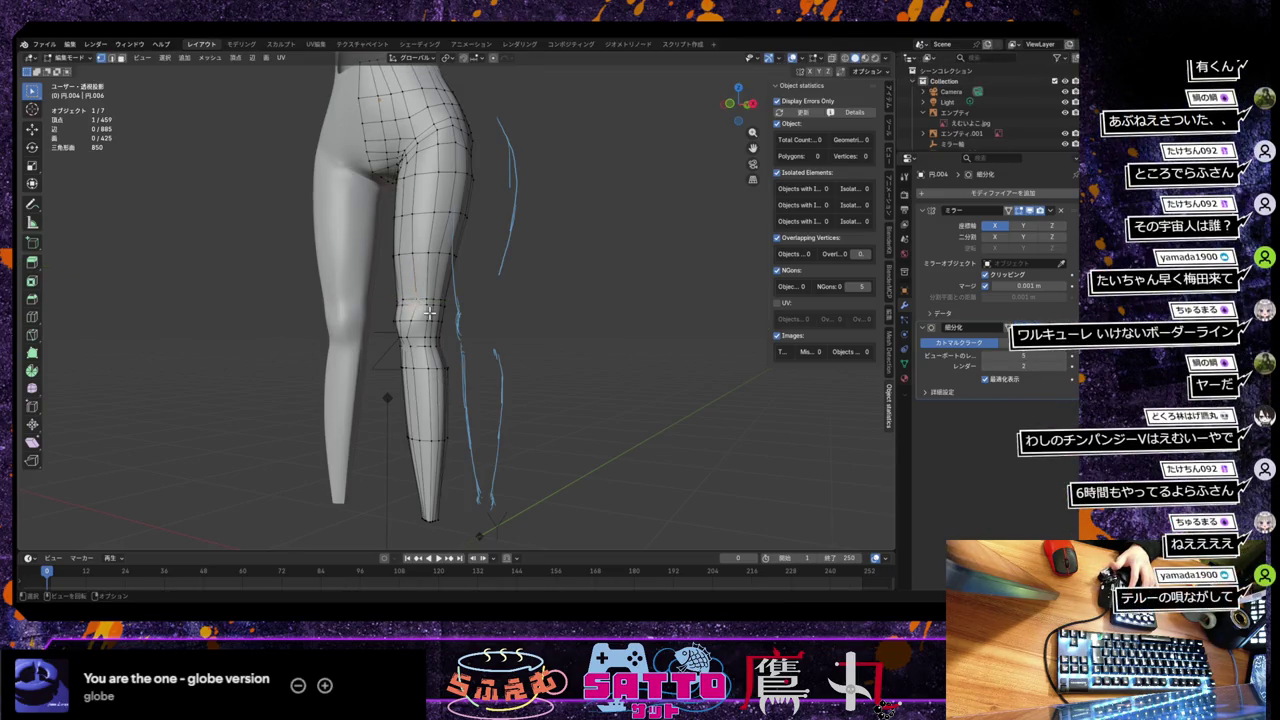
key("g")
key("x")
key("y")
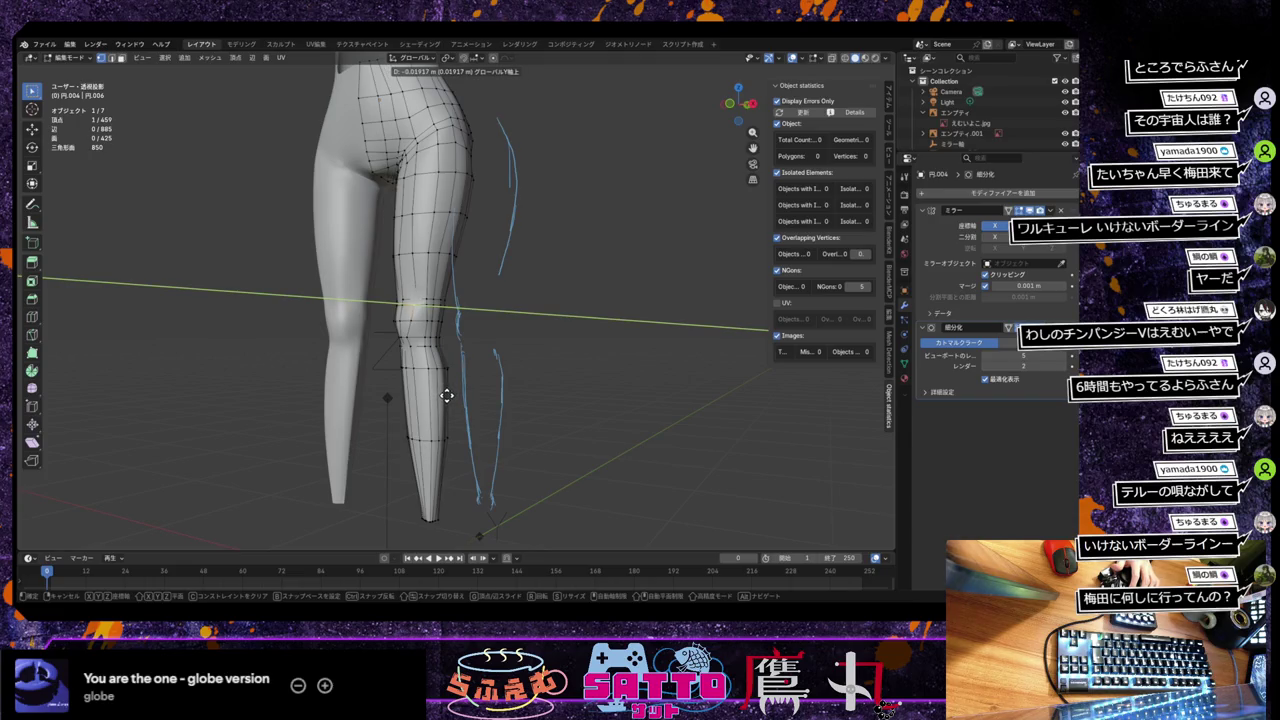
left_click(447, 396)
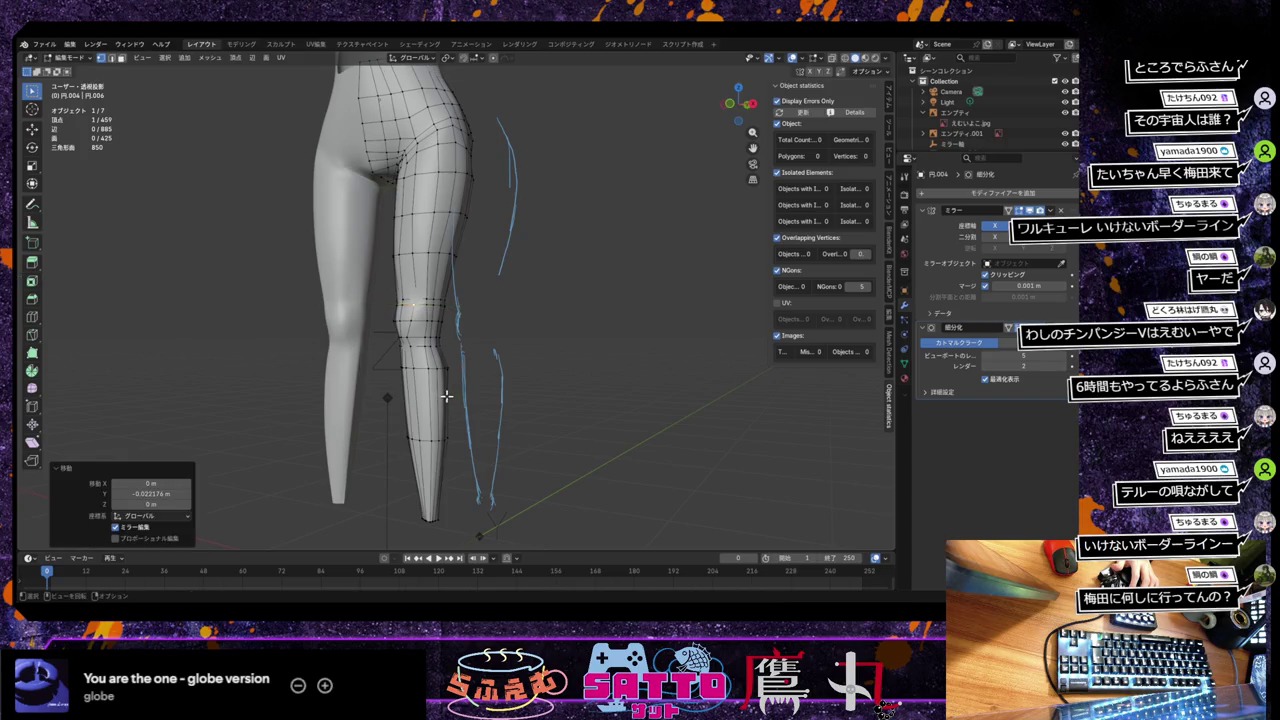
Step: Move another leg vertex along Y toward the blue guide curve
left_click(420, 297)
key("g")
key("x")
key("y")
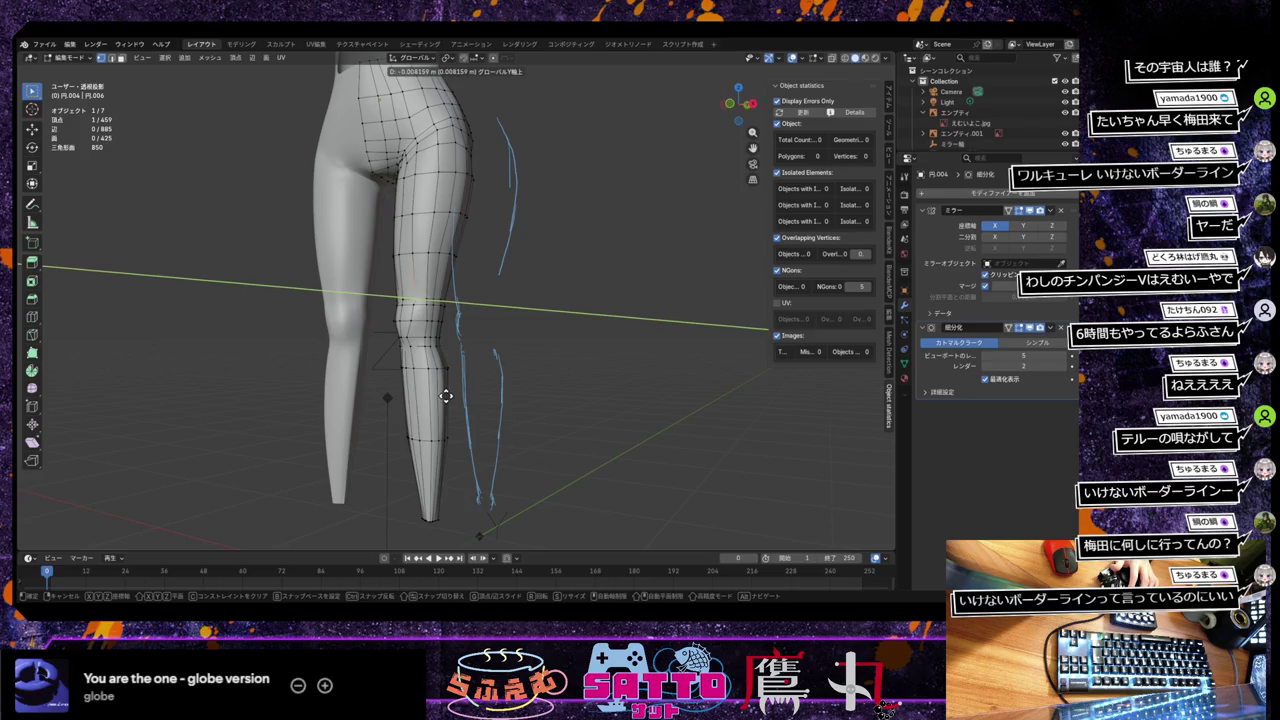
left_click(444, 397)
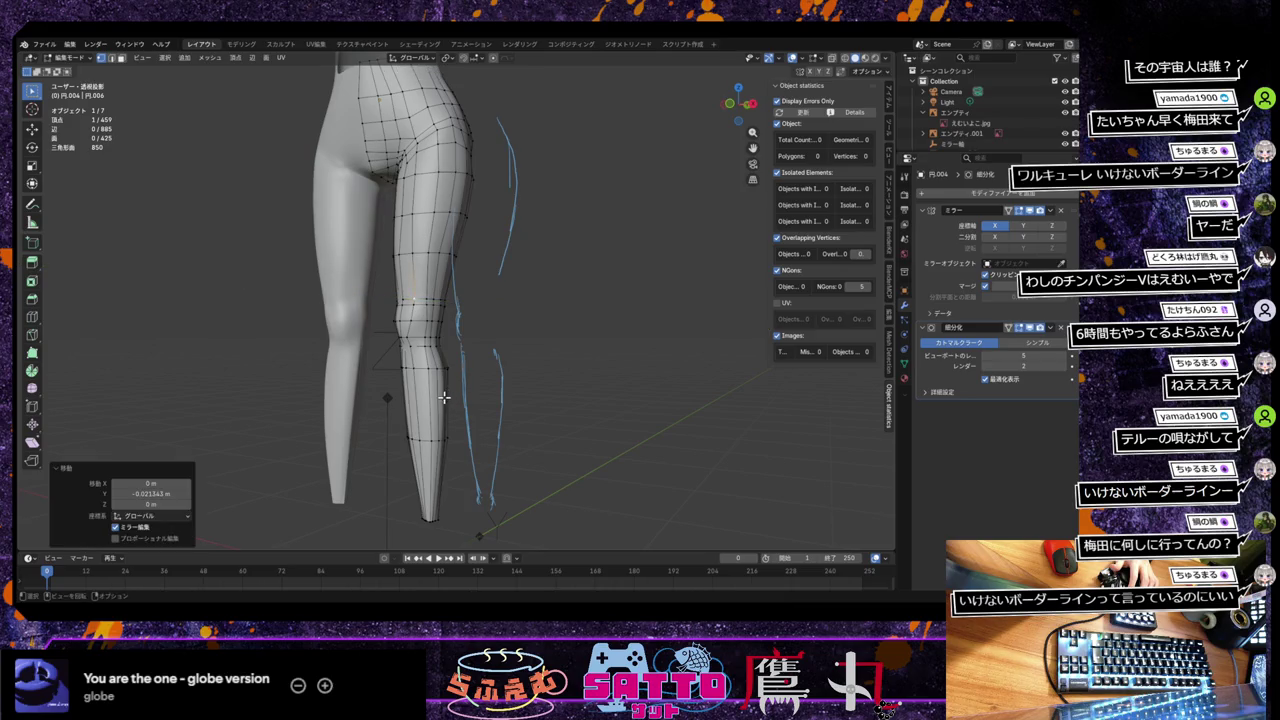
middle_click_drag(466, 406, 508, 411)
scroll(508, 411, "up", 1)
scroll(508, 410, "up", 1)
scroll(507, 407, "up", 1)
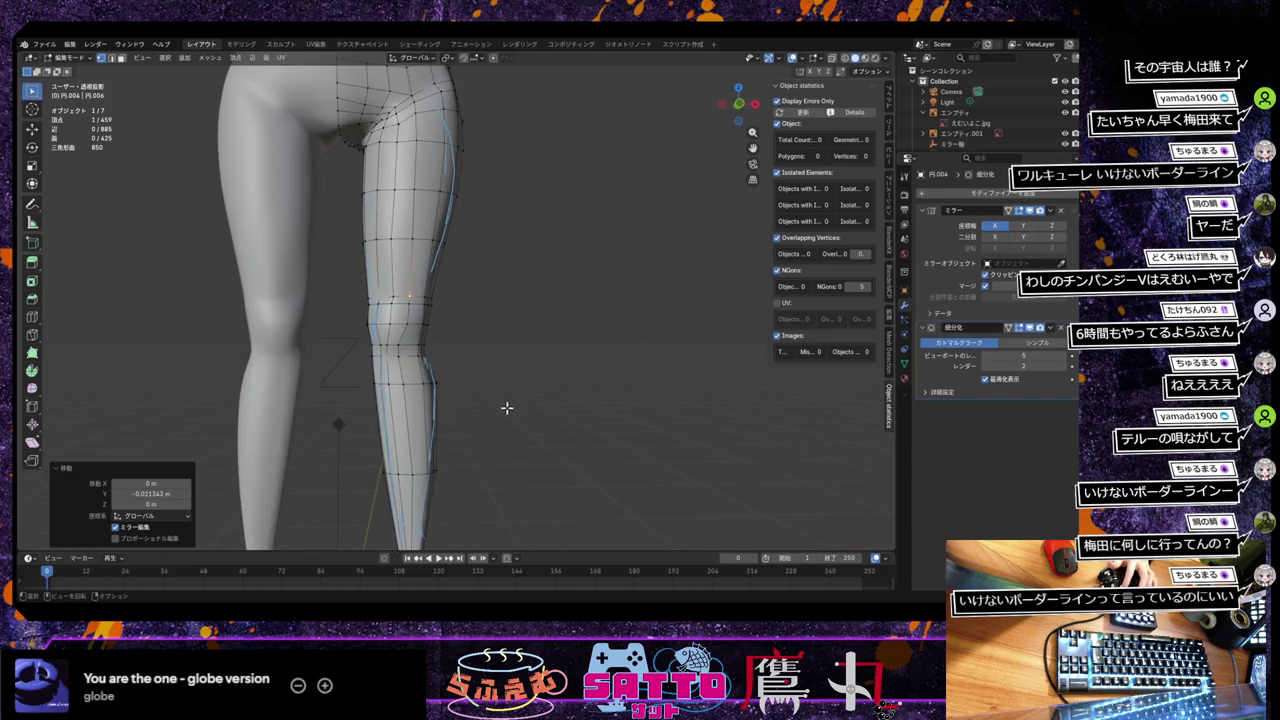
middle_click_drag(505, 408, 465, 412)
Step: Move a further lower-leg vertex along the Y axis
left_click(494, 391)
key("g")
key("y")
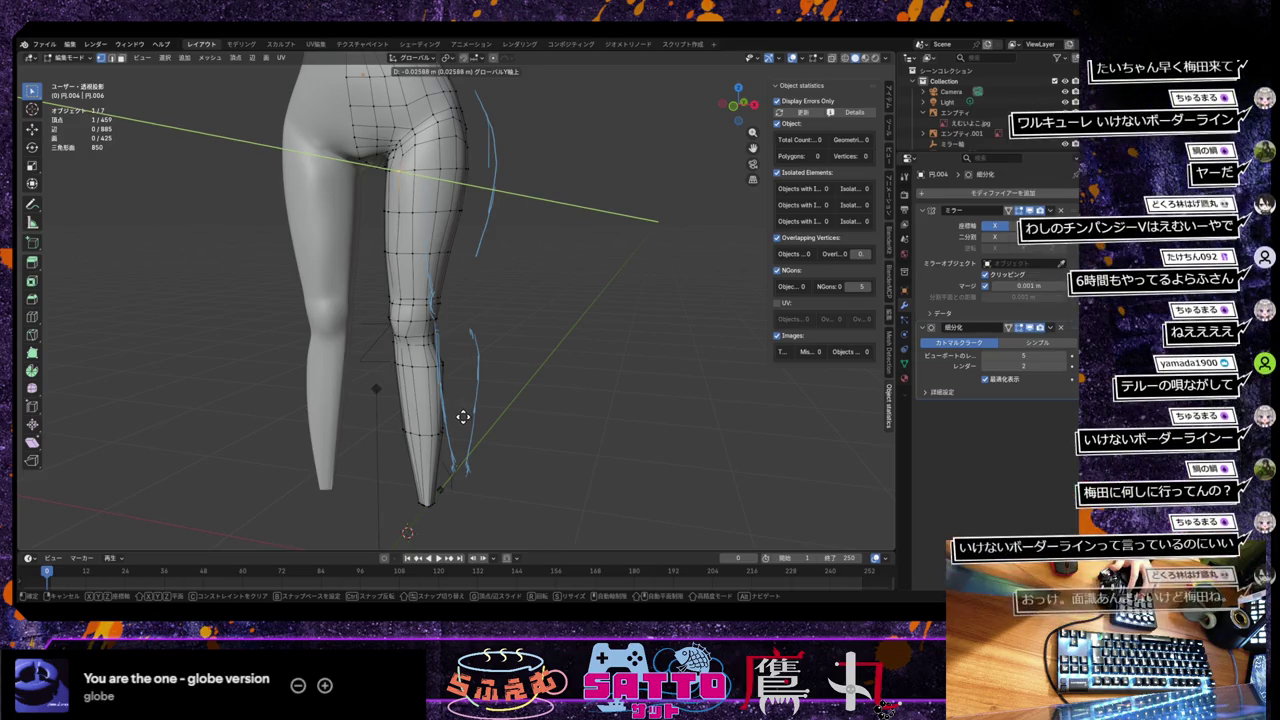
left_click(463, 418)
left_click(463, 418)
Step: Move an upper-thigh vertex along X toward the guide curve
left_click(405, 178)
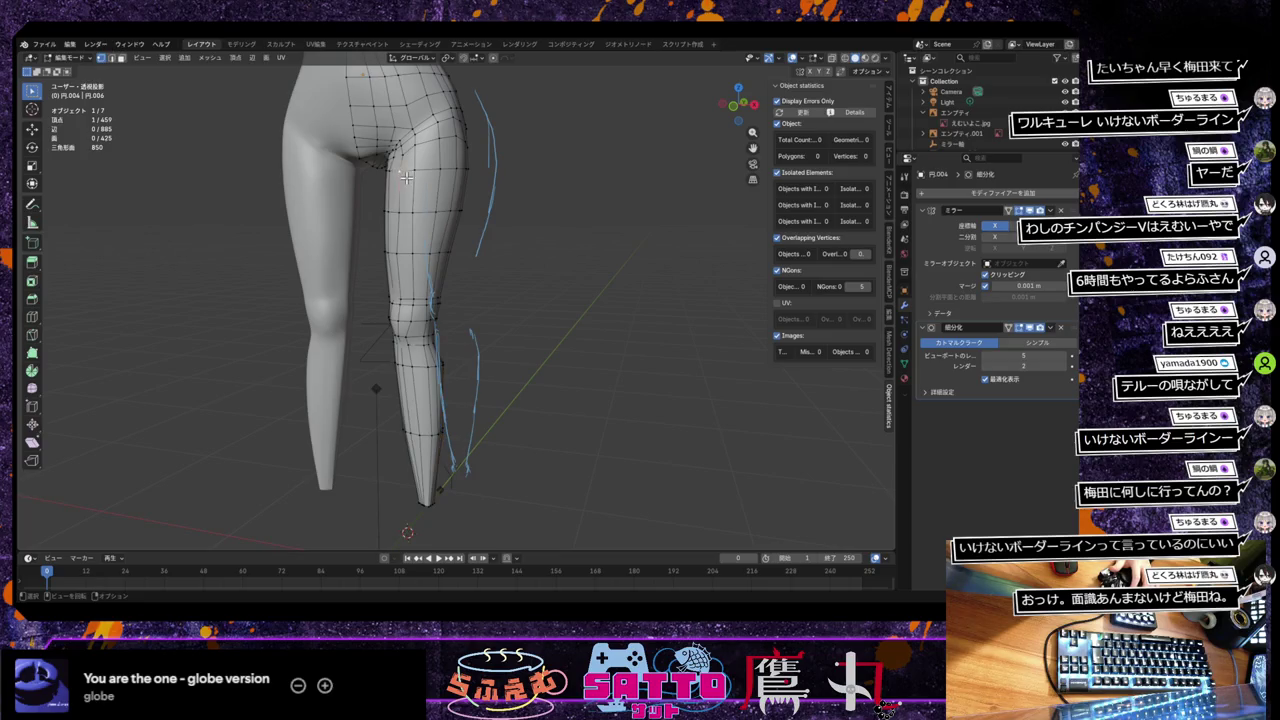
key("g")
key("x")
left_click(462, 407)
middle_click_drag(462, 407, 452, 408)
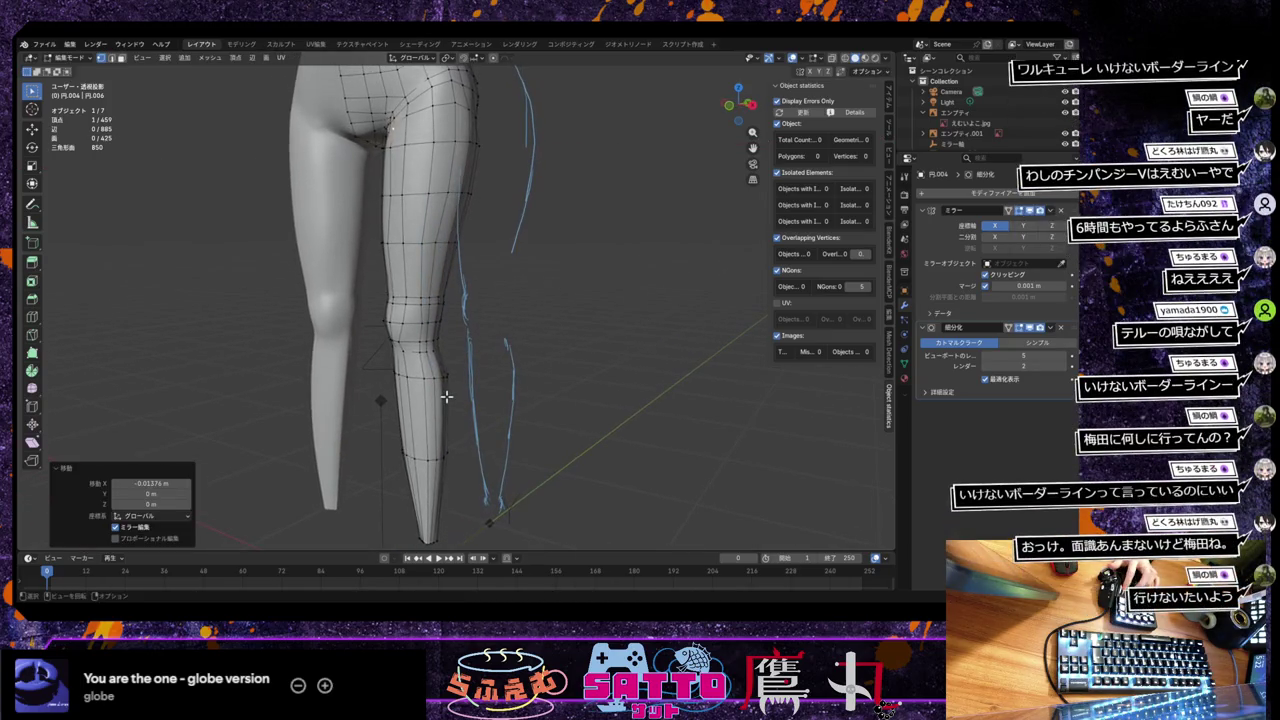
Step: Move another thigh vertex along X and toggle X-ray display
left_click(391, 197)
key("g")
key("x")
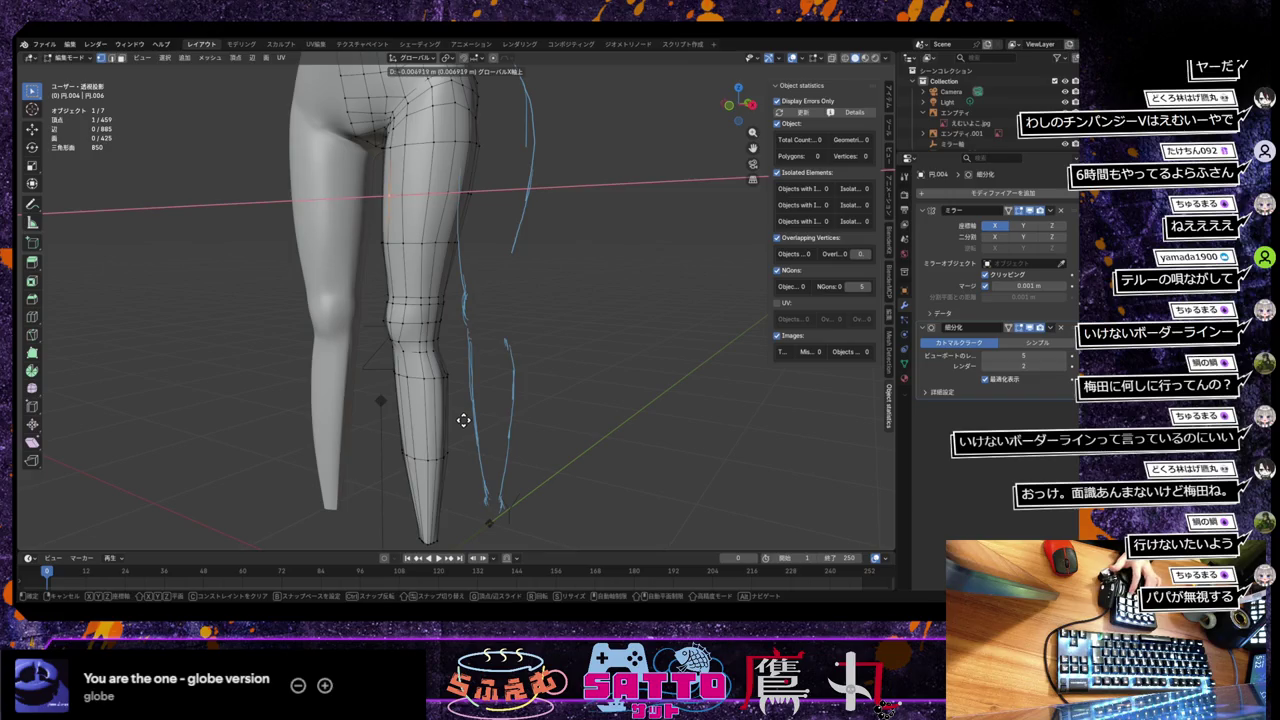
left_click(462, 421)
middle_click_drag(489, 420, 523, 412)
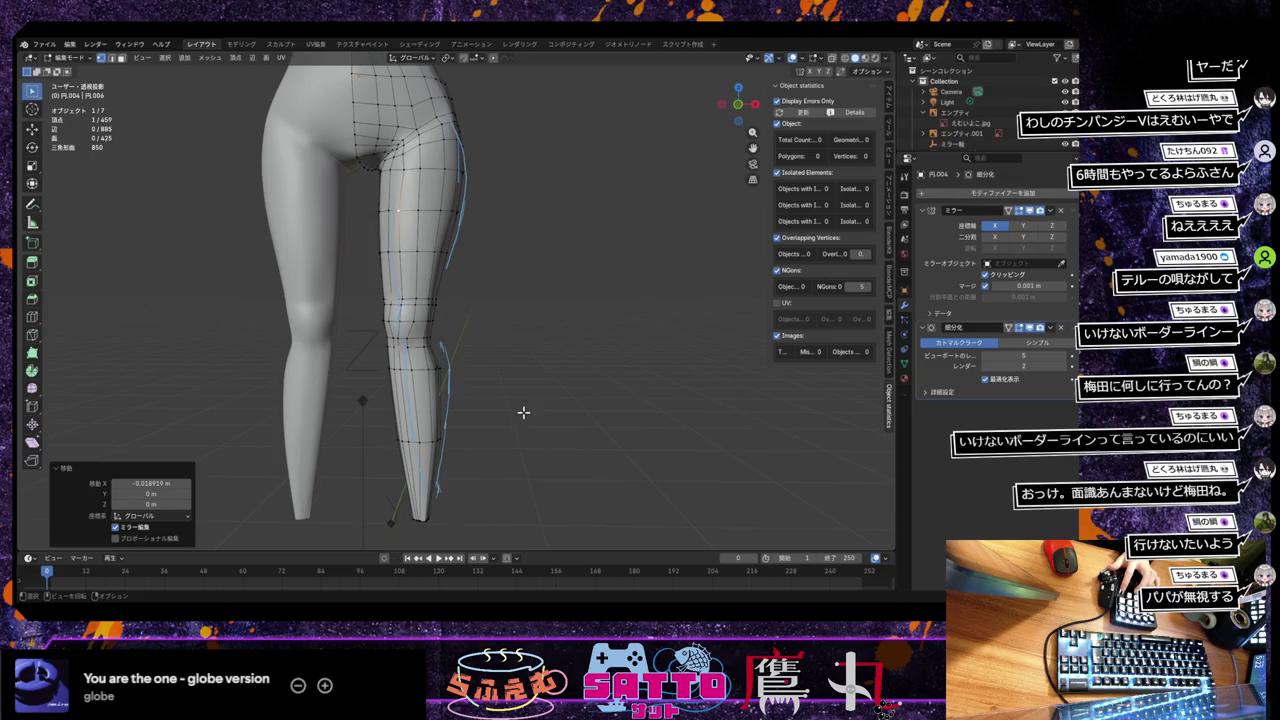
key("alt+z")
key("alt+z")
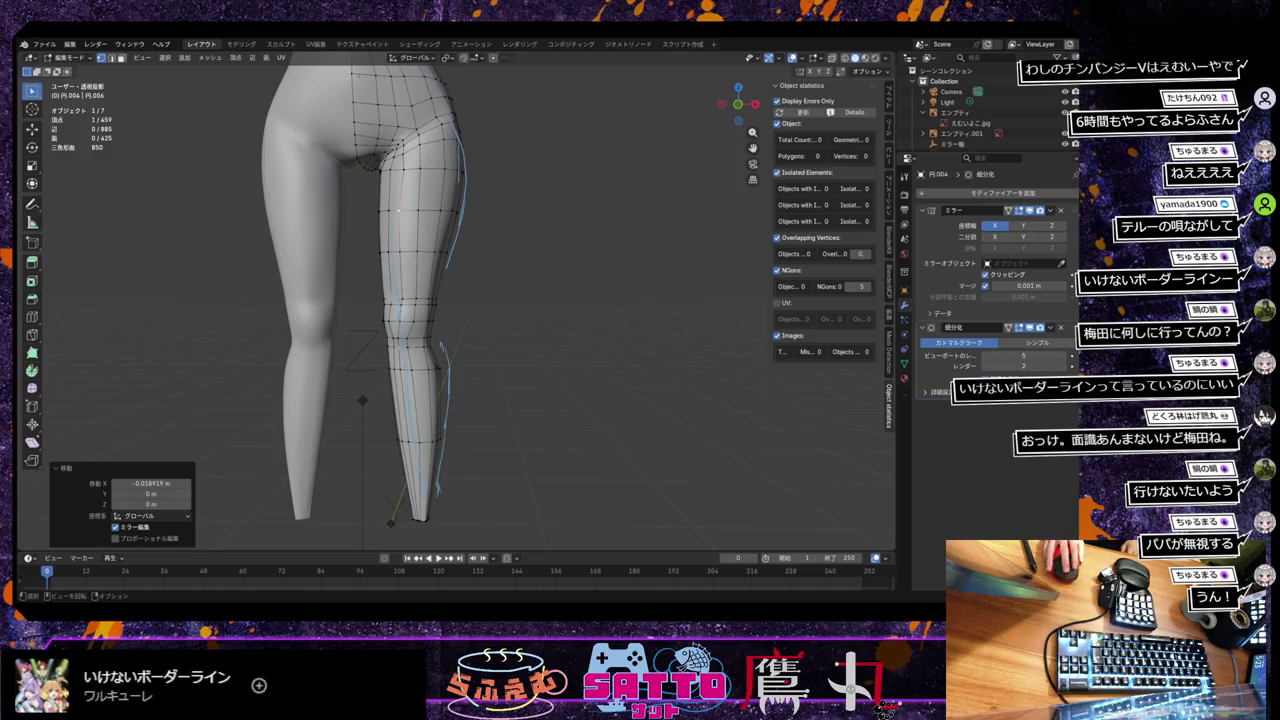
Step: Zoom out and orbit around the model, toggling local view to inspect the head
scroll(450, 300, "down", 2)
scroll(450, 300, "down", 3)
scroll(450, 300, "down", 2)
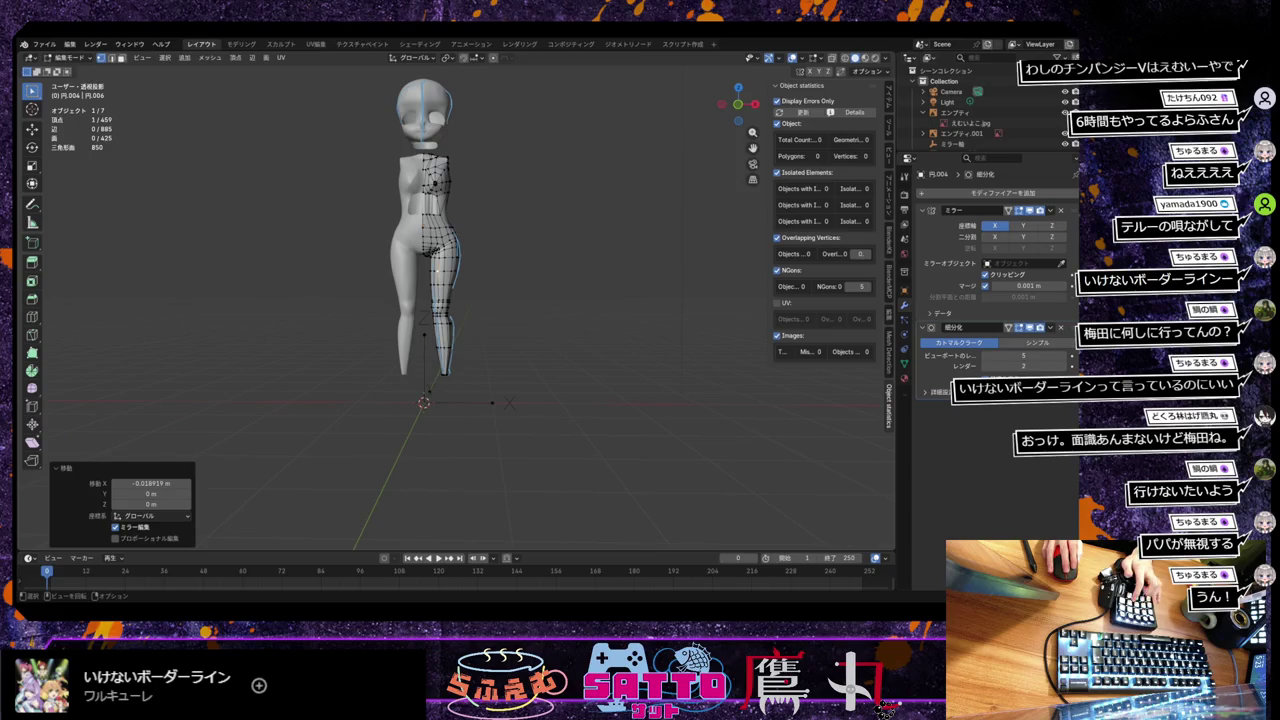
middle_click_drag(430, 250, 451, 251)
scroll(517, 300, "up", 5)
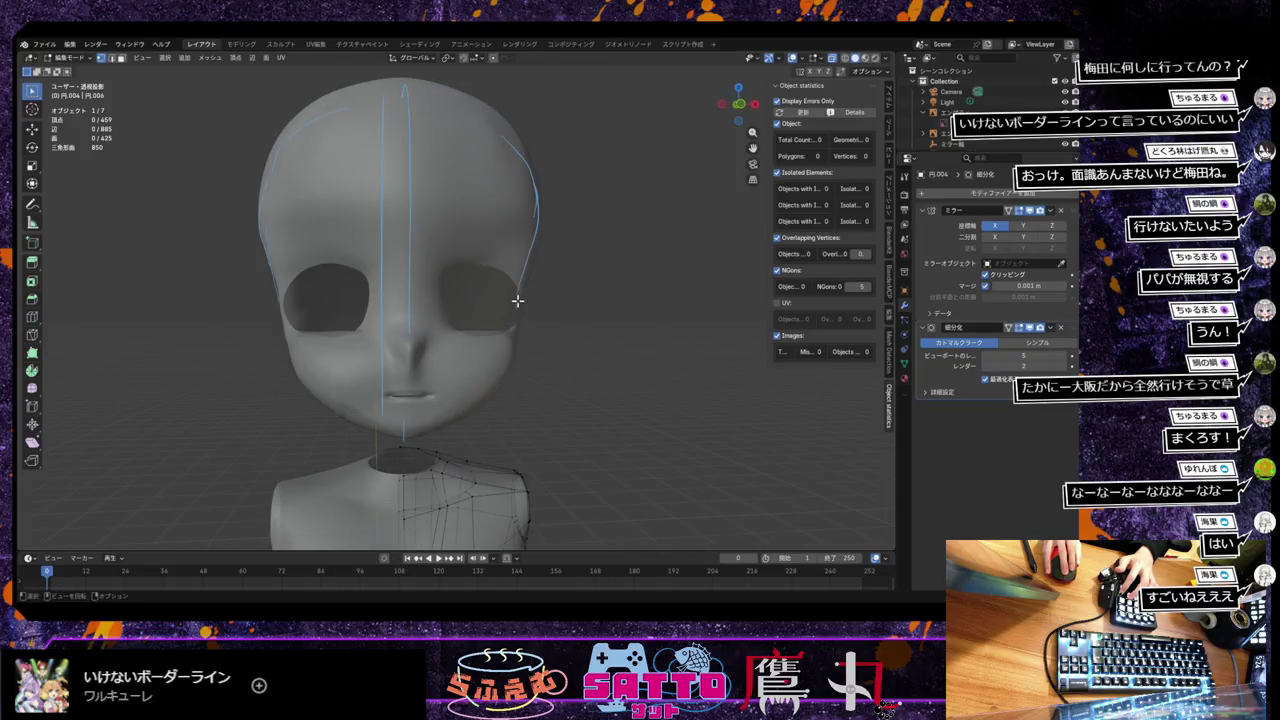
key("KP_Divide")
scroll(506, 304, "up", 2)
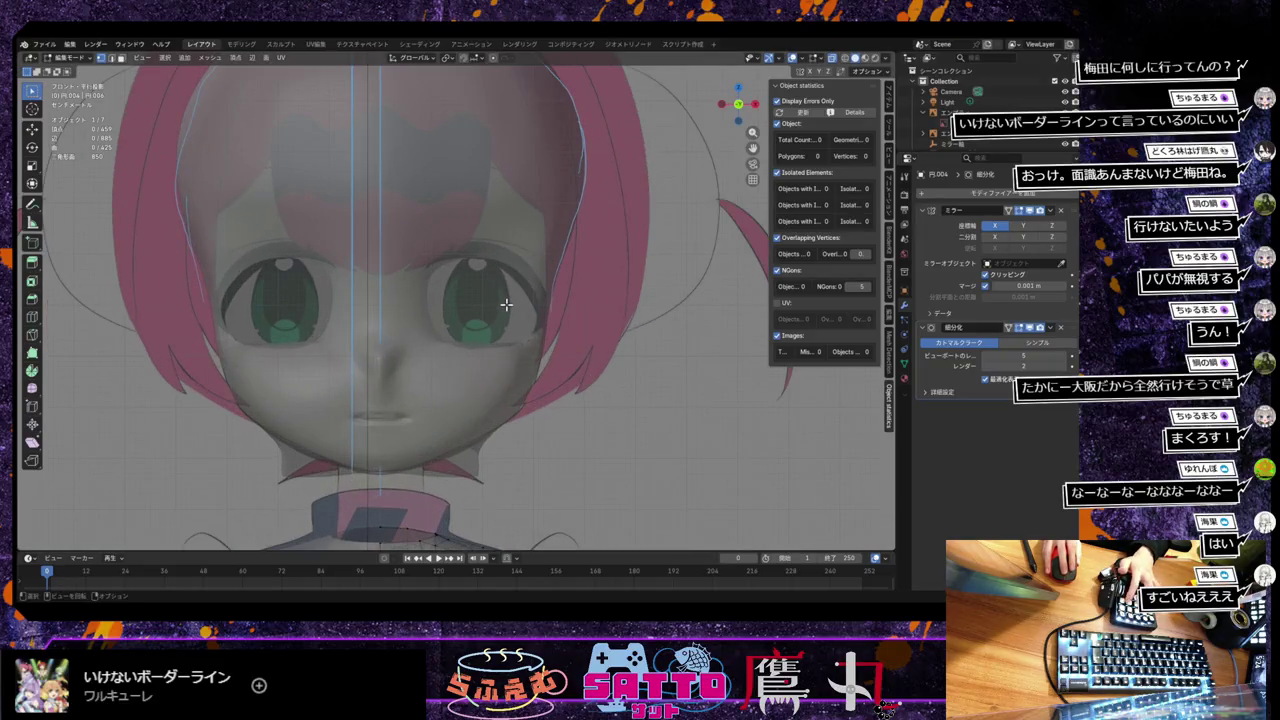
scroll(506, 304, "down", 1)
key("KP_Divide")
mouse_move(508, 306)
middle_mouse_down()
mouse_move(451, 278)
mouse_move(531, 303)
mouse_move(474, 289)
mouse_move(411, 297)
mouse_move(466, 289)
mouse_move(497, 301)
middle_mouse_up()
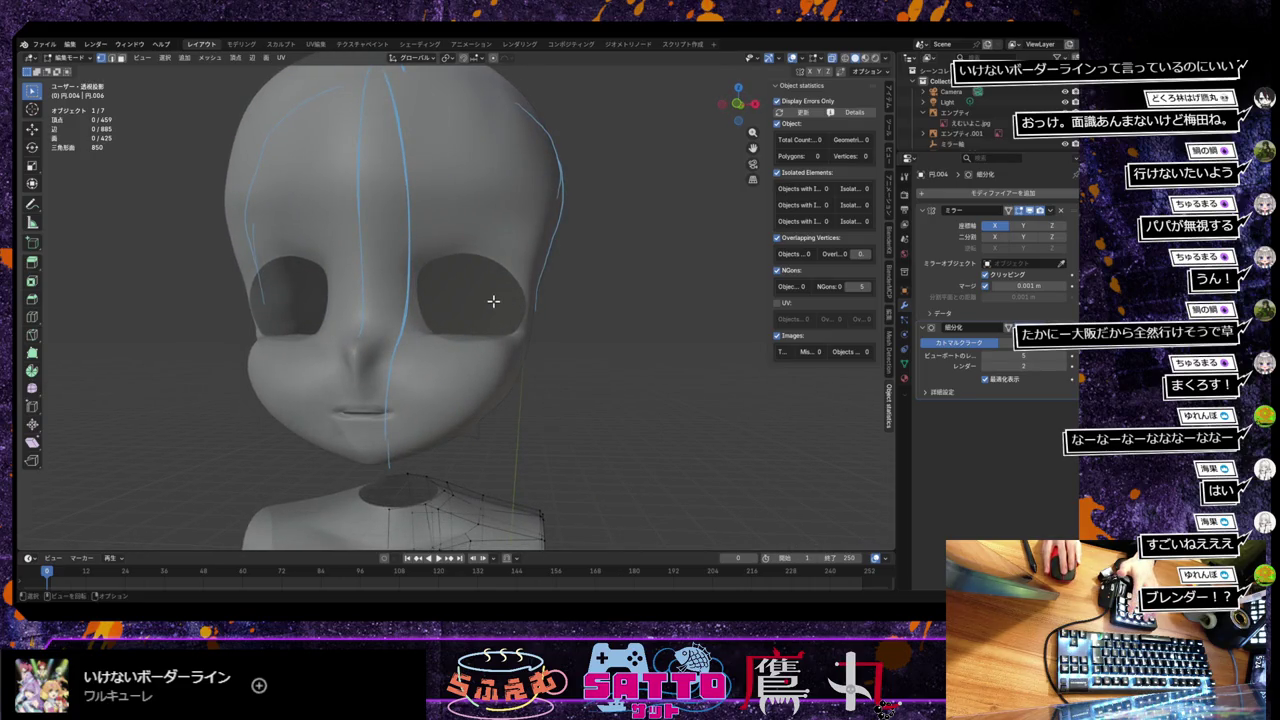
Step: Snap to front view and frame the legs over the pink reference image
key("KP_1")
scroll(491, 300, "down", 3)
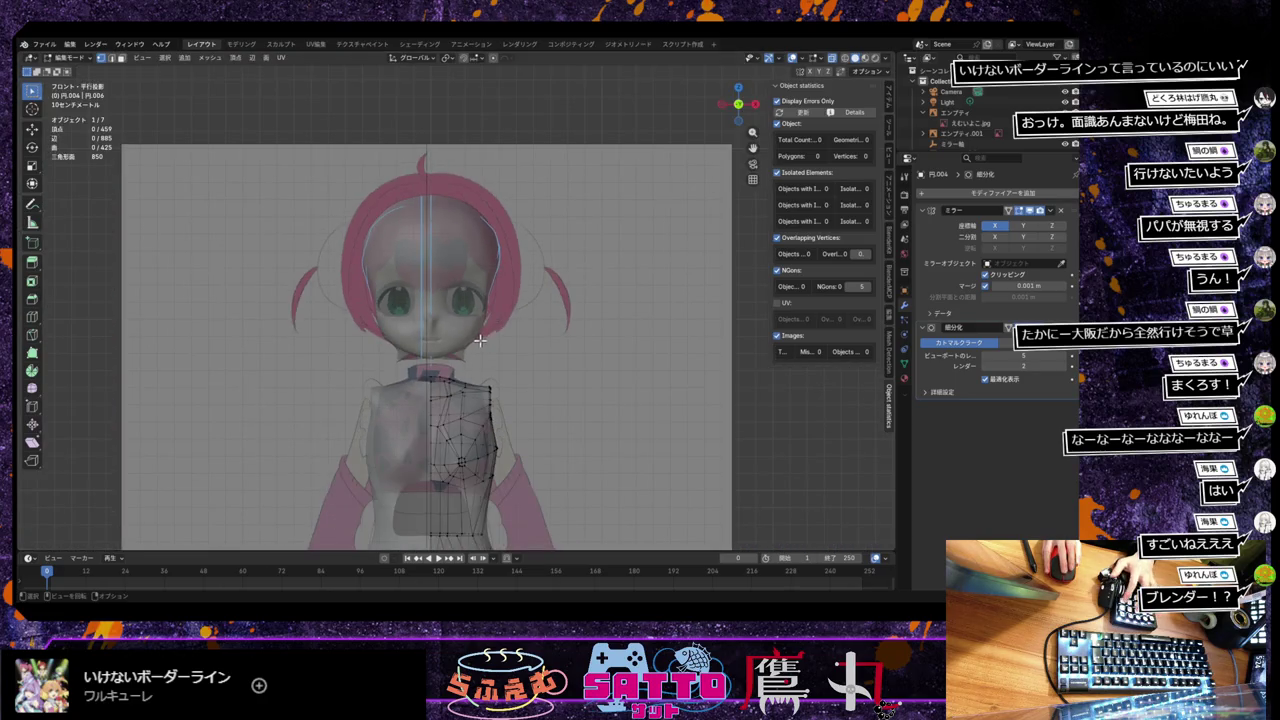
middle_click_drag(480, 300, 432, 132, "shift")
scroll(425, 160, "down", 3, "shift")
scroll(395, 210, "down", 3, "shift")
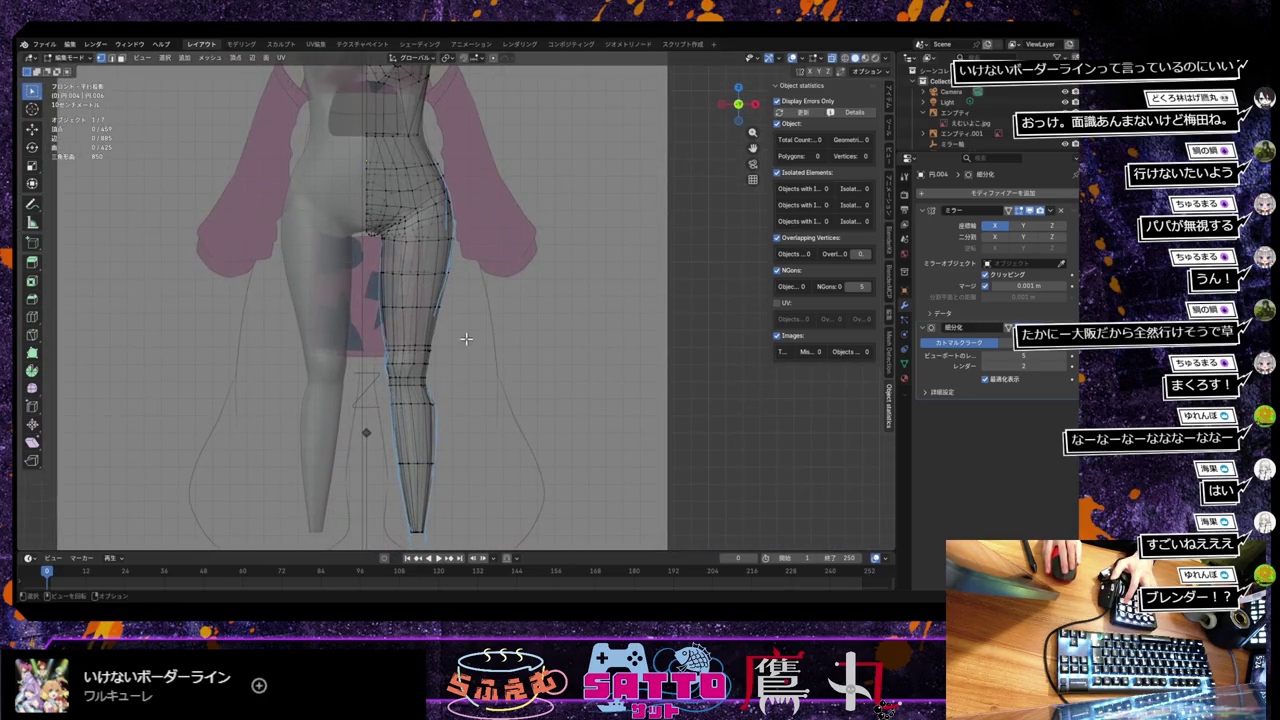
scroll(475, 342, "up", 2)
scroll(470, 338, "up", 2)
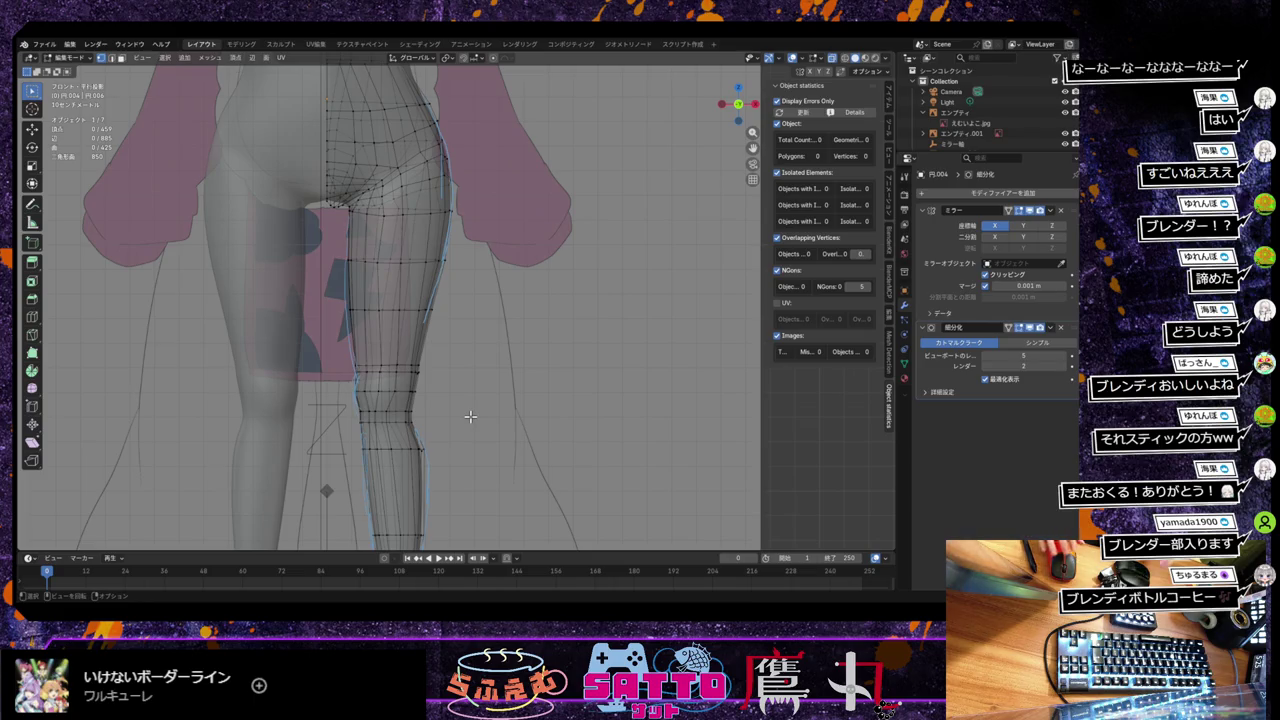
key("alt+z")
key("alt+z")
scroll(470, 380, "up", 2)
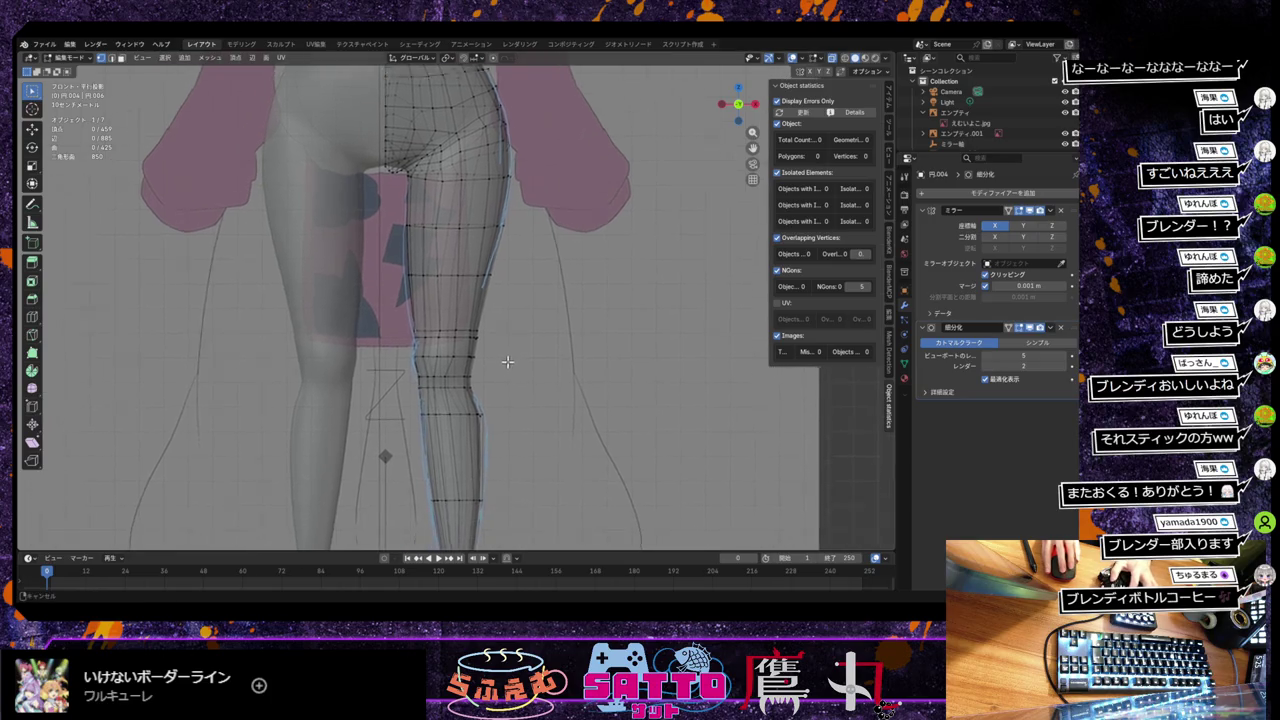
scroll(510, 350, "up", 1)
key("alt+z")
key("alt+z")
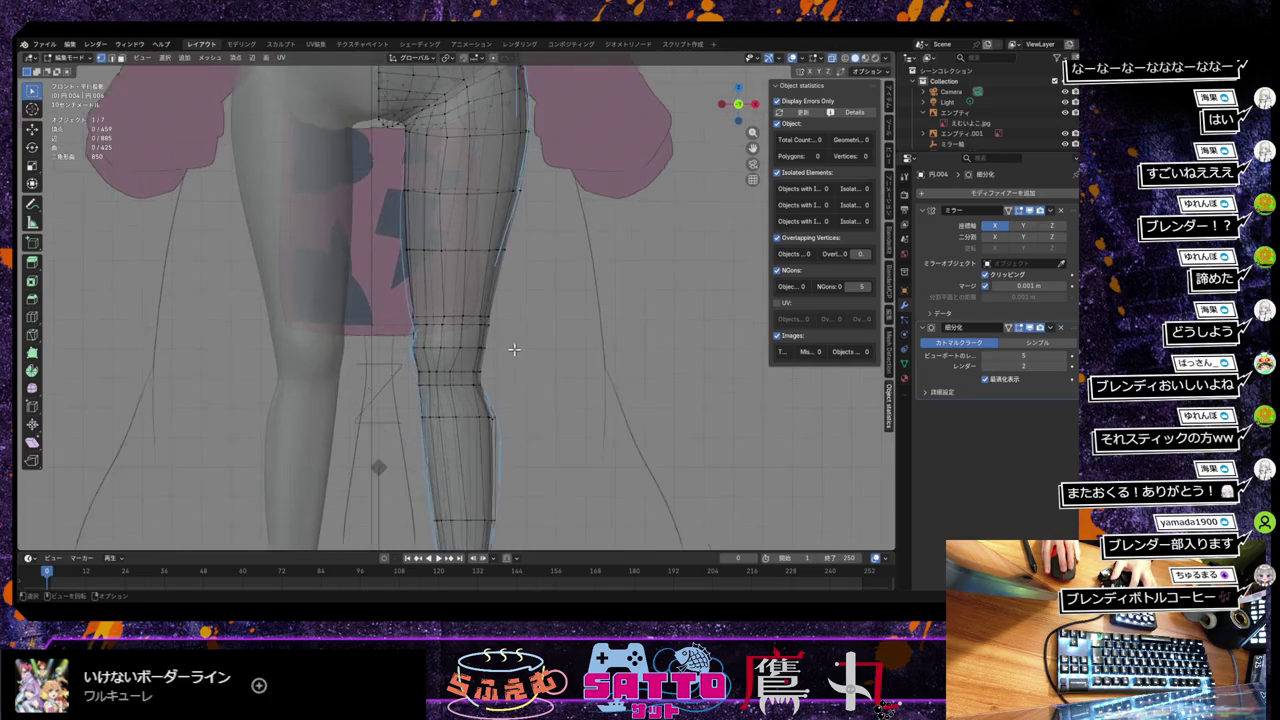
scroll(490, 345, "up", 1)
scroll(470, 340, "up", 1)
middle_click_drag(465, 338, 454, 363)
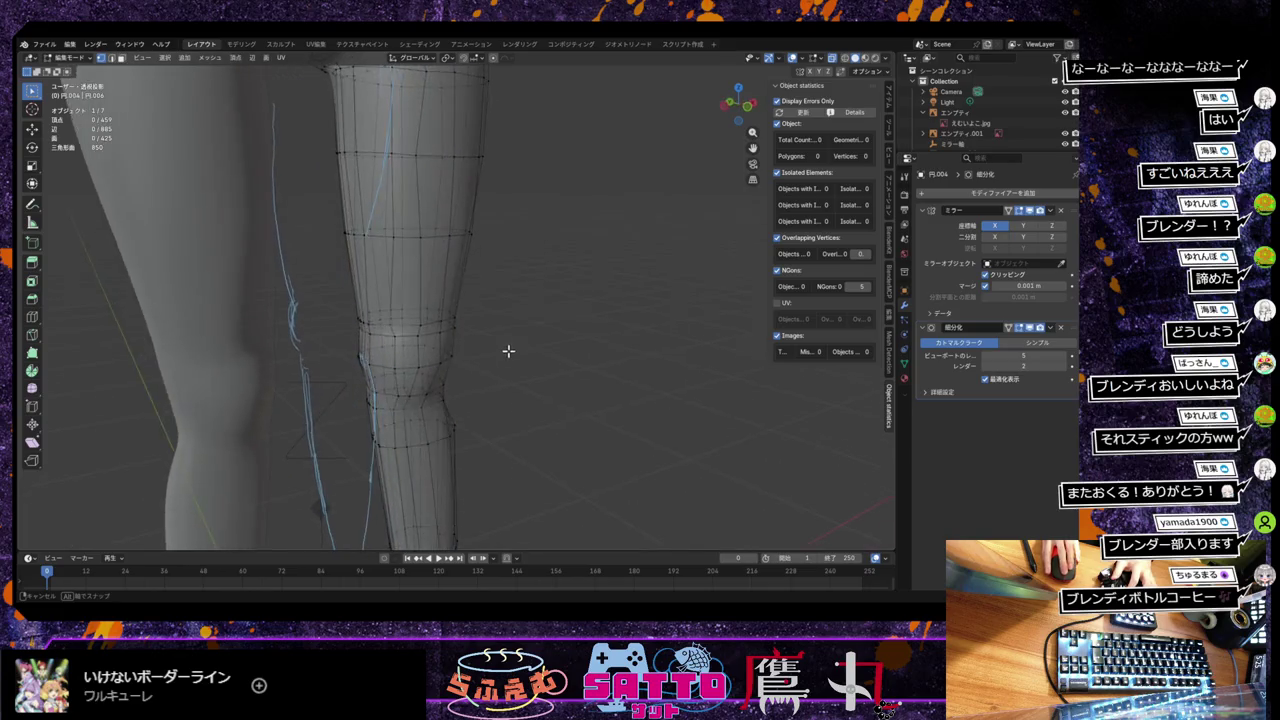
mouse_move(508, 344)
middle_mouse_down()
mouse_move(537, 360)
mouse_move(500, 363)
mouse_move(471, 326)
mouse_move(490, 344)
middle_mouse_up()
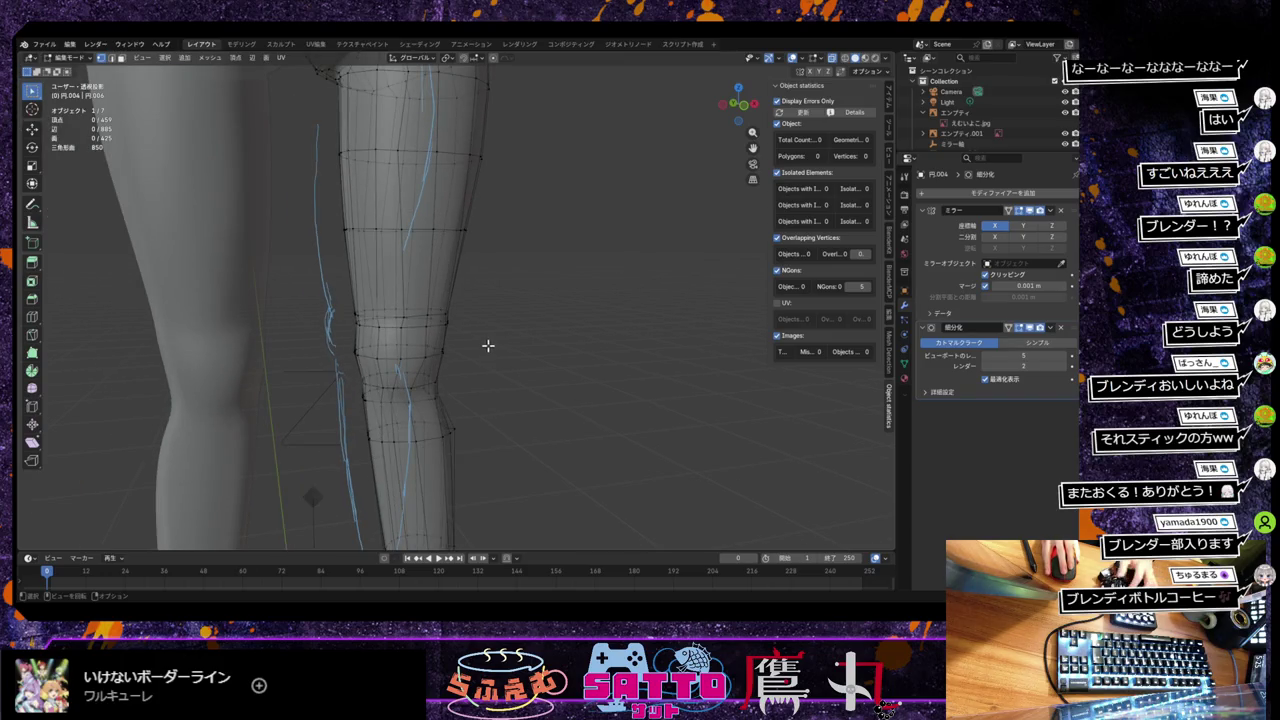
key("KP_1")
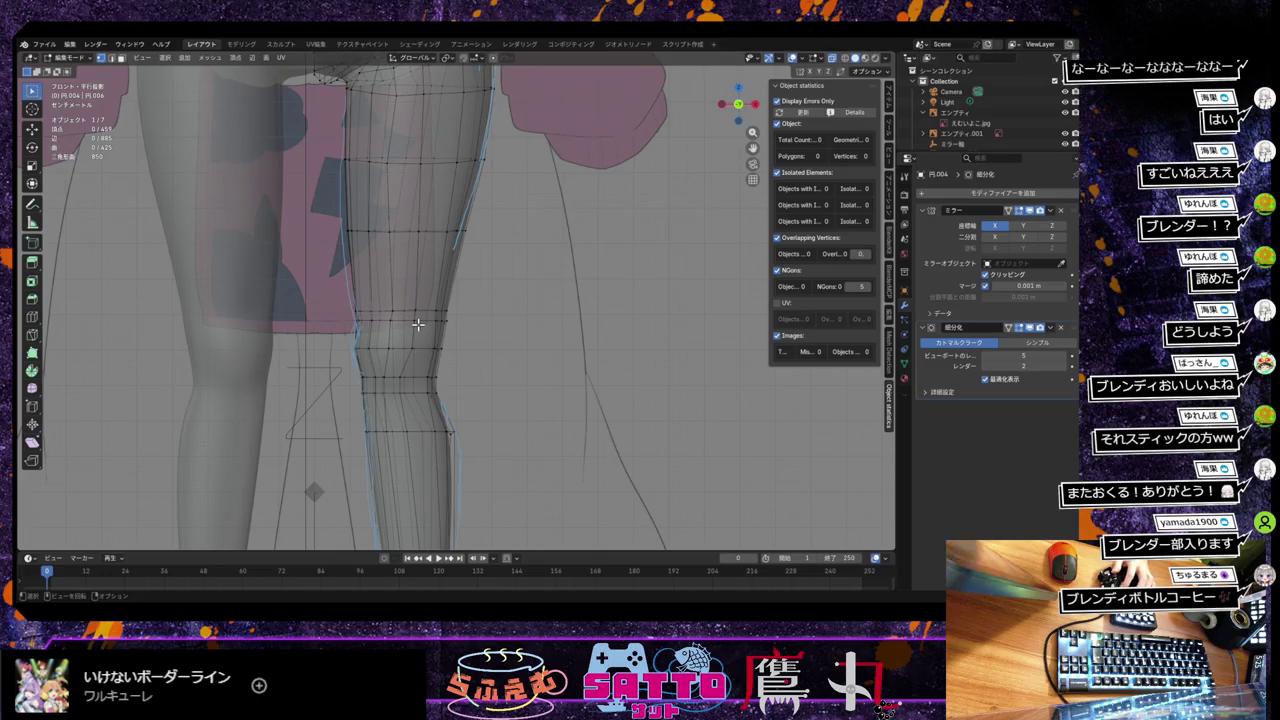
Step: Select a knee vertex, switch to solid shading, and slide it along its edge
left_click(400, 378)
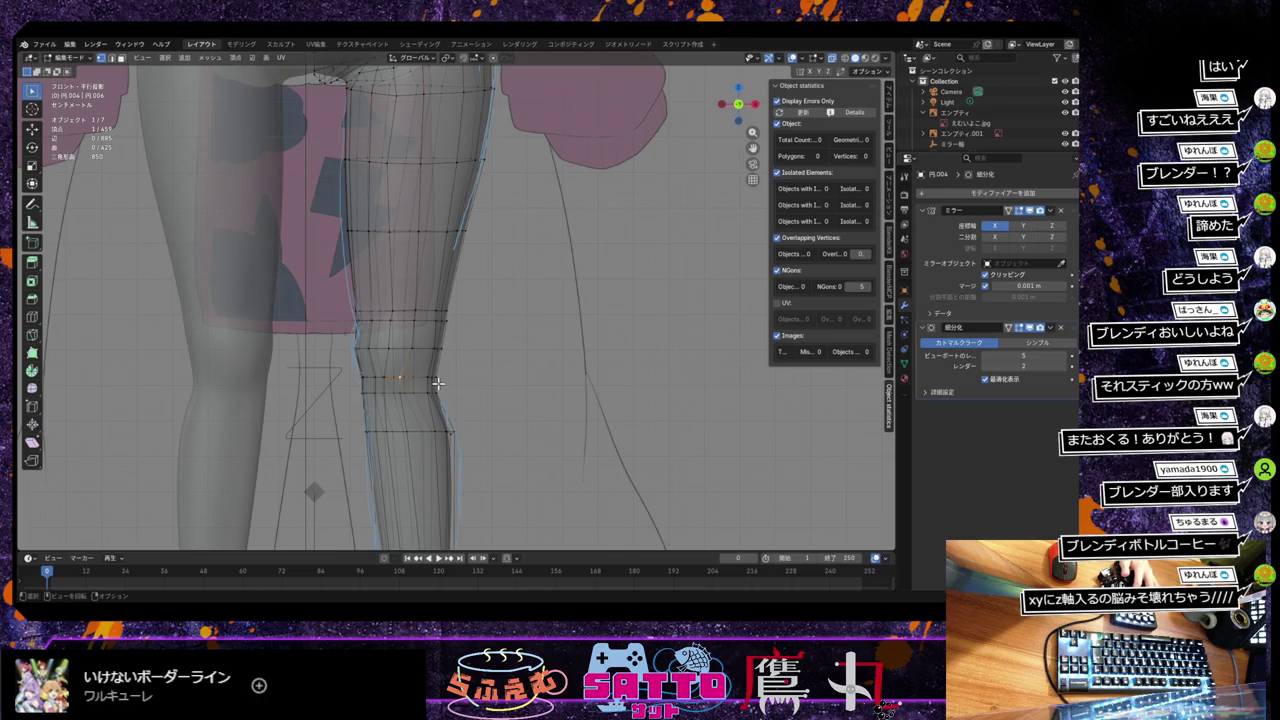
left_click(832, 58)
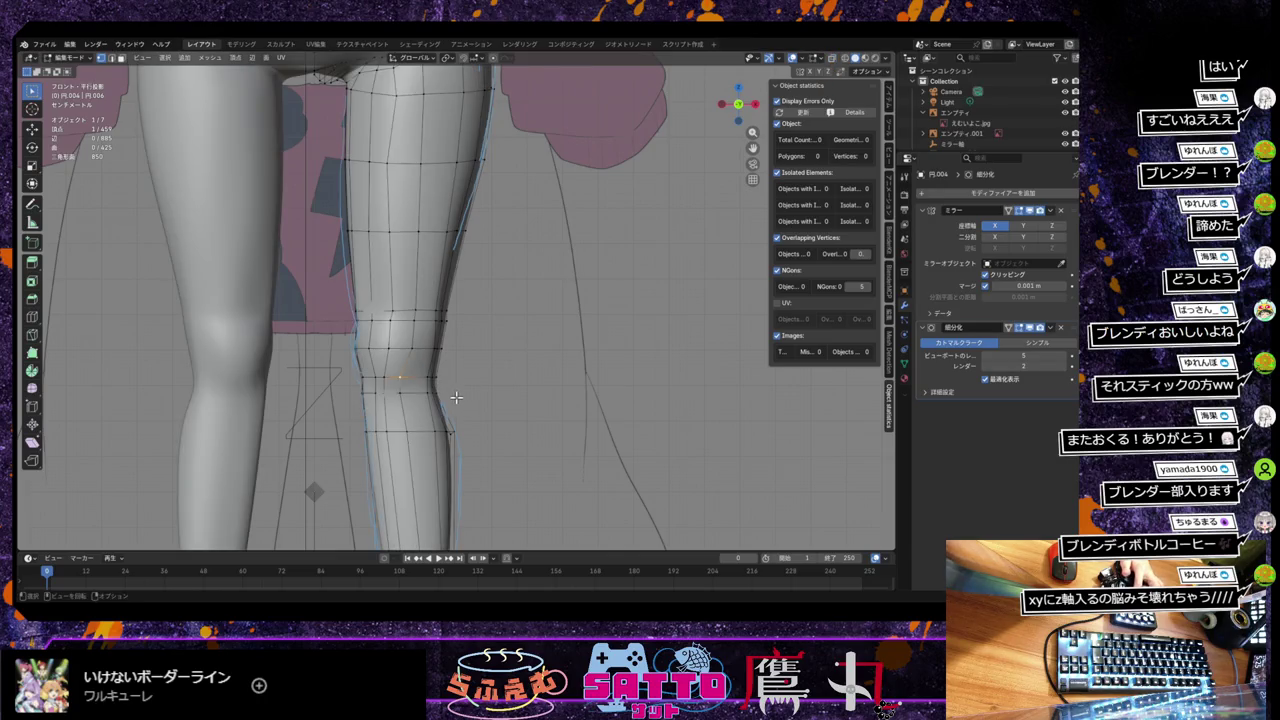
key("shift+v")
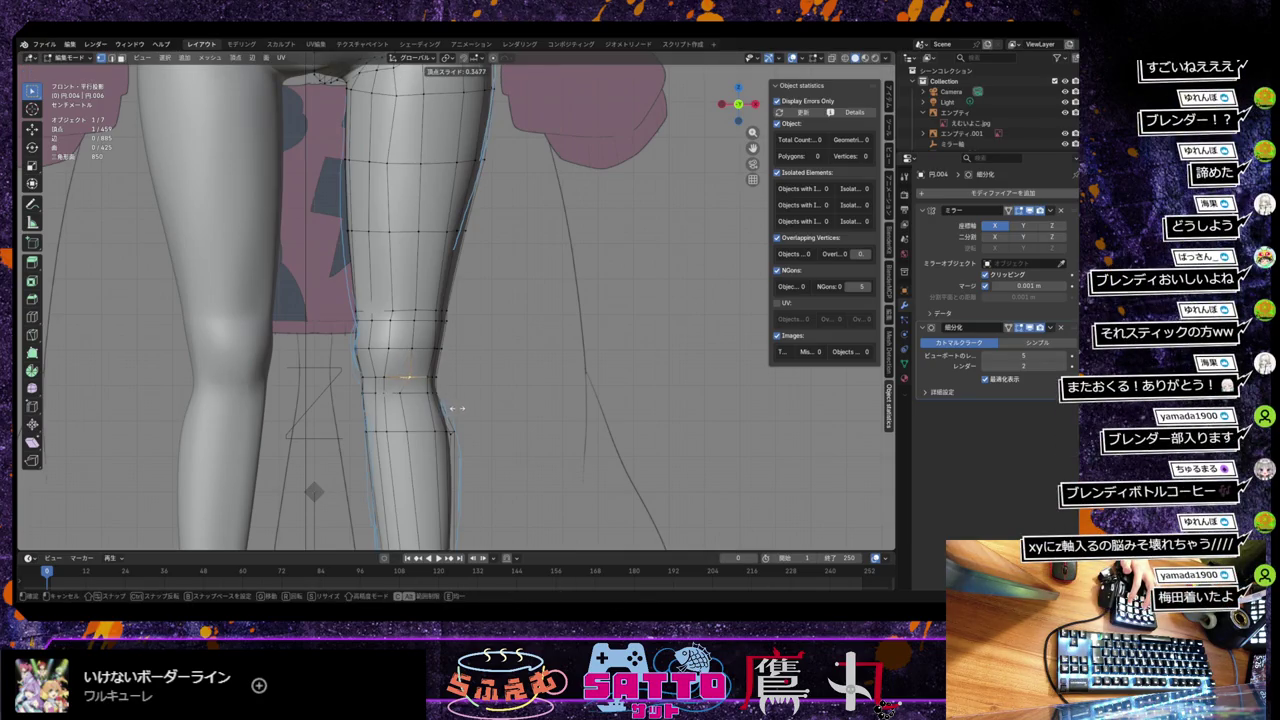
left_click(457, 409)
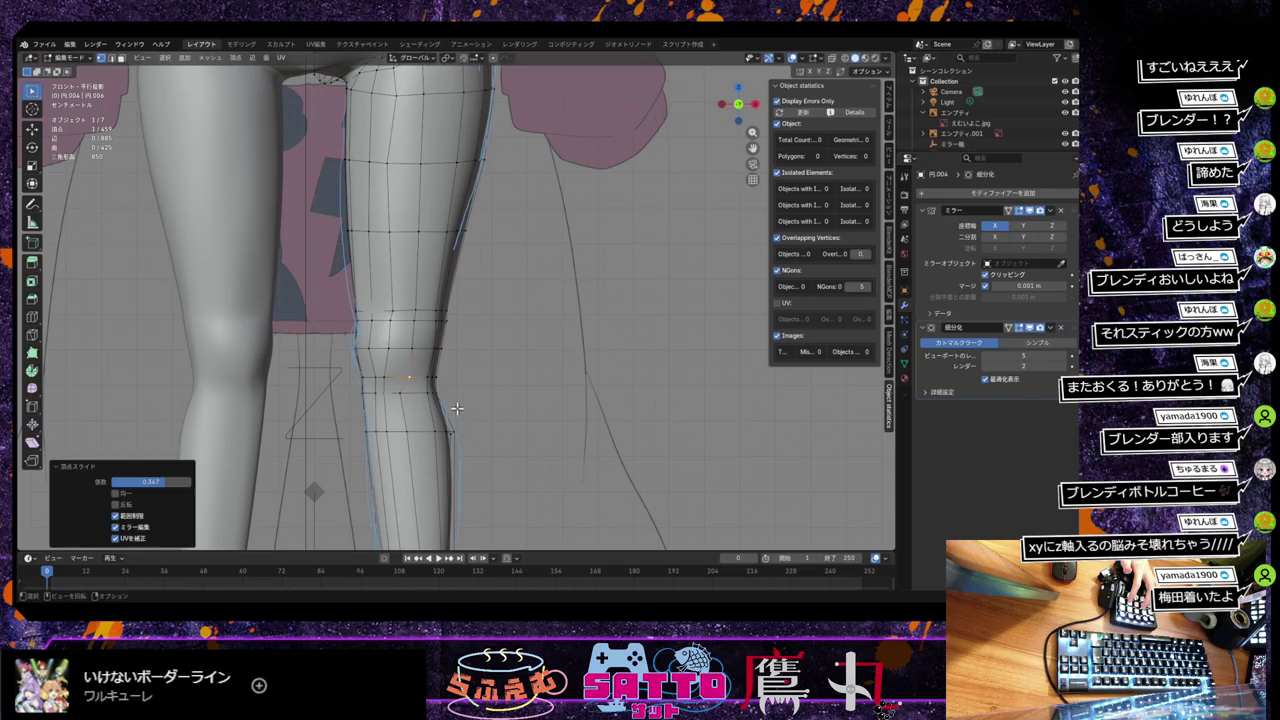
Step: Vertex-slide the knee vertices repeatedly along their edges, ending at factor 0.250
key("shift+v")
left_click(410, 385)
key("shift+v")
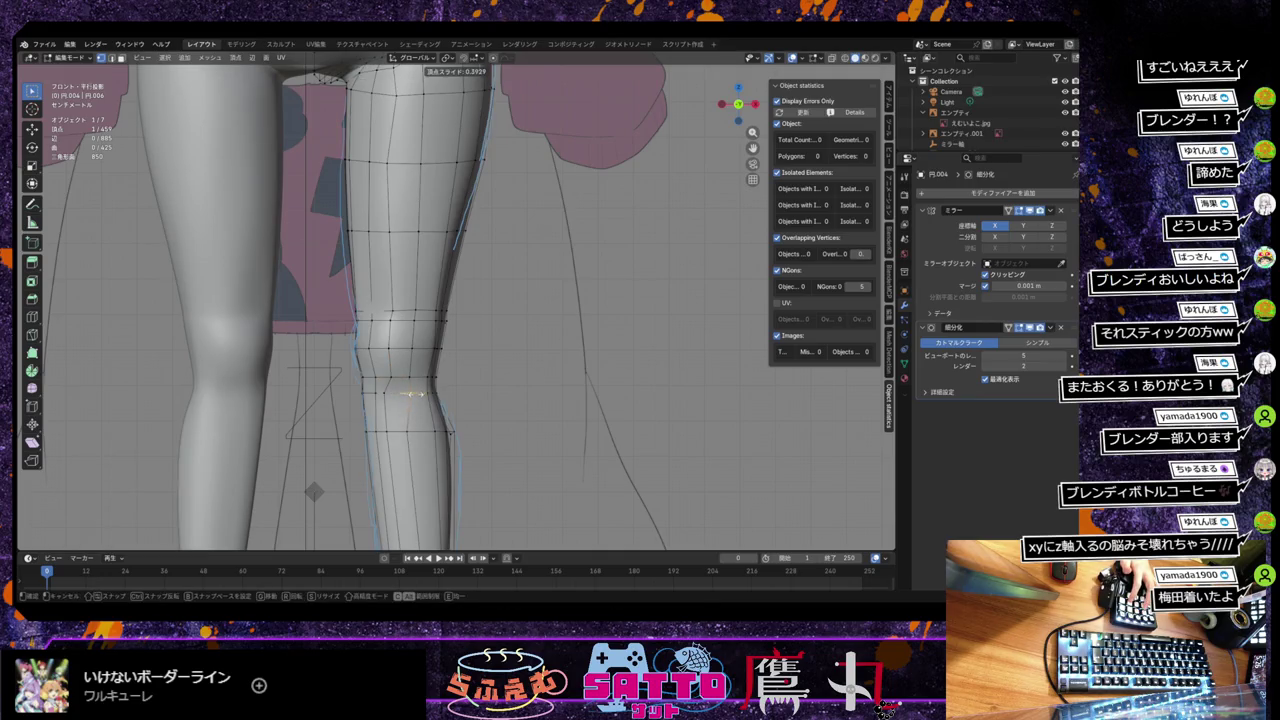
left_click(411, 393)
key("shift+v")
left_click(395, 393)
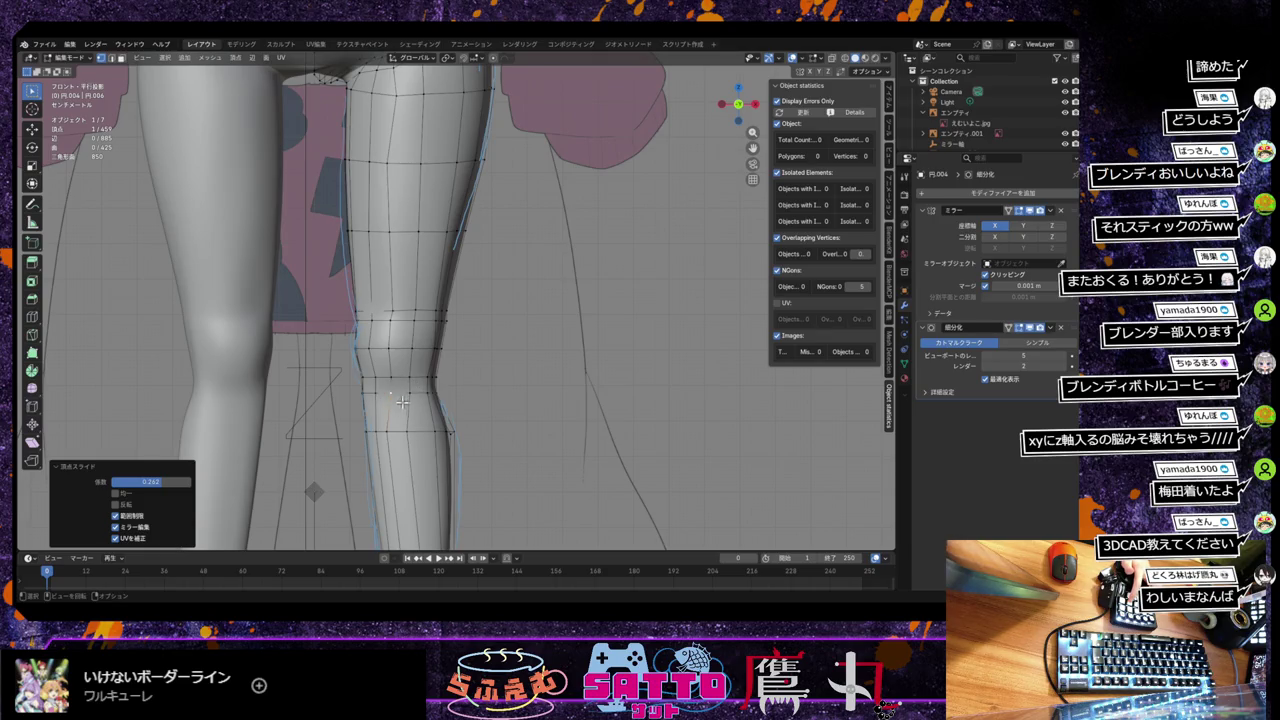
key("shift+v")
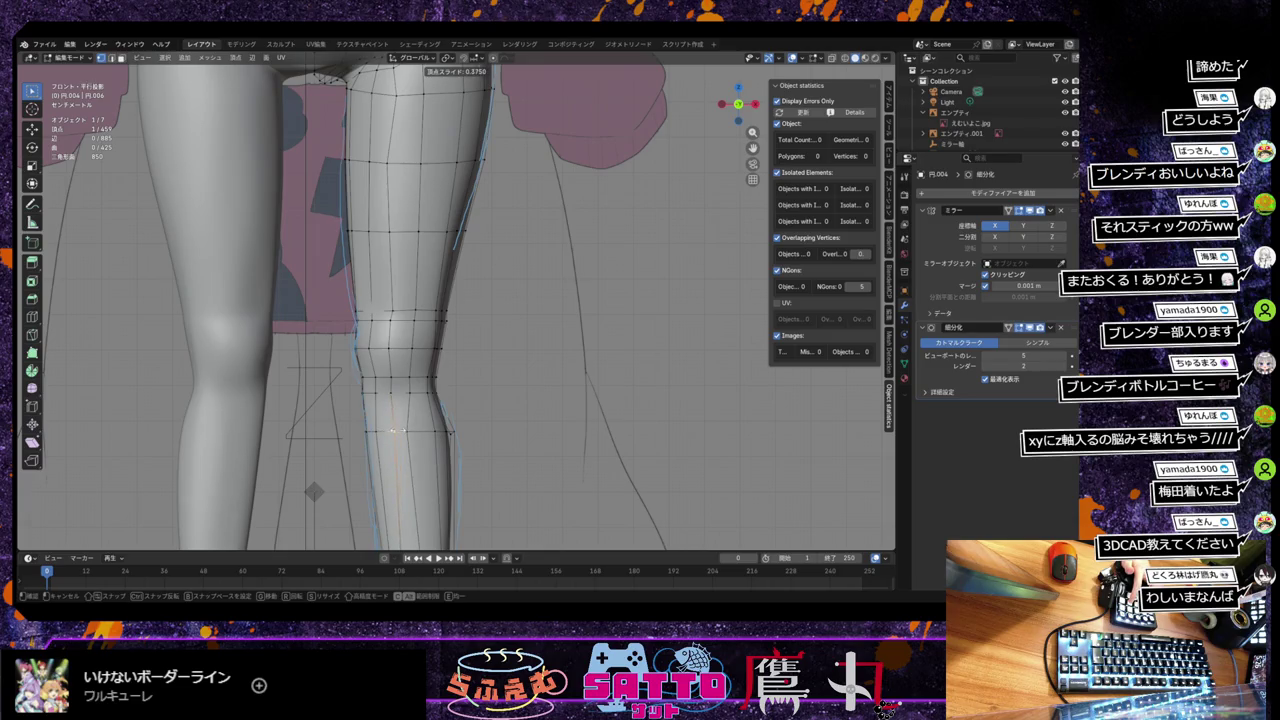
left_click(395, 432)
Step: In perspective, push a single knee vertex in depth along Y
mouse_move(395, 432)
middle_mouse_down()
mouse_move(373, 416)
mouse_move(393, 413)
mouse_move(368, 410)
middle_mouse_up()
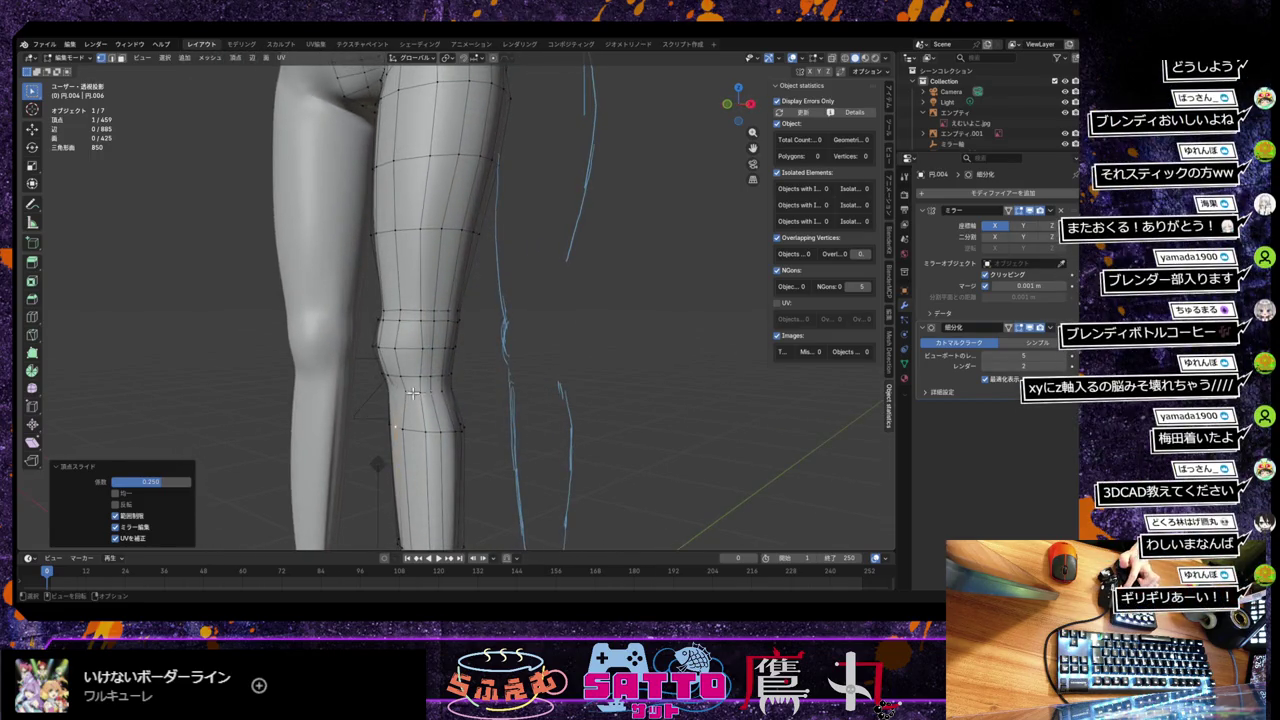
left_click(413, 393)
key("g")
key("y")
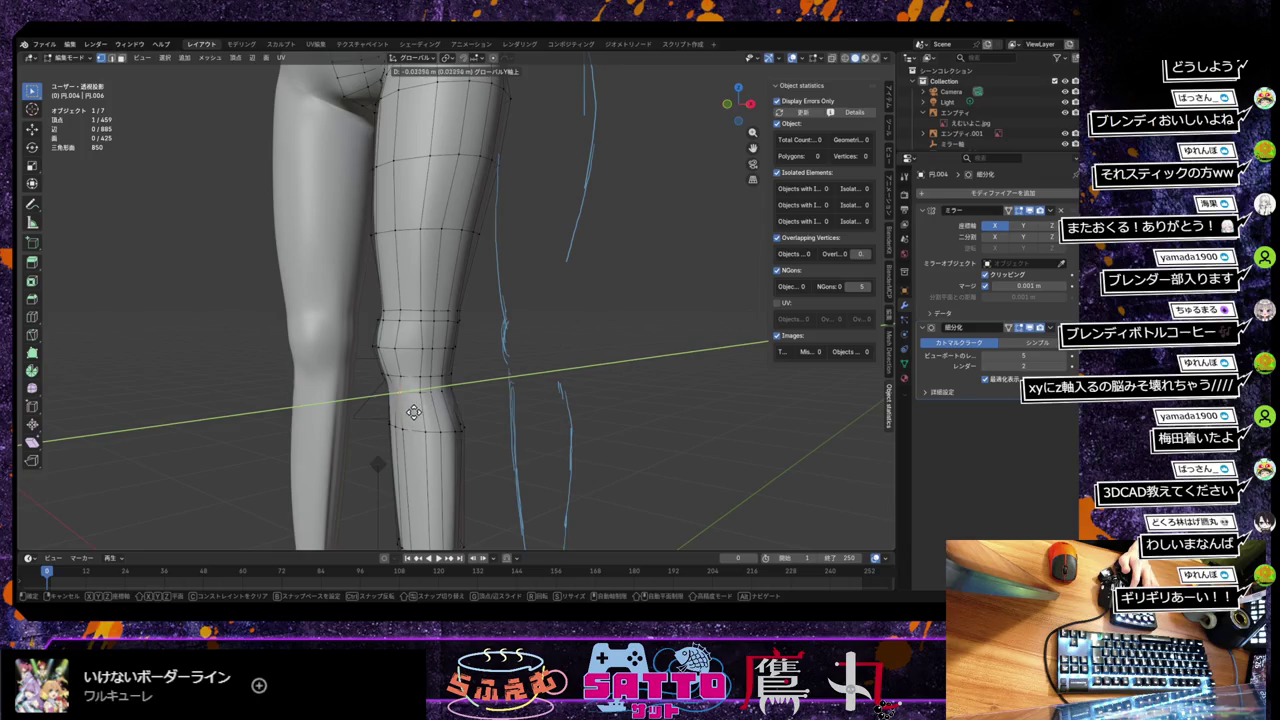
left_click(424, 393)
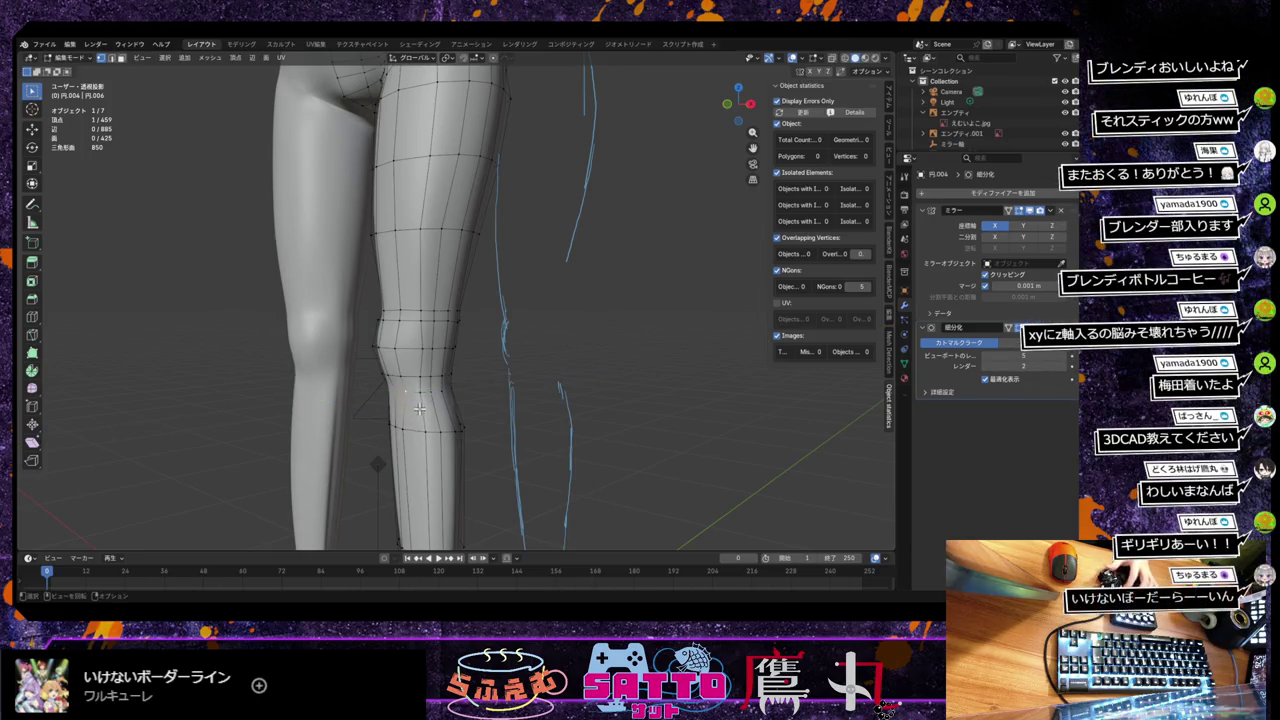
mouse_move(449, 406)
middle_mouse_down()
mouse_move(488, 399)
mouse_move(437, 404)
mouse_move(566, 396)
mouse_move(470, 405)
middle_mouse_up()
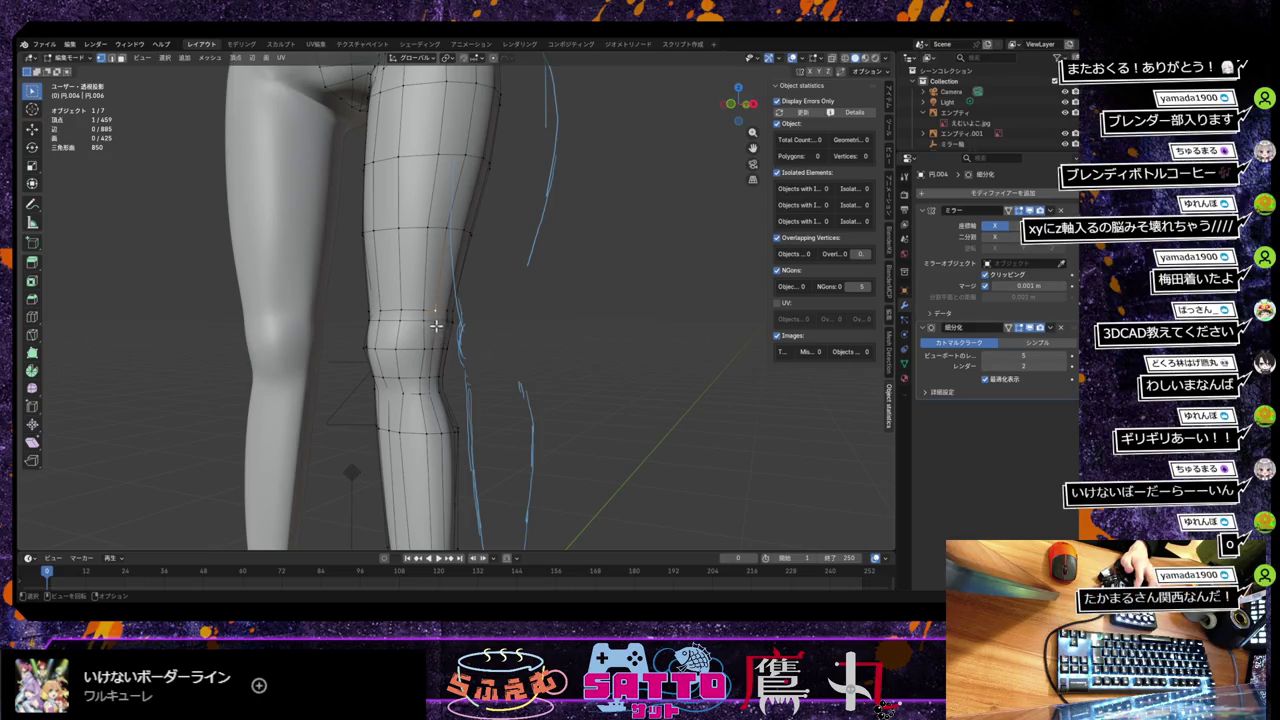
Step: Shift-select a column of knee vertices and nudge them slightly along X
left_click(443, 343, "shift")
left_click(436, 380, "shift")
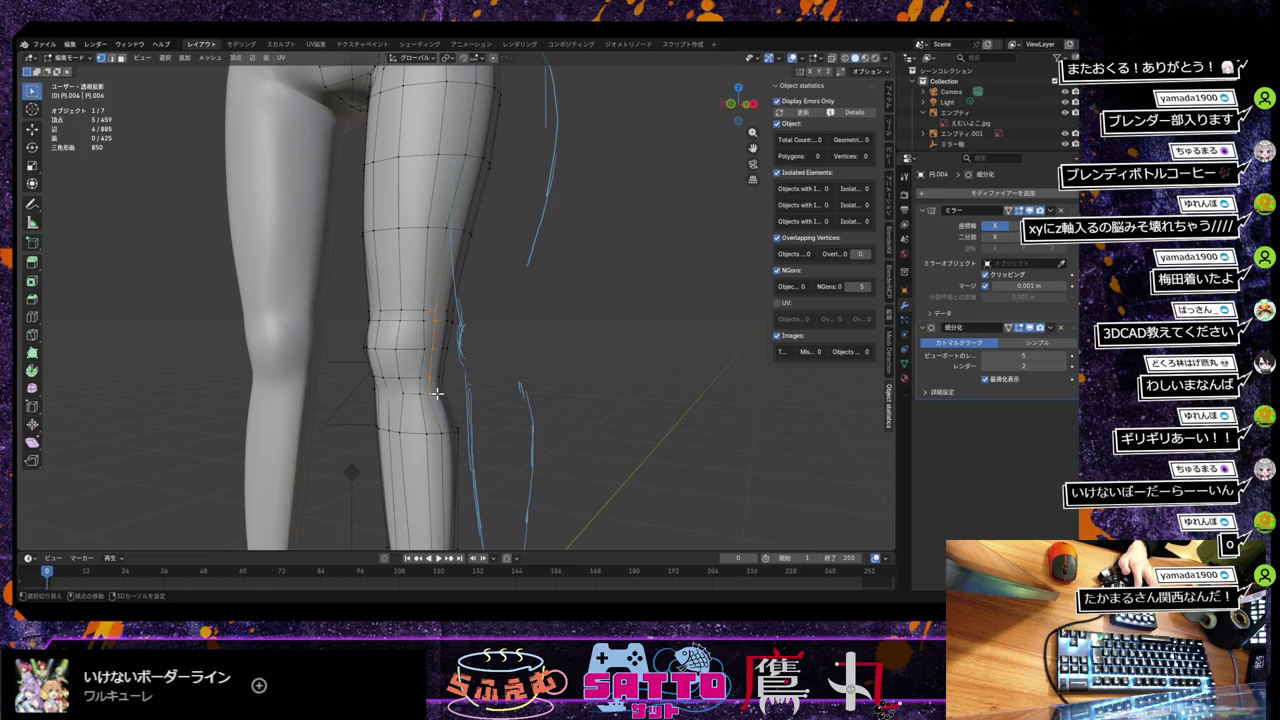
key("g")
key("x")
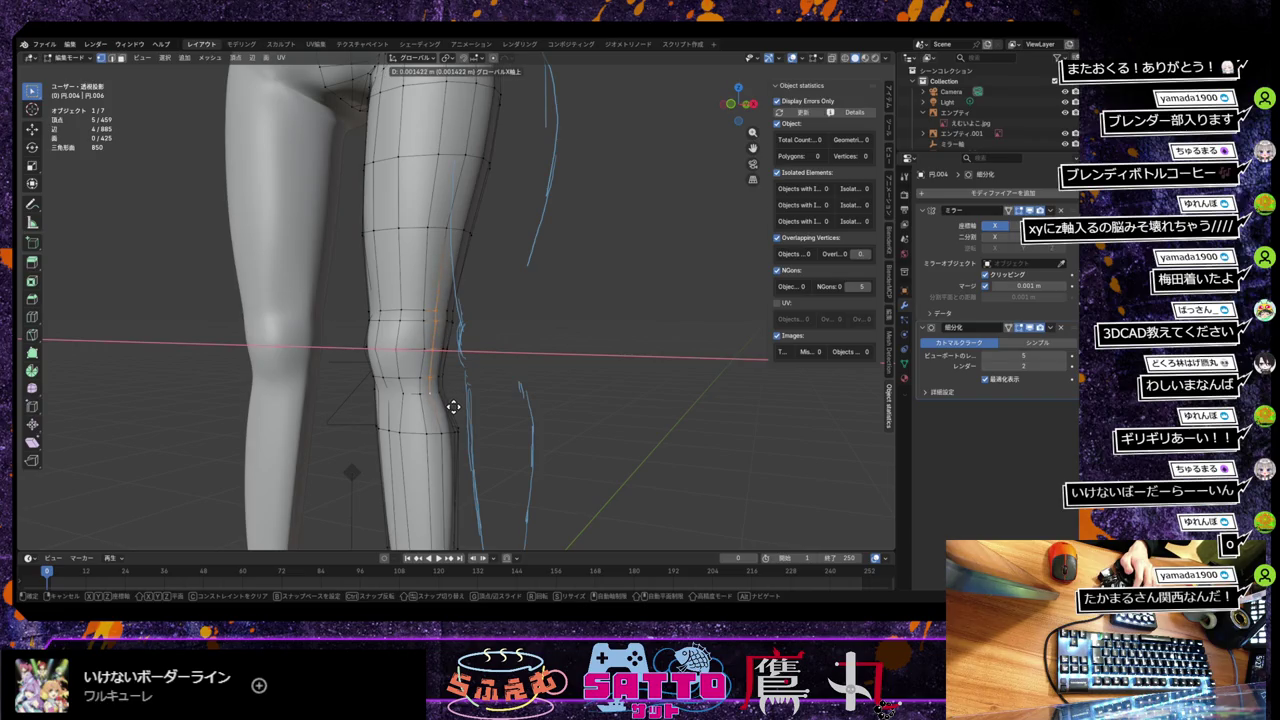
left_click(453, 406)
mouse_move(466, 406)
middle_mouse_down()
mouse_move(552, 400)
mouse_move(486, 397)
middle_mouse_up()
Step: Pick a neighbouring knee vertex and try a move, cancelling it
left_click(388, 350)
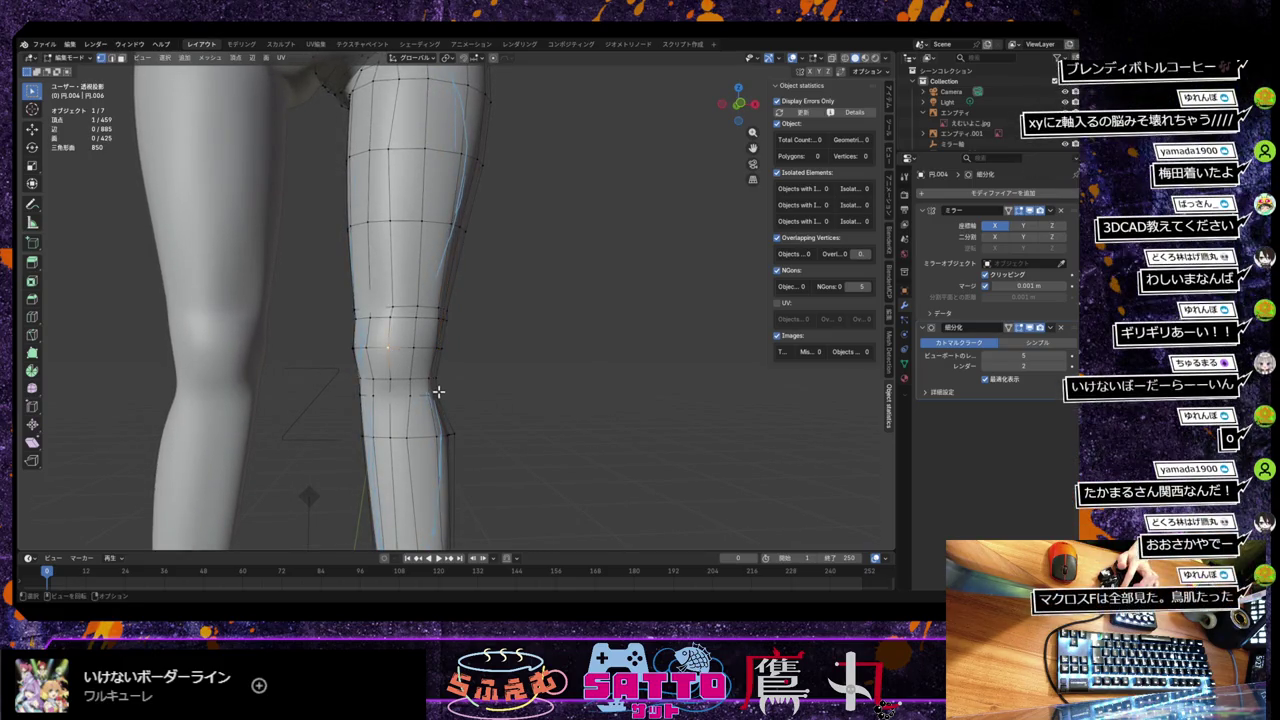
mouse_move(431, 393)
middle_mouse_down()
mouse_move(471, 397)
mouse_move(446, 394)
middle_mouse_up()
left_click(425, 353)
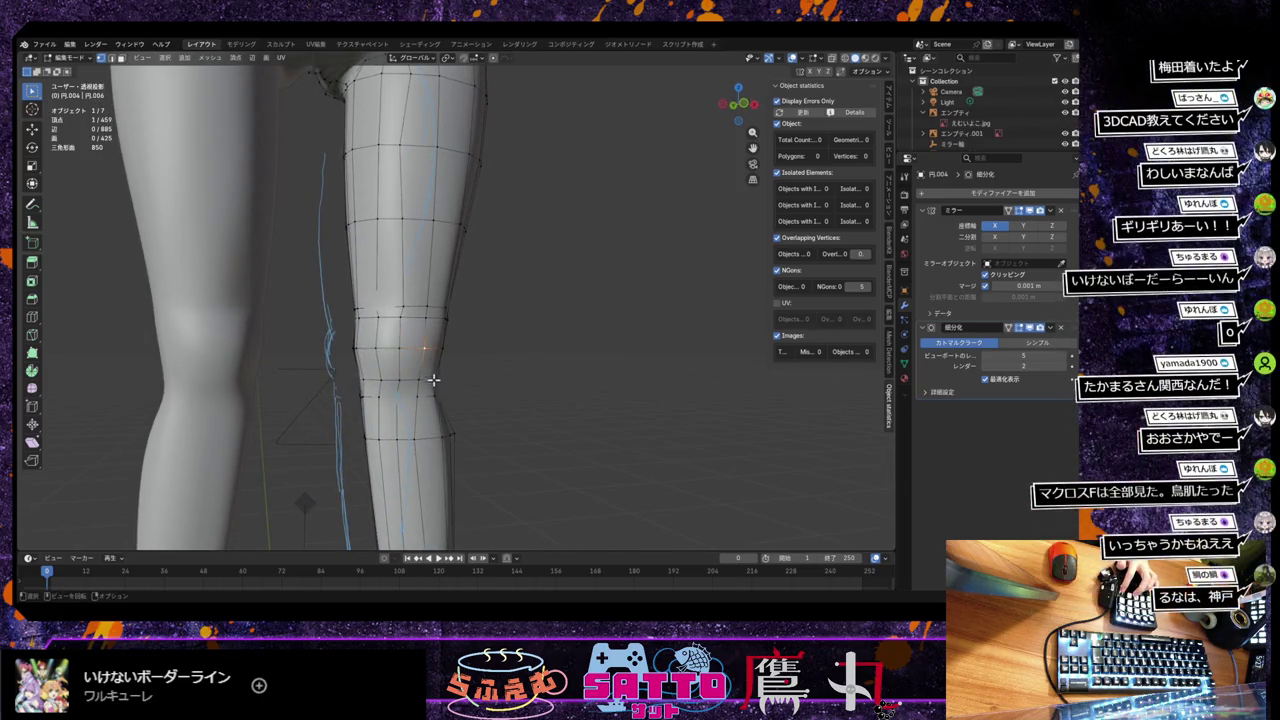
key("g")
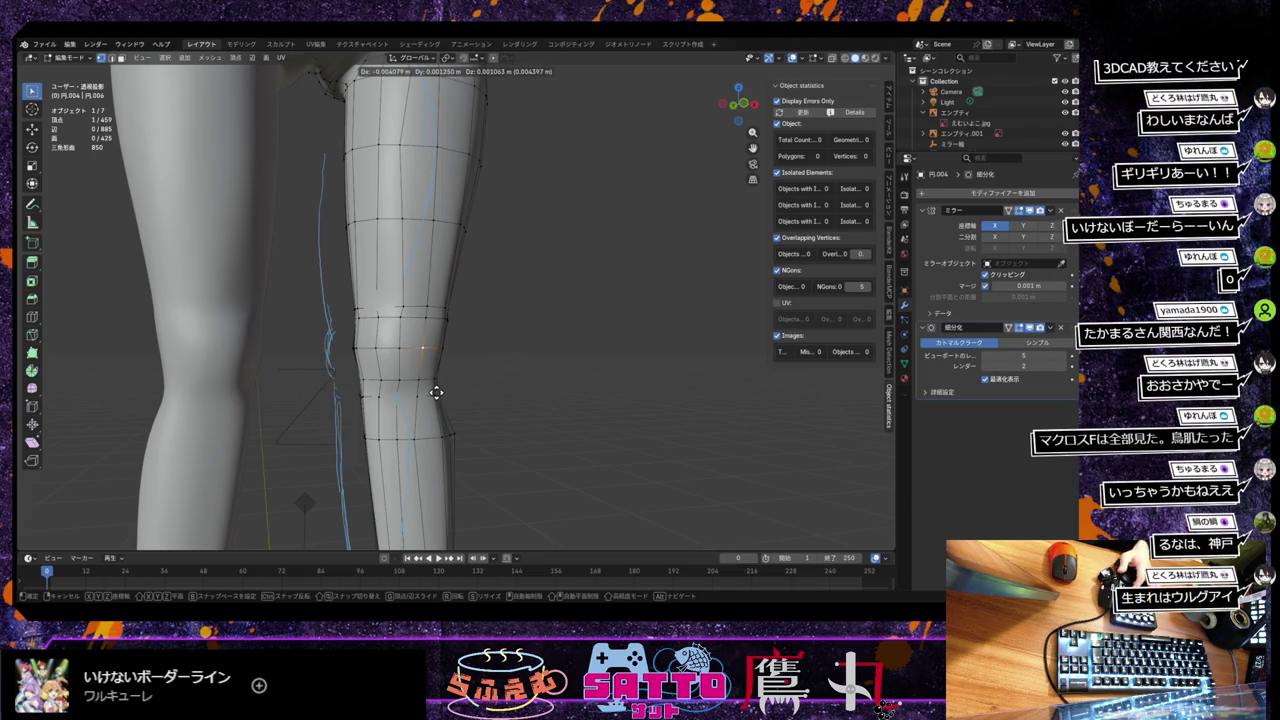
right_click(435, 393)
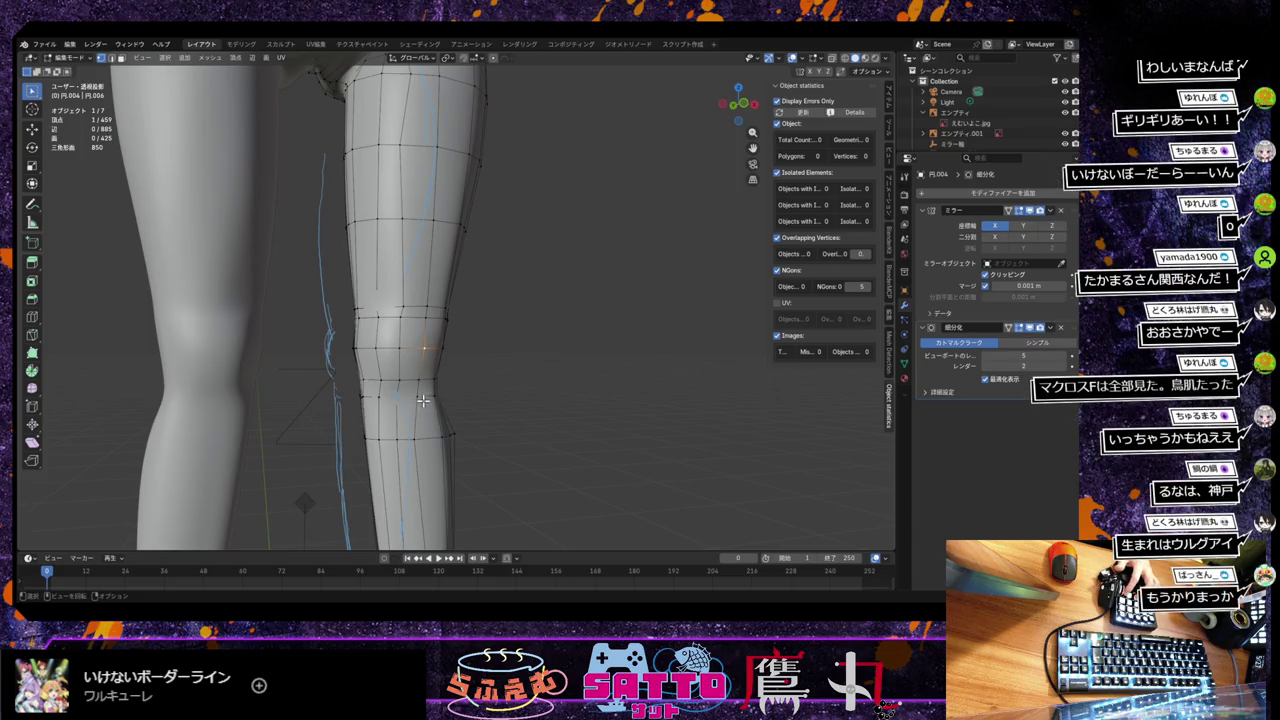
Step: Vertex-slide a different knee vertex along its edge
left_click(401, 382)
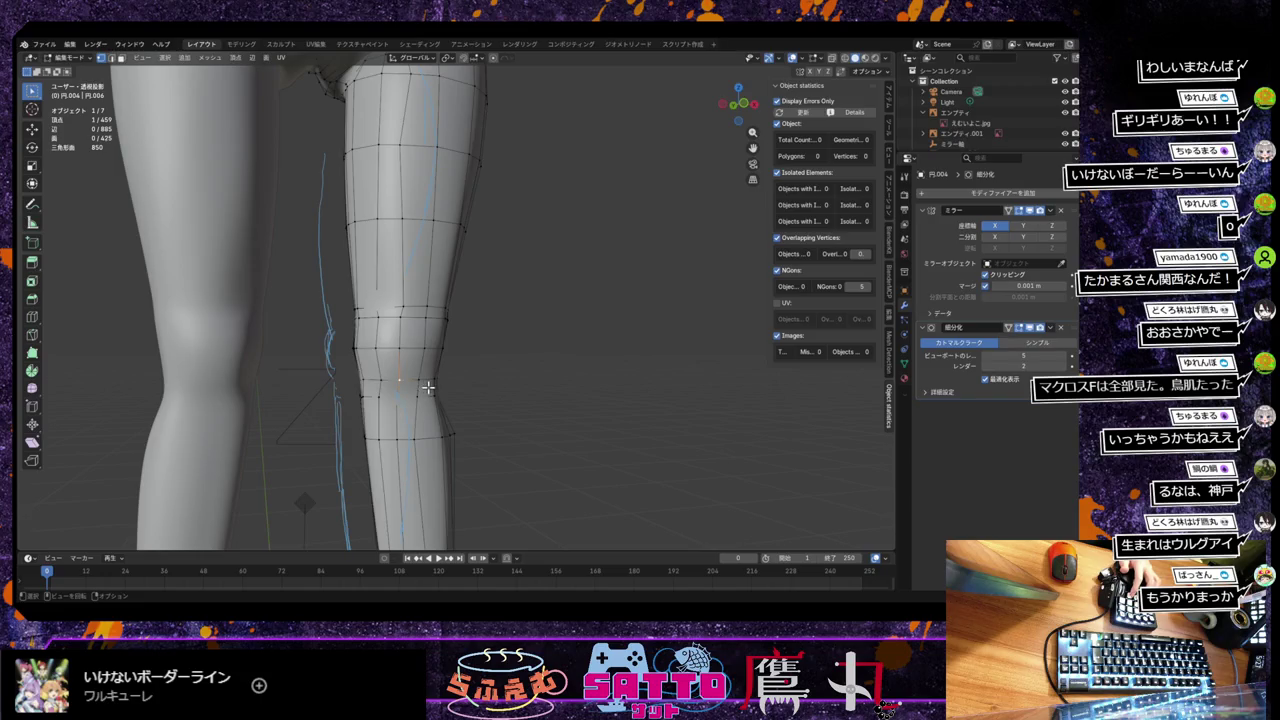
key("g")
key("g")
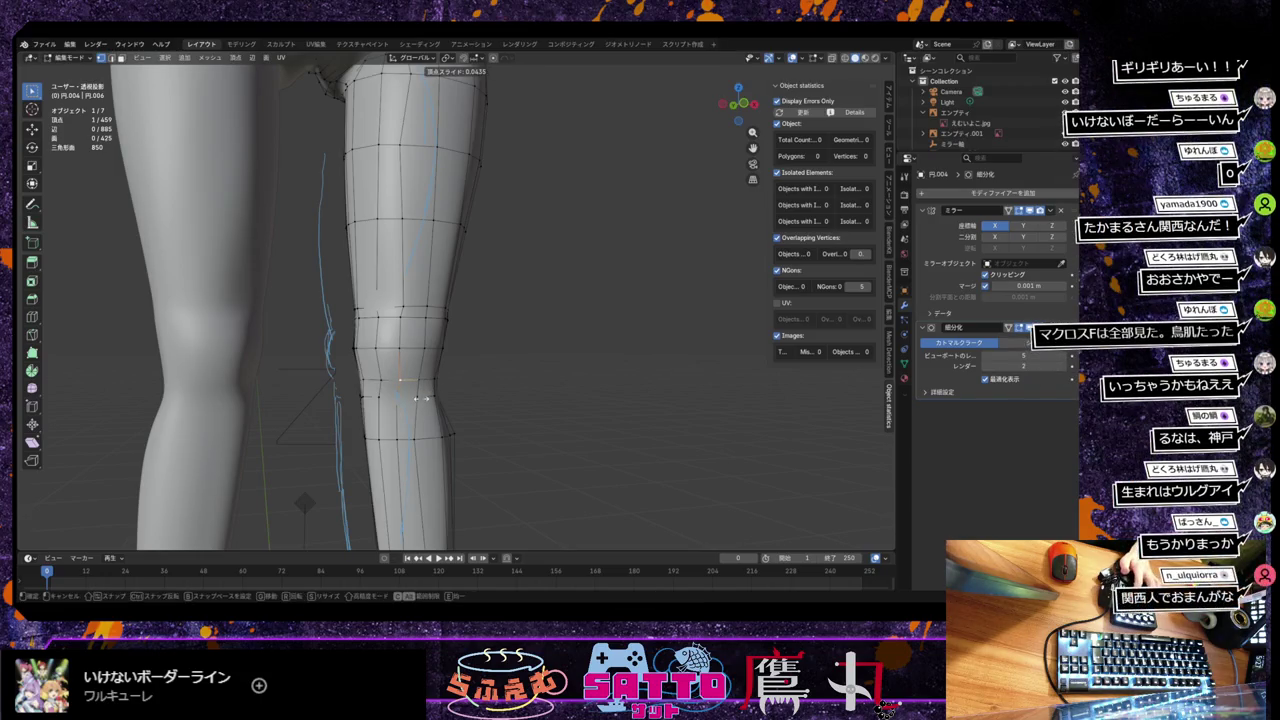
left_click(421, 398)
key("g")
right_click(420, 399)
key("g")
key("g")
left_click(411, 394)
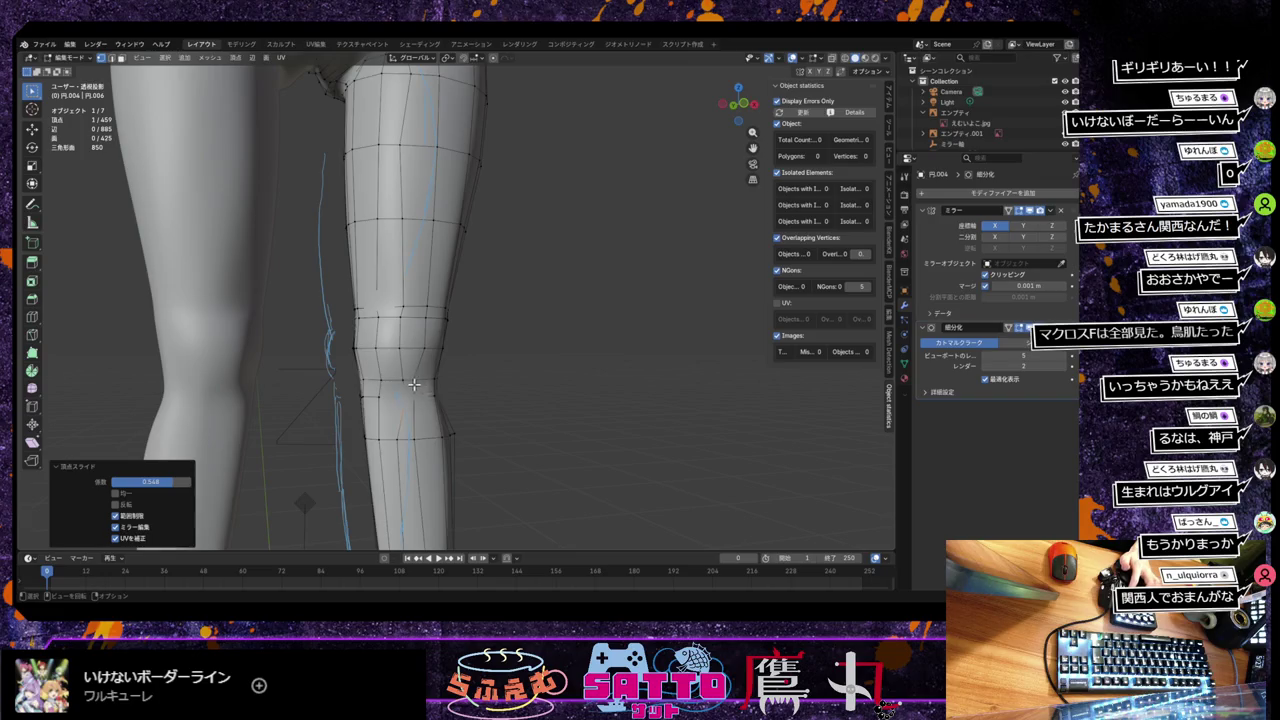
Step: Add a second knee vertex and push both a tiny amount along Y
left_click(413, 384, "shift")
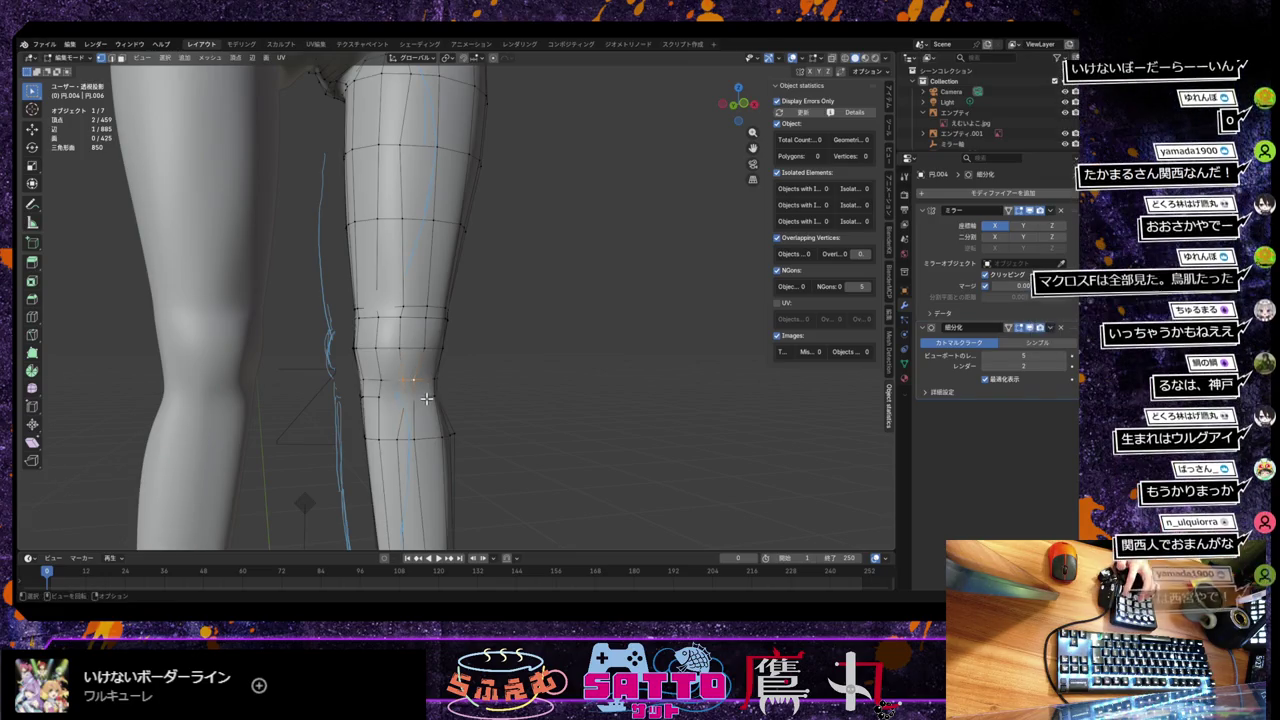
middle_click_drag(423, 399, 371, 400)
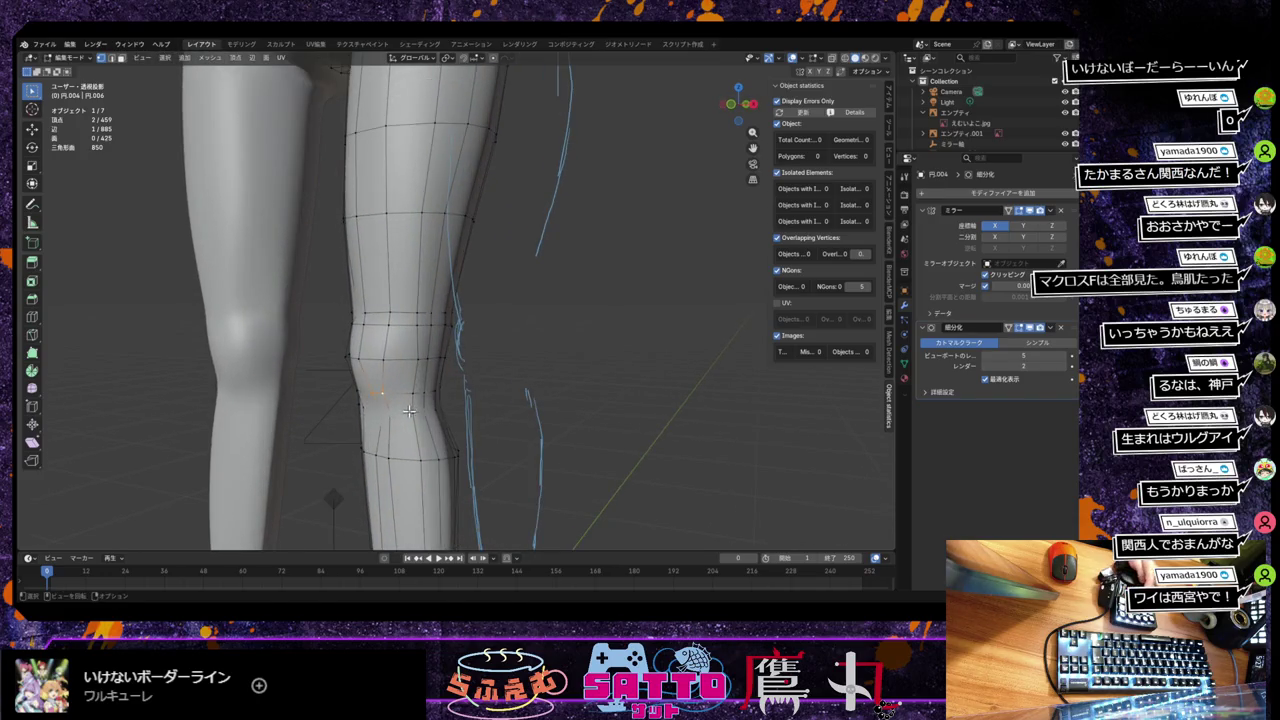
key("g")
key("y")
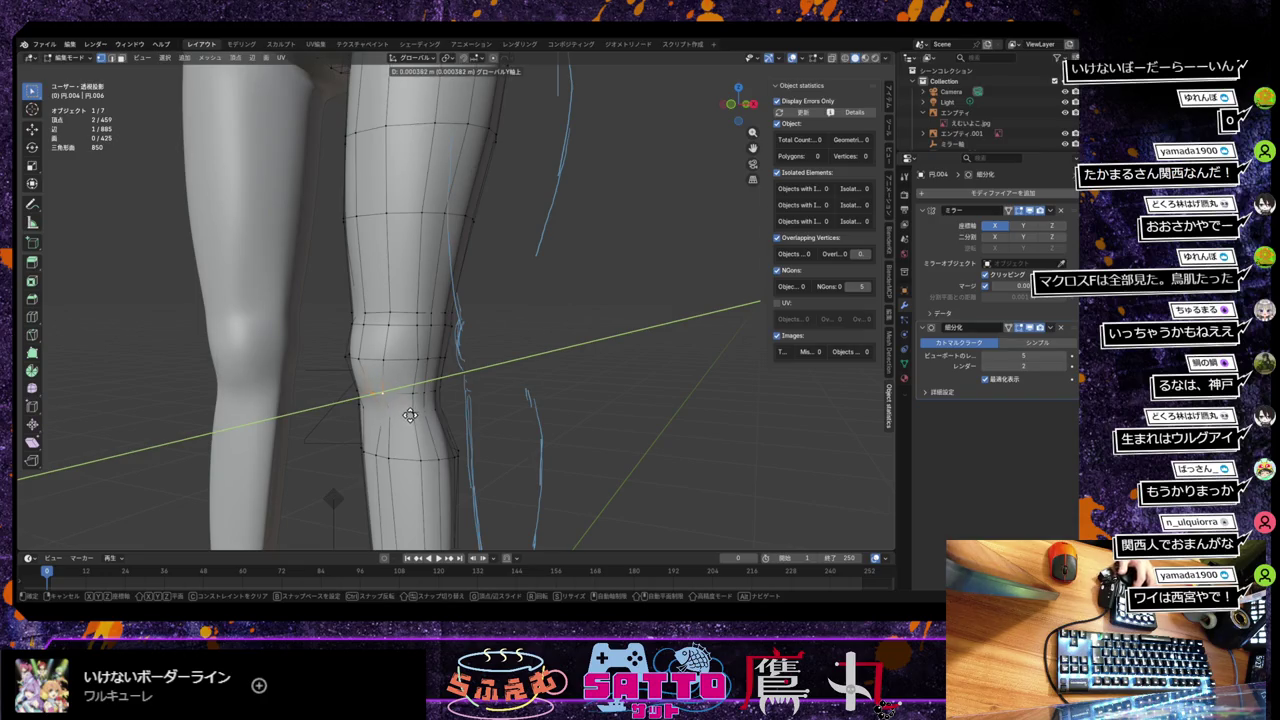
left_click(410, 415)
middle_click_drag(410, 415, 471, 397)
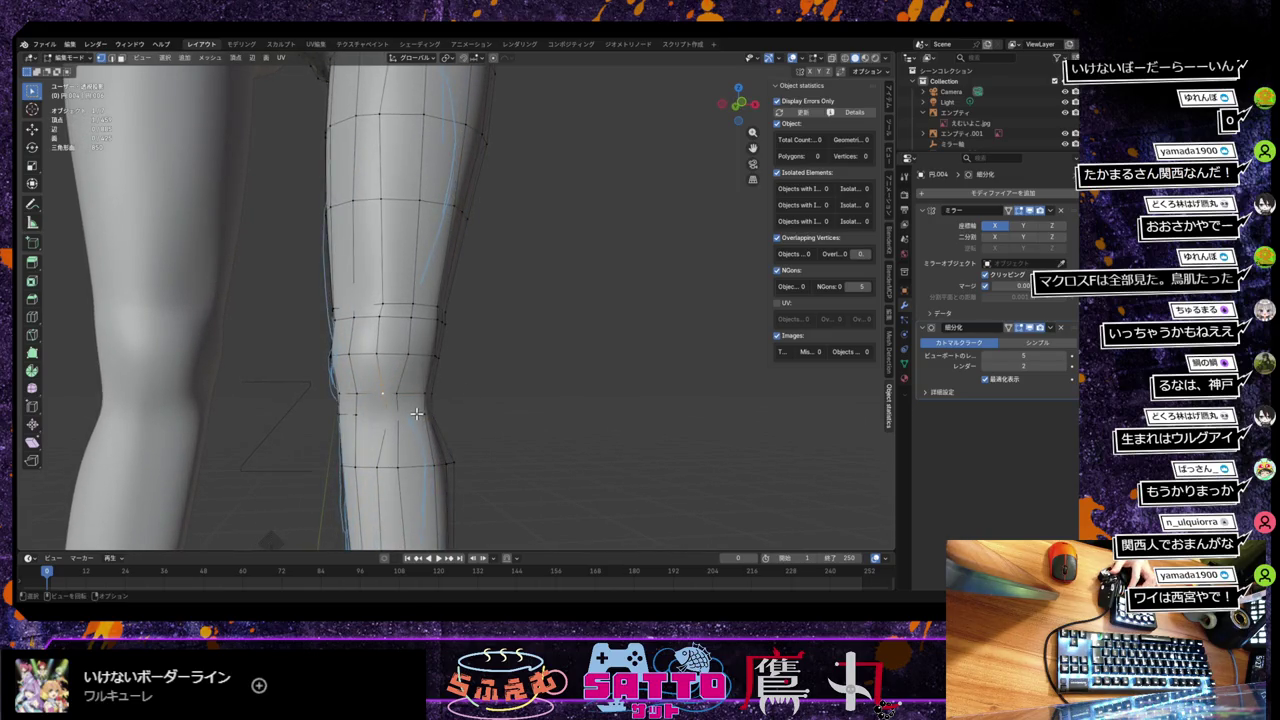
Step: Move the selected knee vertices in depth along the Y axis
key("g")
key("y")
key("z")
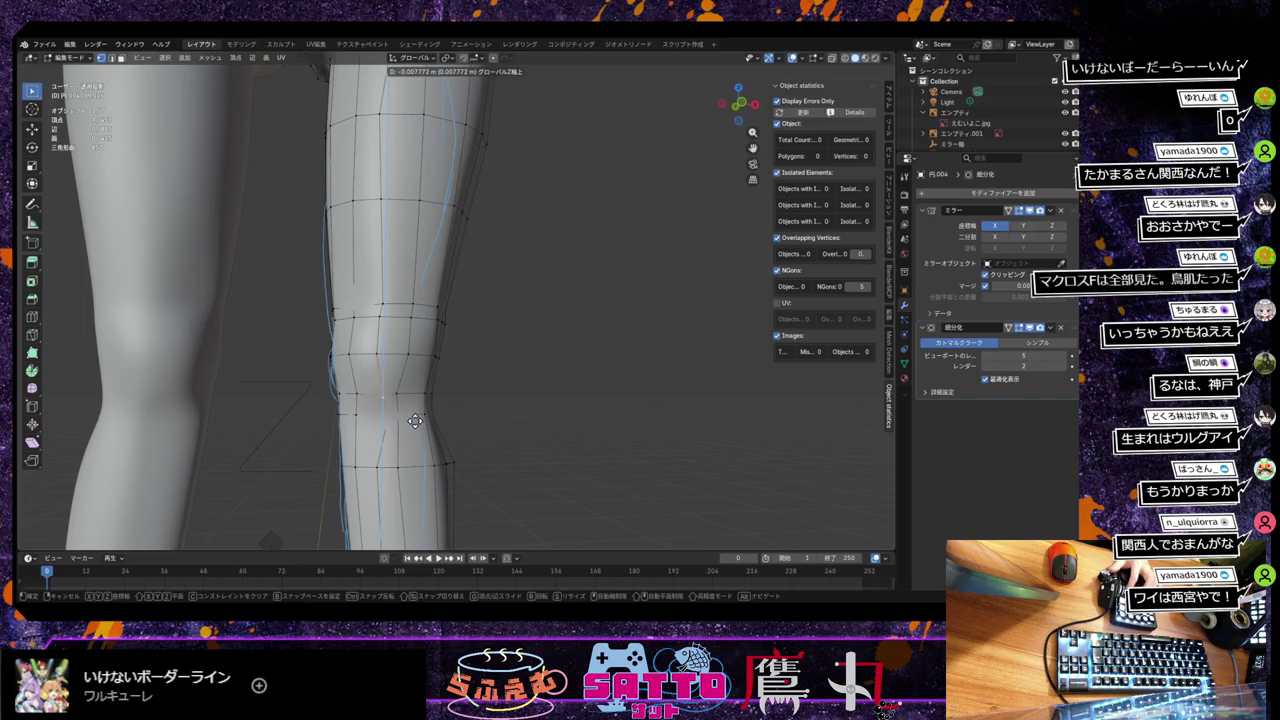
key("y")
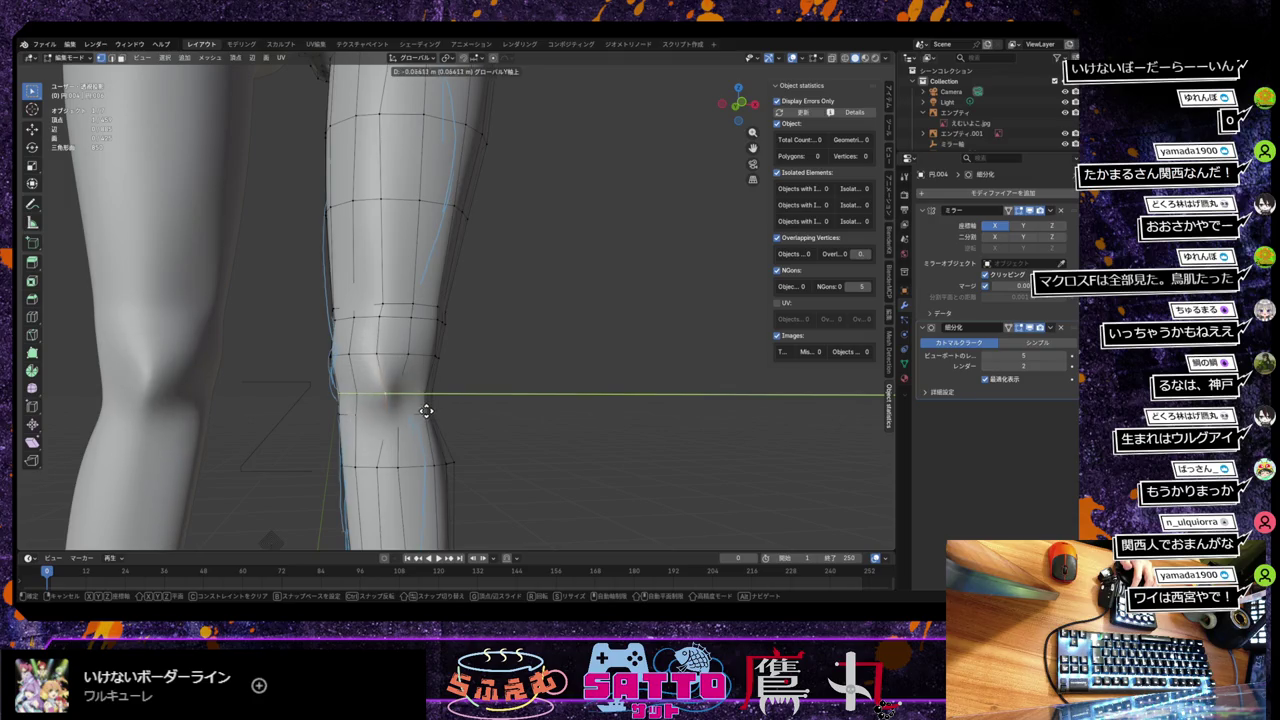
left_click(421, 411)
middle_click_drag(421, 411, 382, 411)
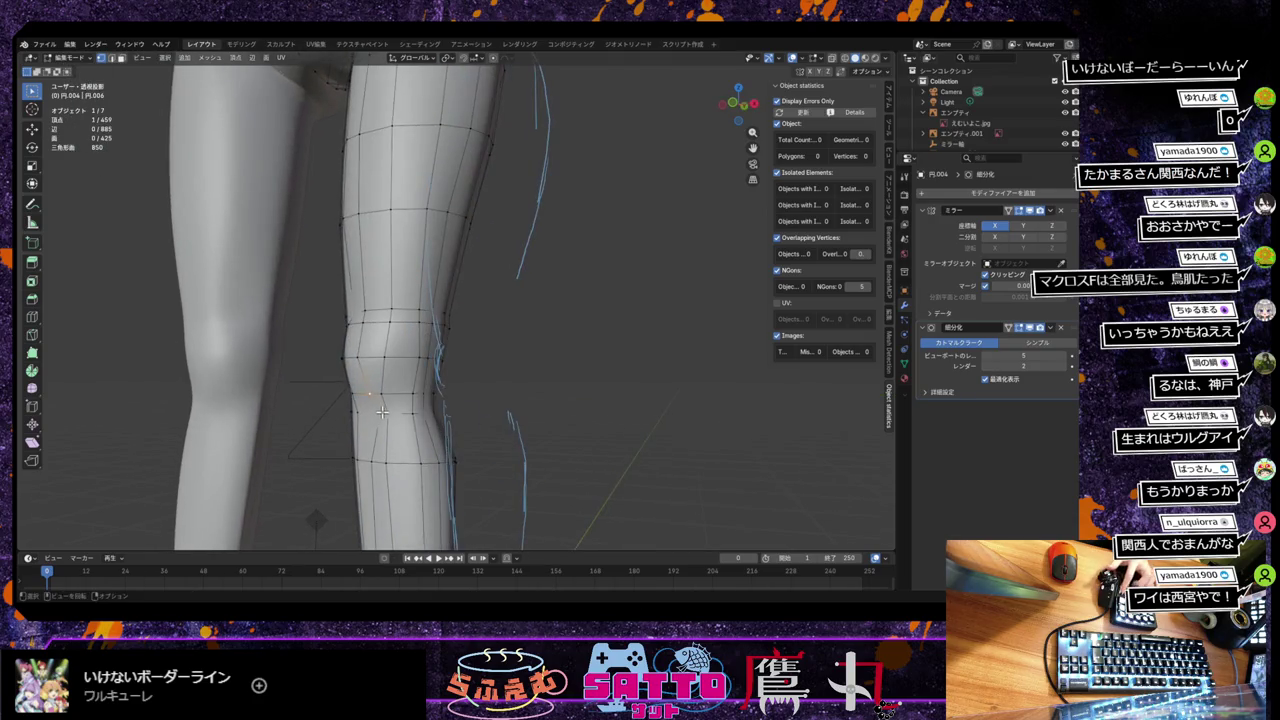
Step: Select another knee vertex and shift it along Y in two moves
left_click(396, 413)
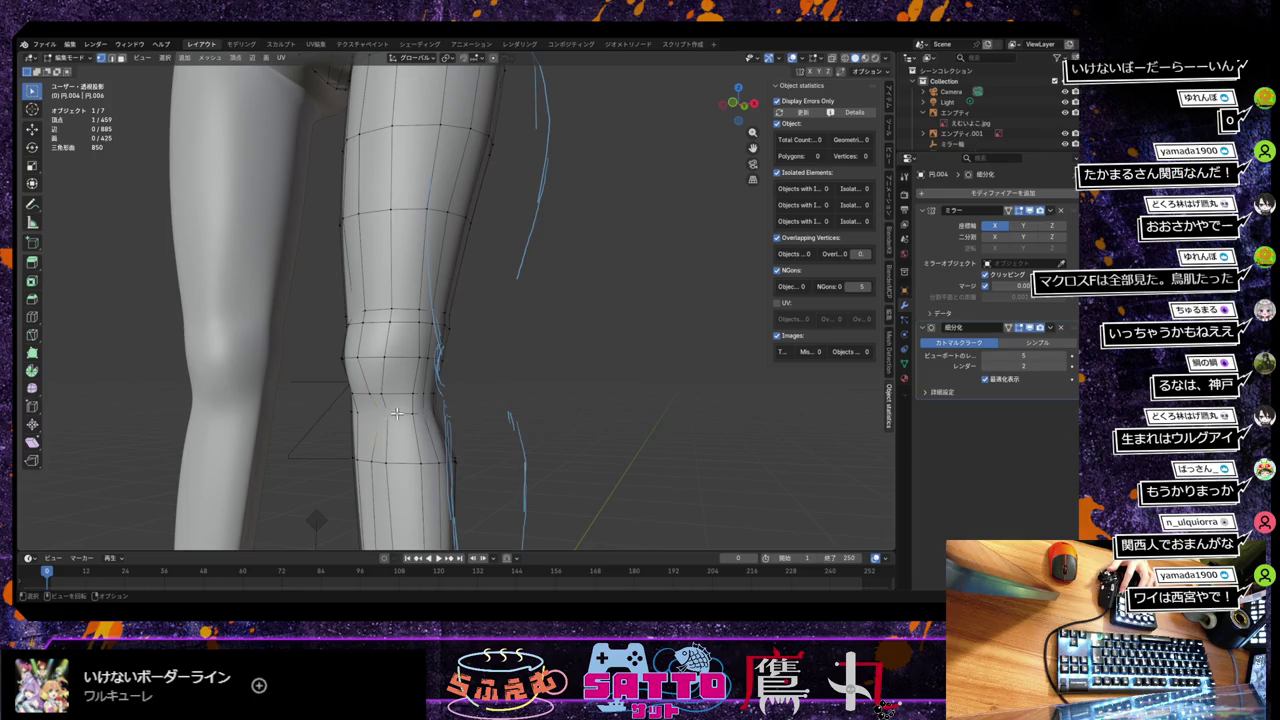
left_click(418, 418)
key("g")
key("y")
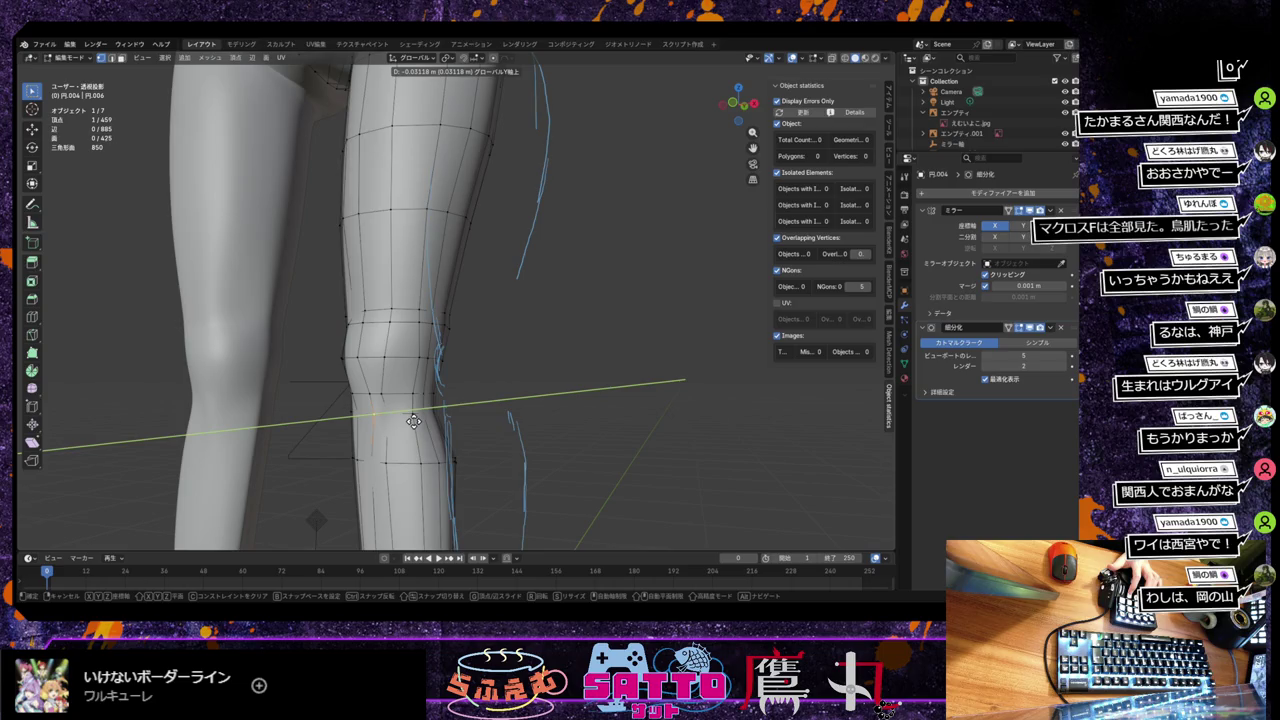
left_click(413, 421)
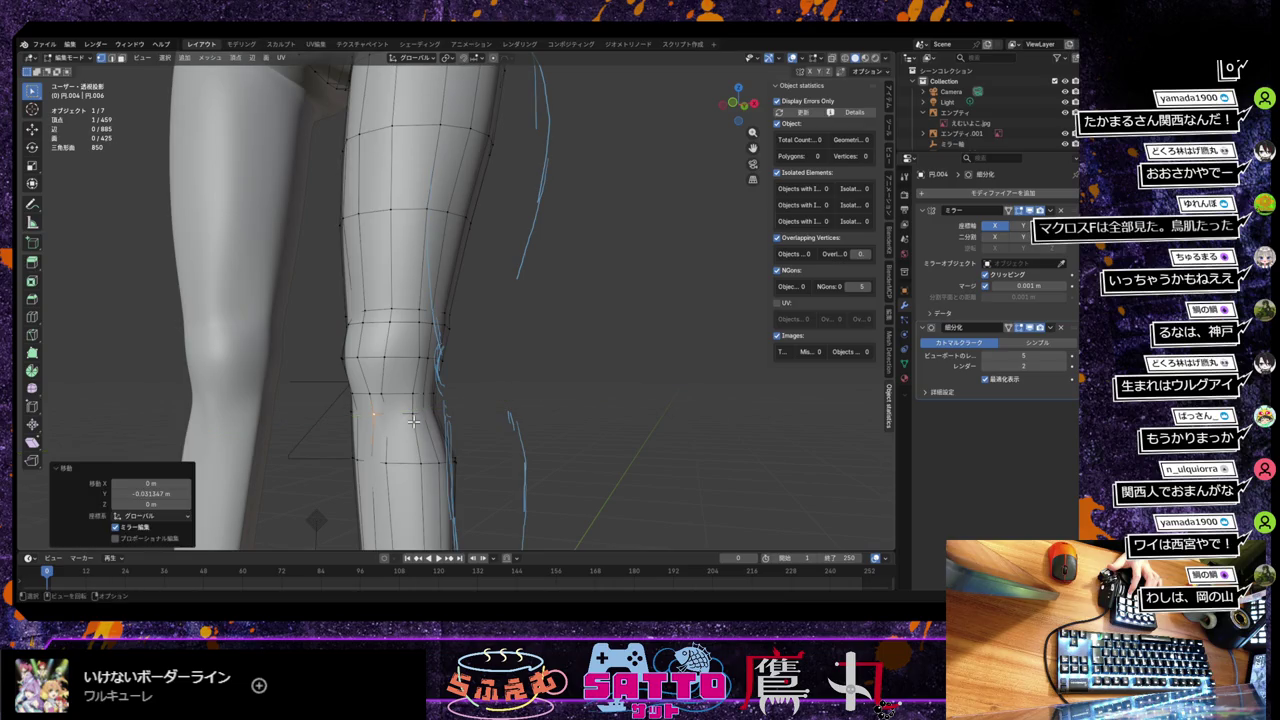
key("g")
key("y")
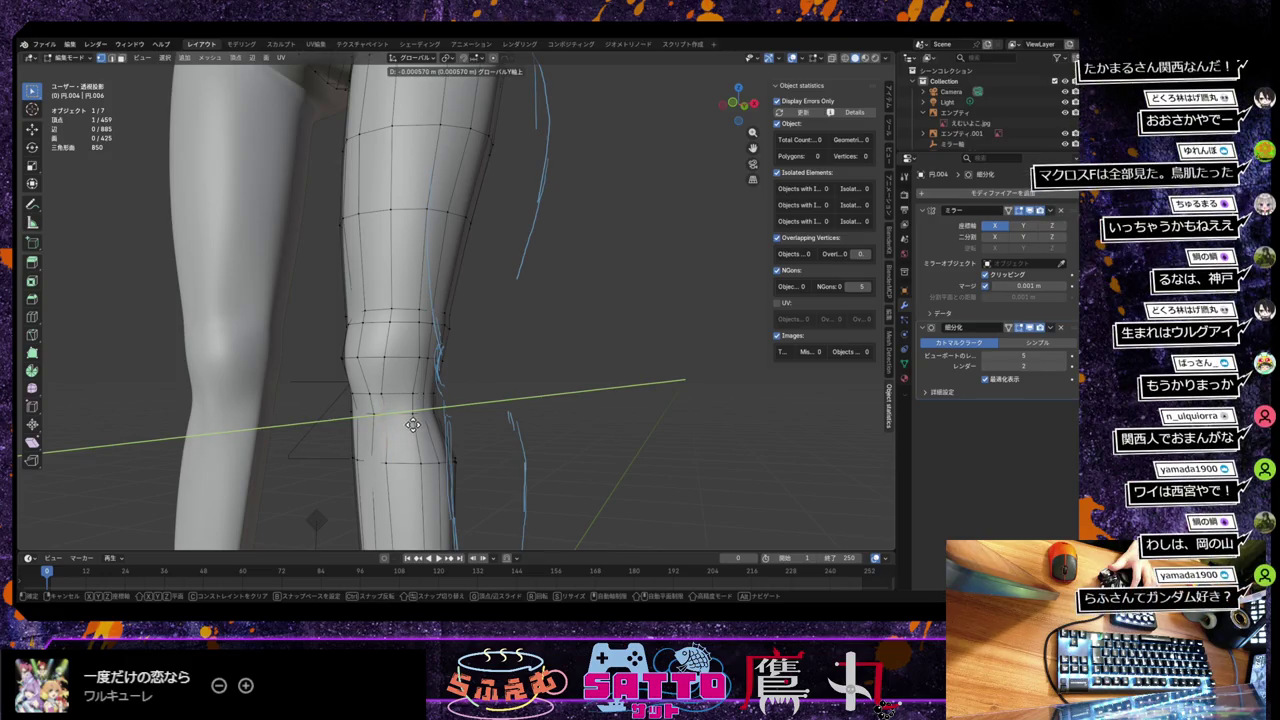
left_click(413, 424)
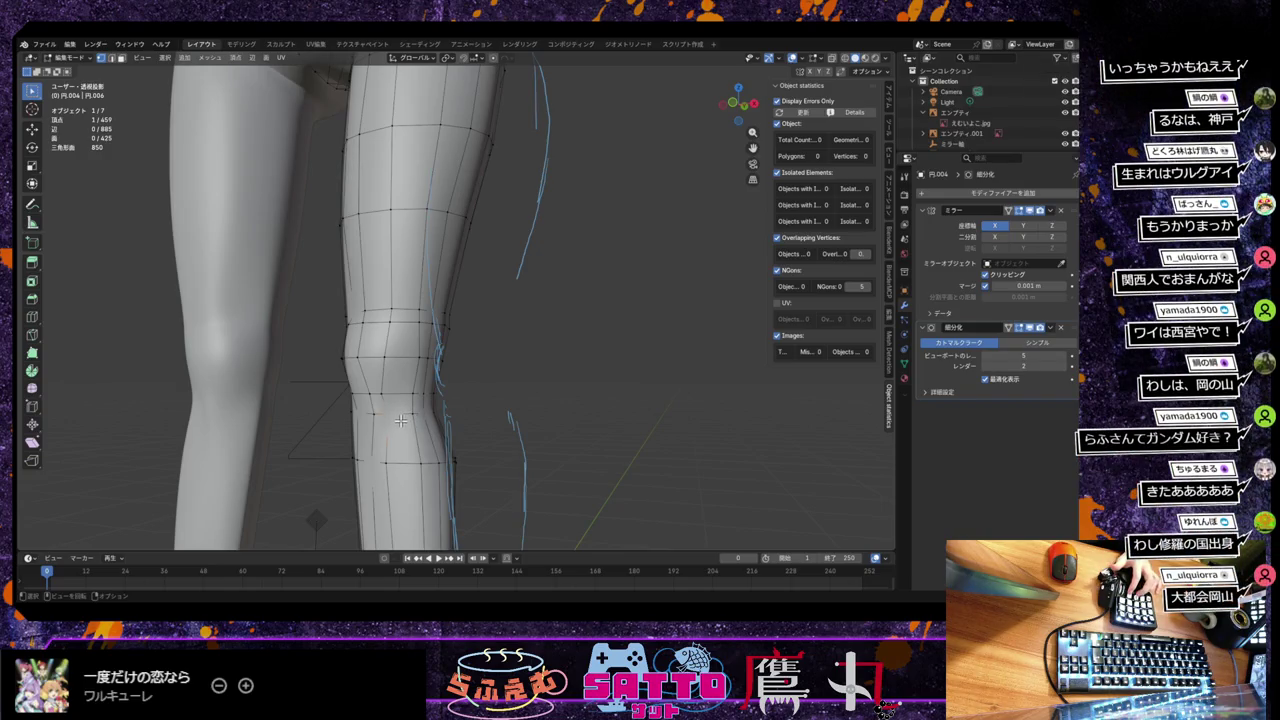
Step: Keep shifting the selected knee vertices along Y in three more small moves
key("g")
key("y")
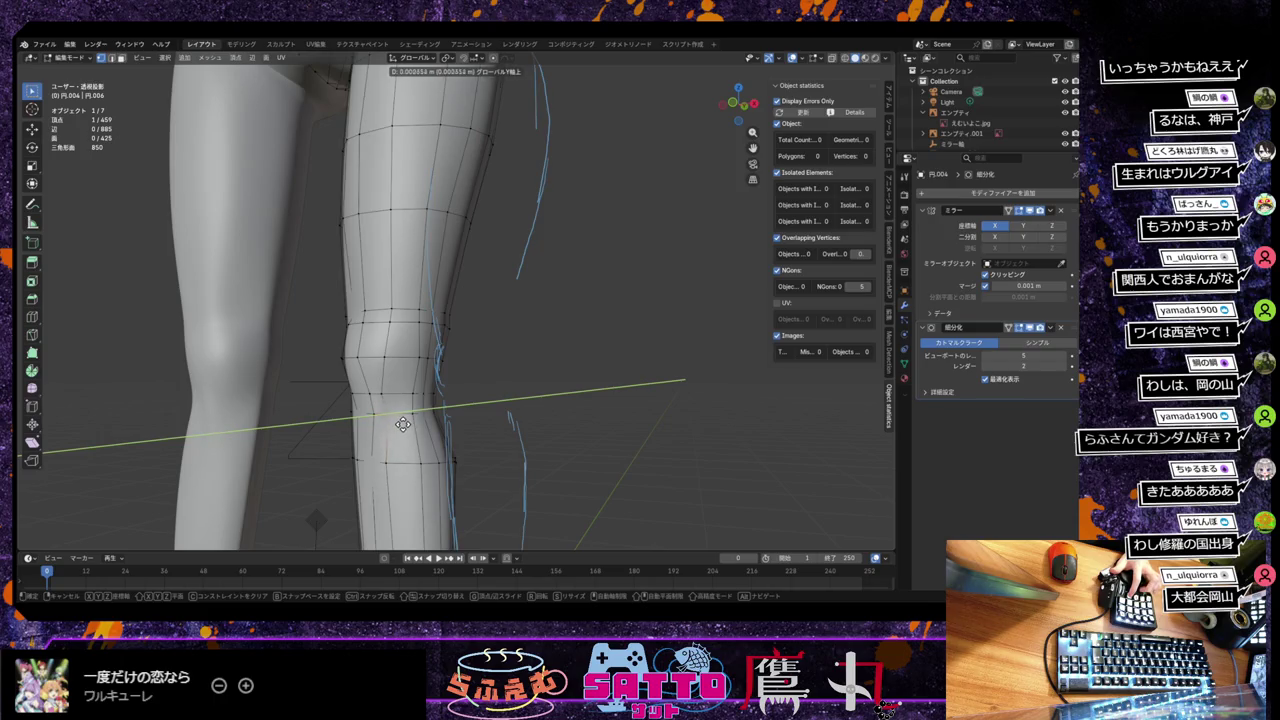
left_click(402, 424)
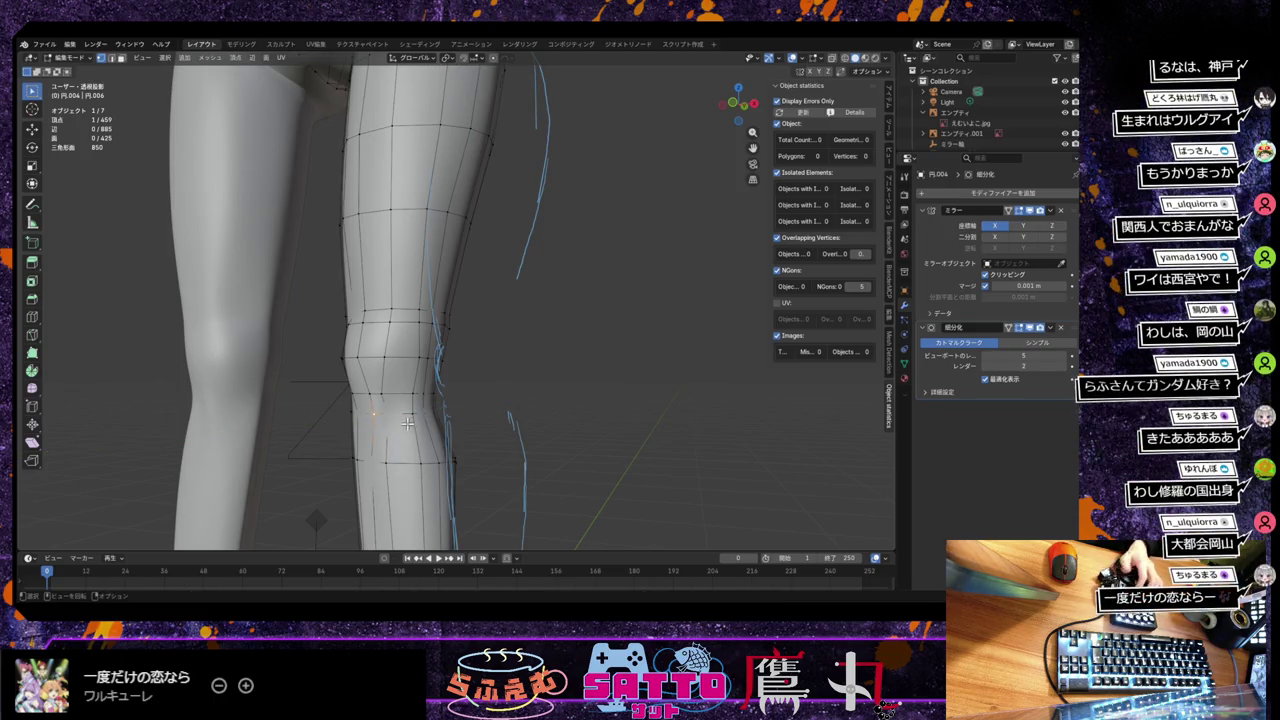
key("g")
key("y")
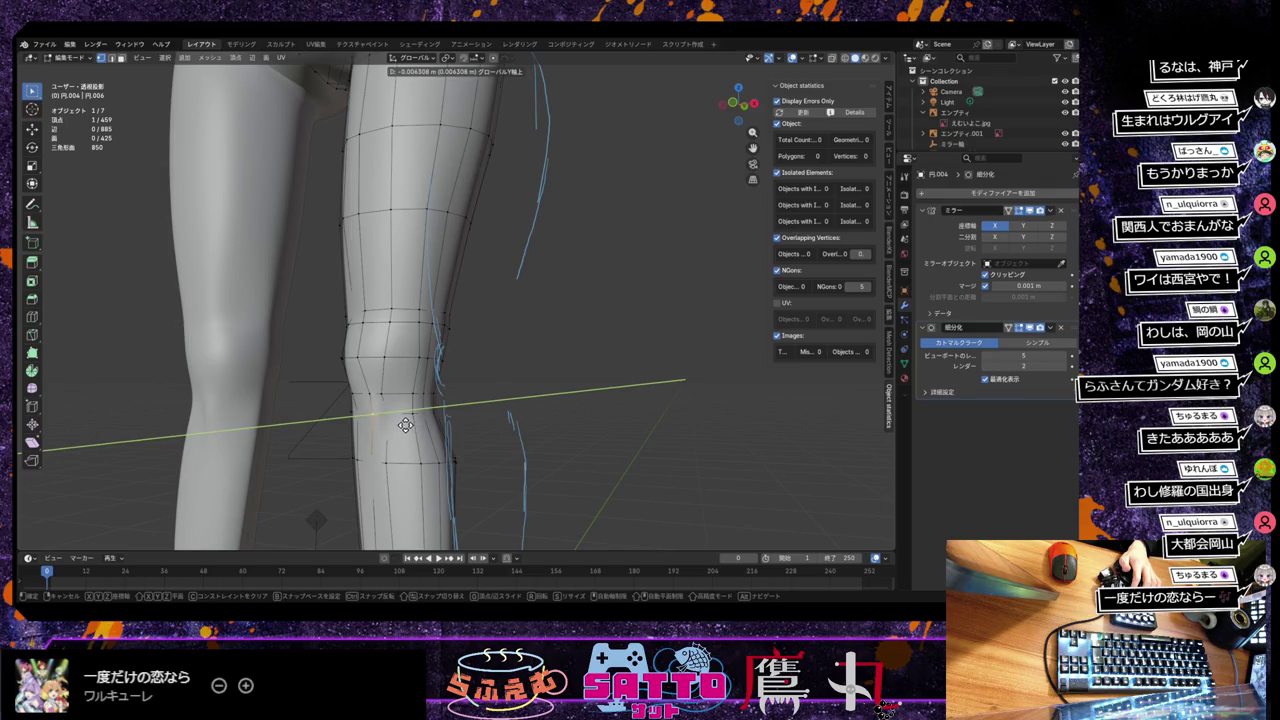
left_click(405, 425)
mouse_move(410, 422)
middle_mouse_down()
mouse_move(430, 415)
mouse_move(419, 423)
middle_mouse_up()
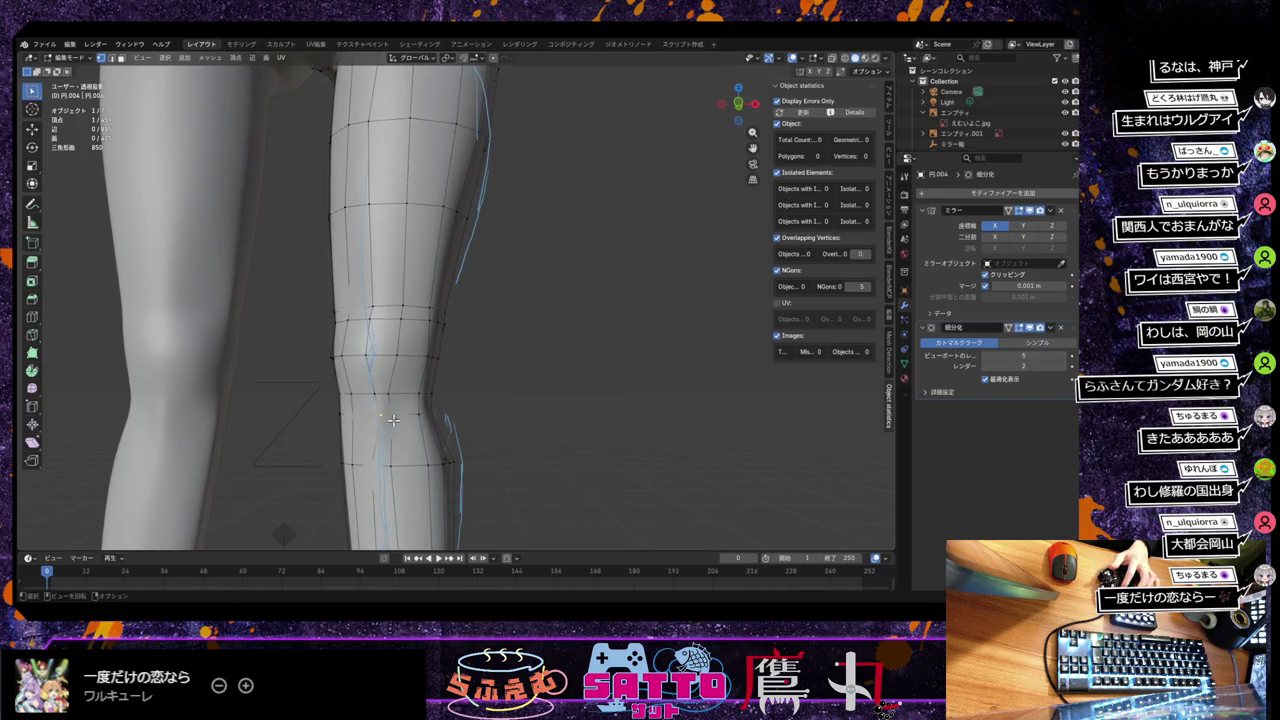
key("g")
key("y")
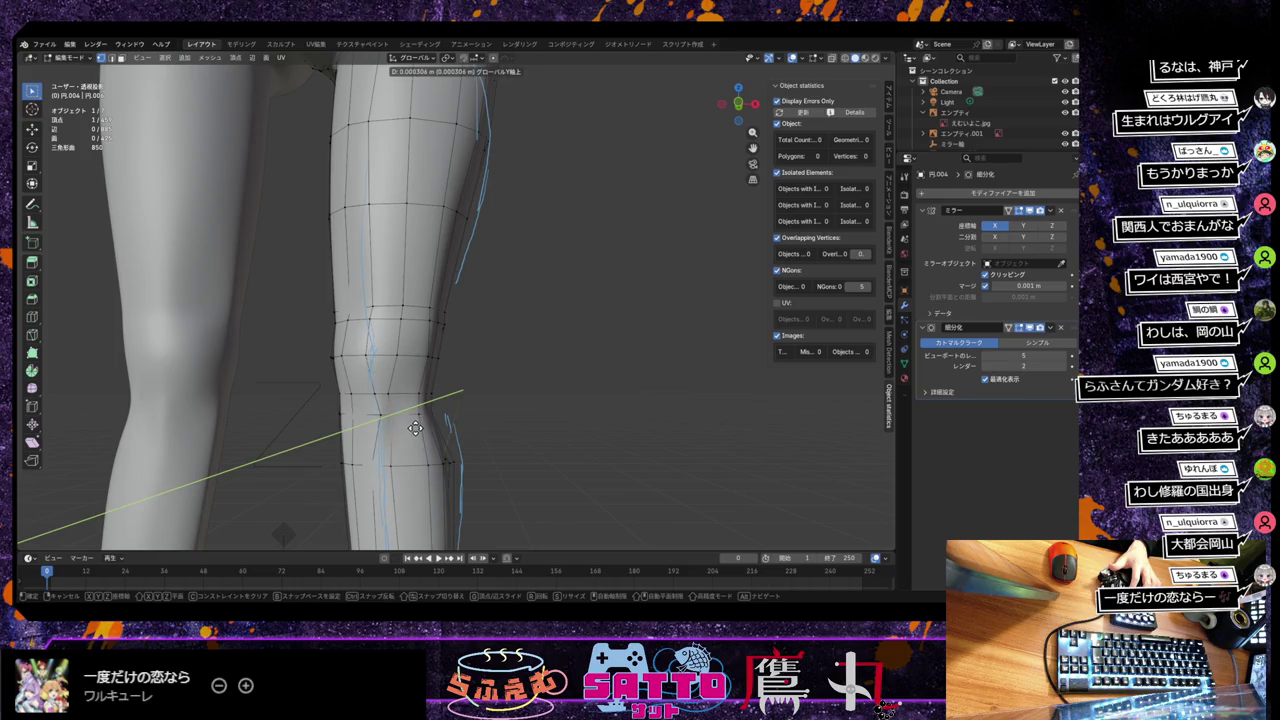
left_click(414, 428)
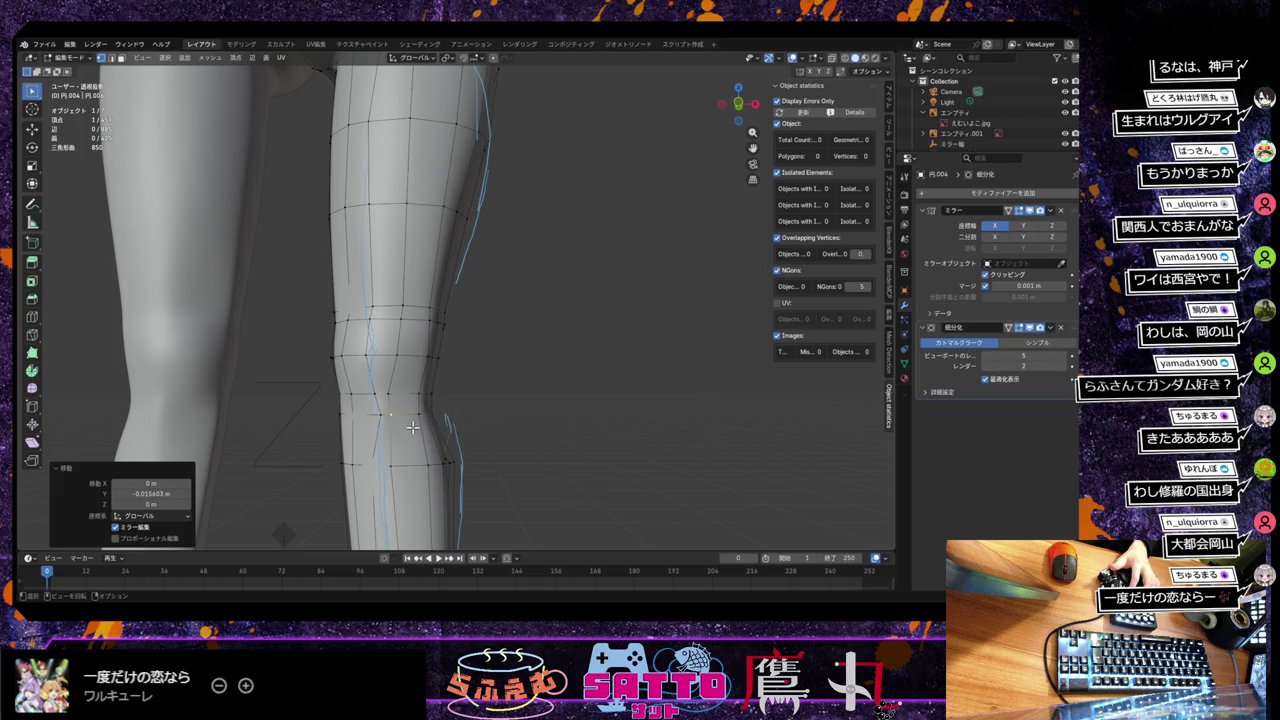
Step: Select a knee vertex and vertex-slide it twice, to factor 0.375
left_click(375, 393)
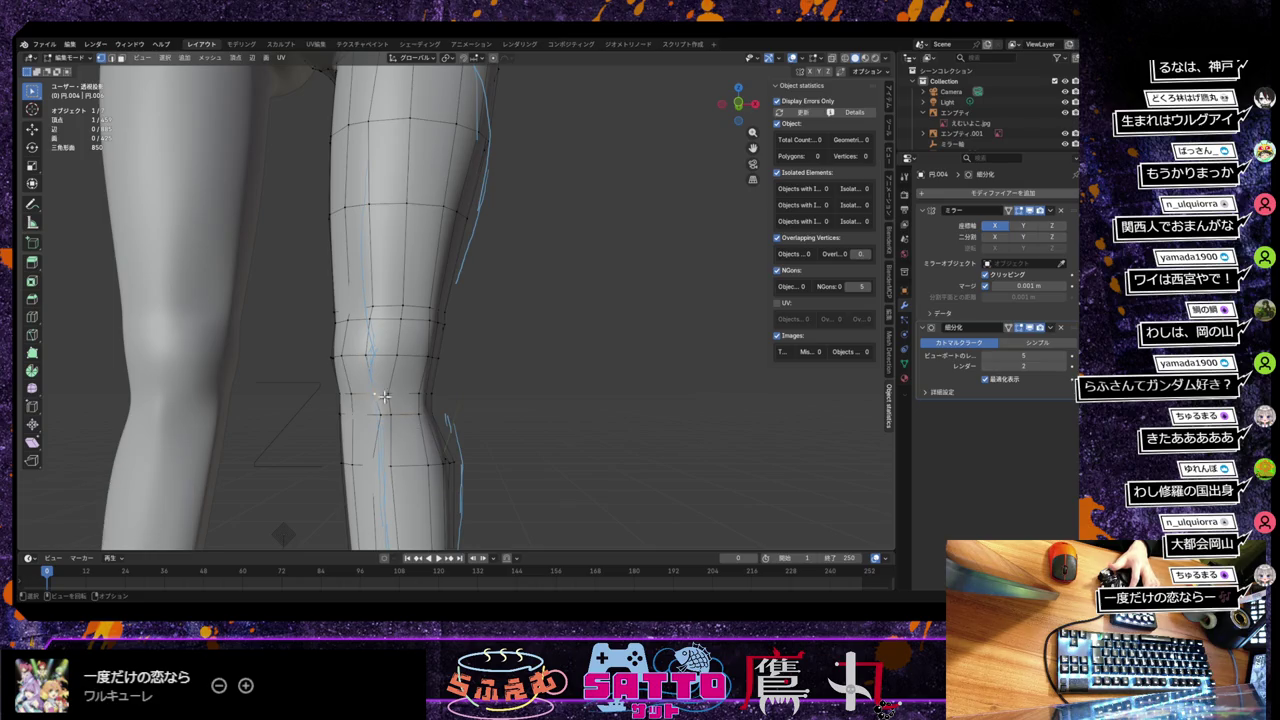
key("g")
key("g")
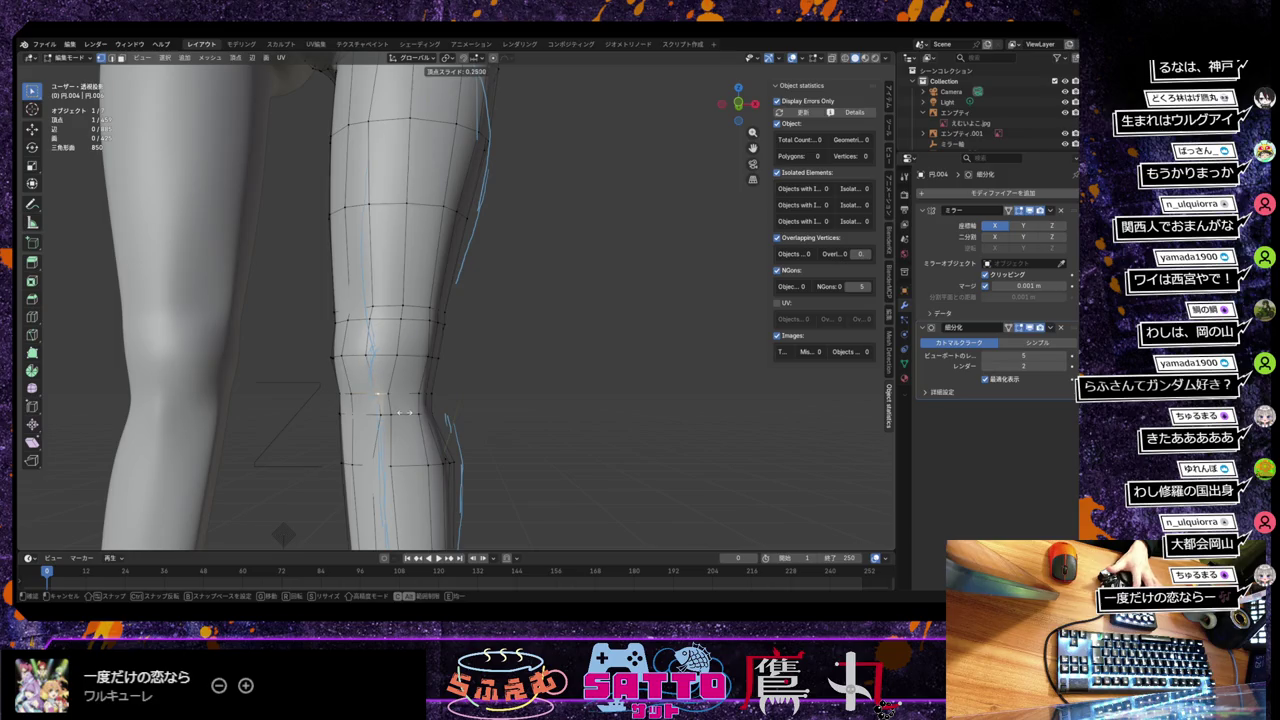
left_click(408, 413)
key("g")
key("g")
left_click(390, 414)
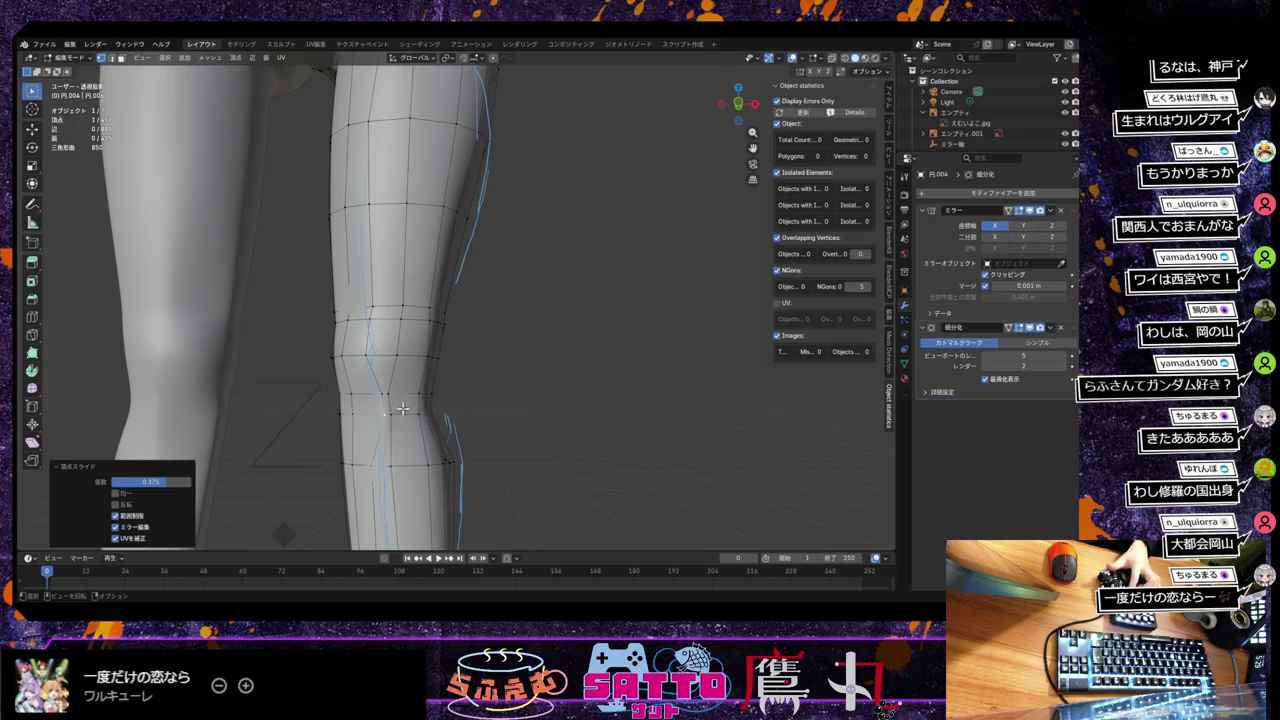
Step: Move the next knee vertex along an axis, then undo the move
left_click(381, 396)
key("g")
key("x")
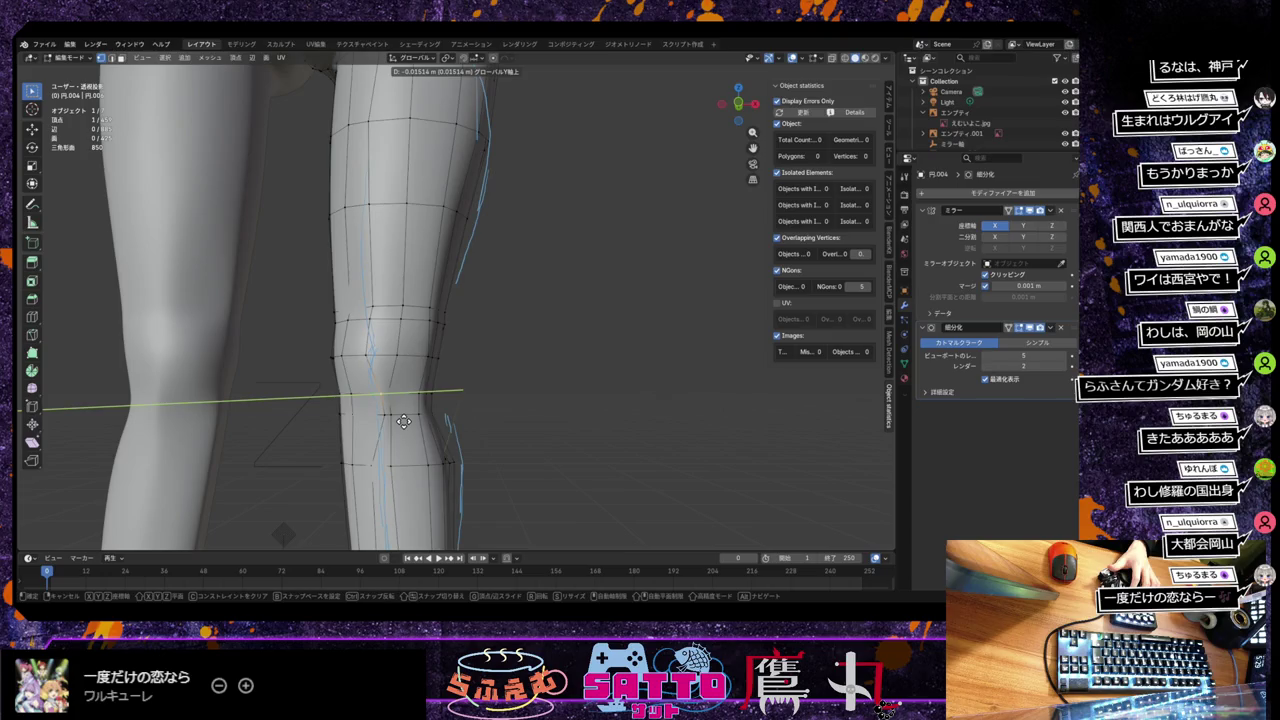
left_click(402, 421)
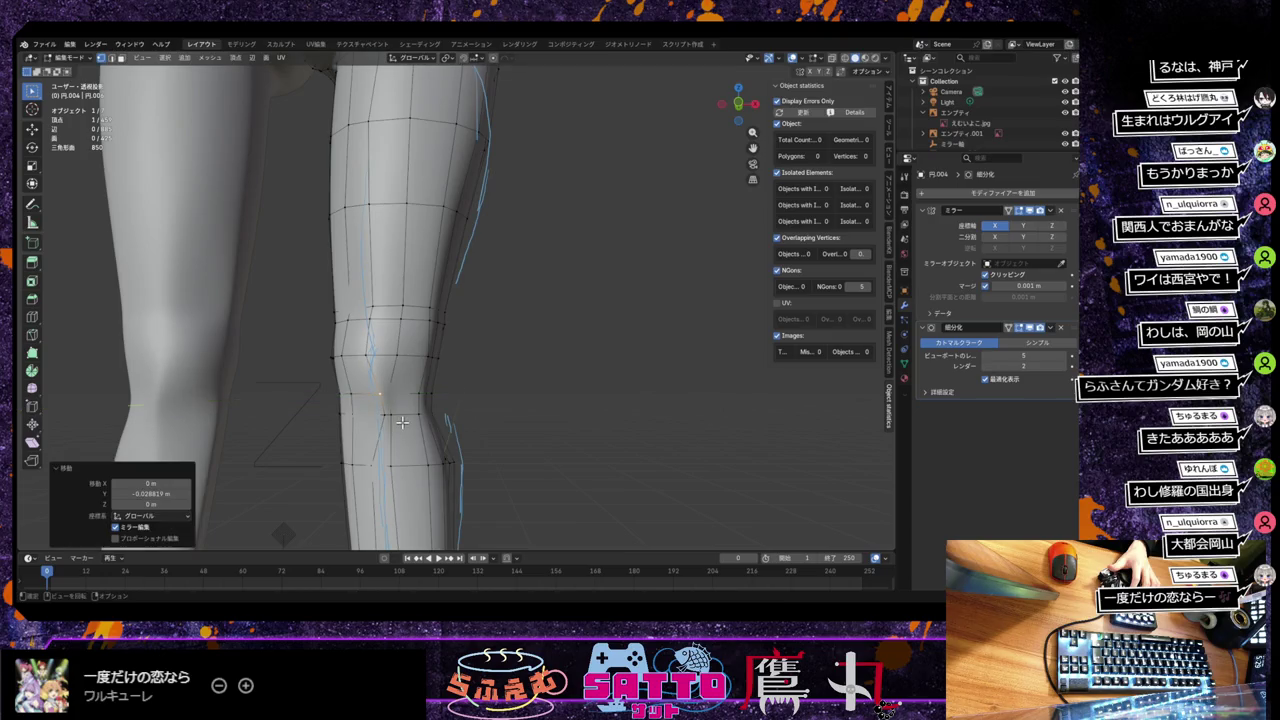
scroll(420, 412, "down", 2)
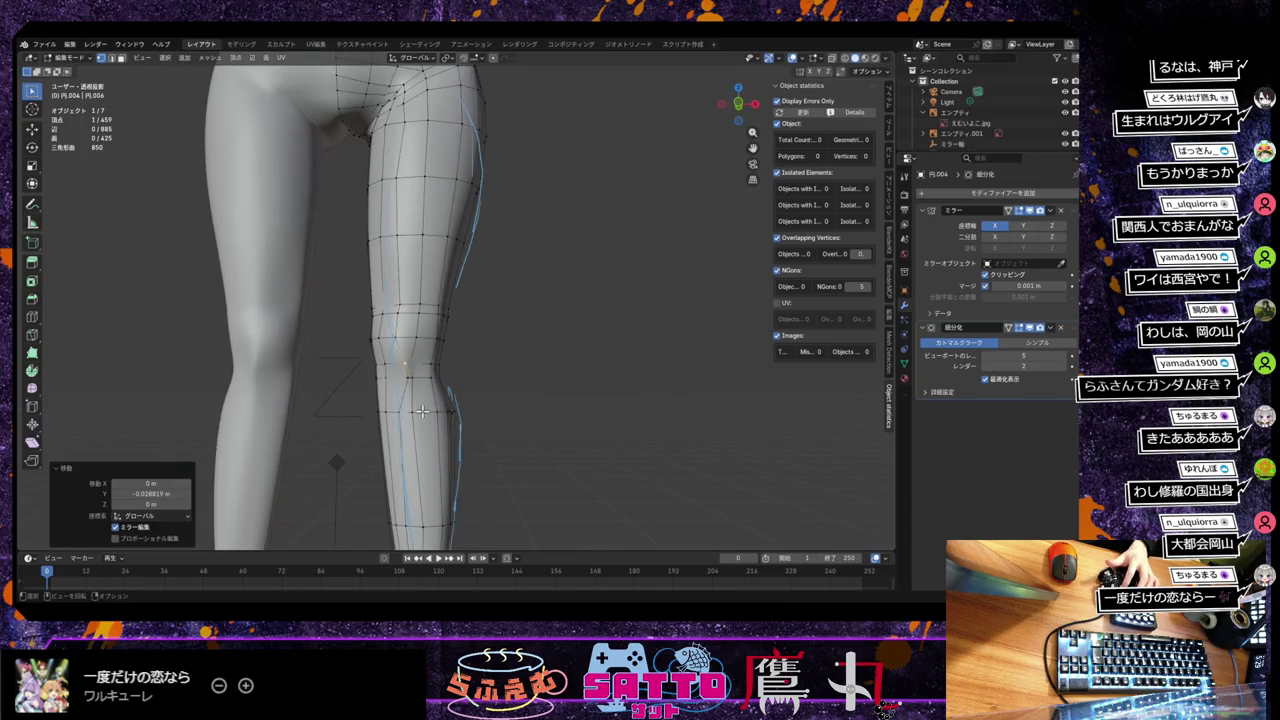
scroll(422, 411, "up", 1)
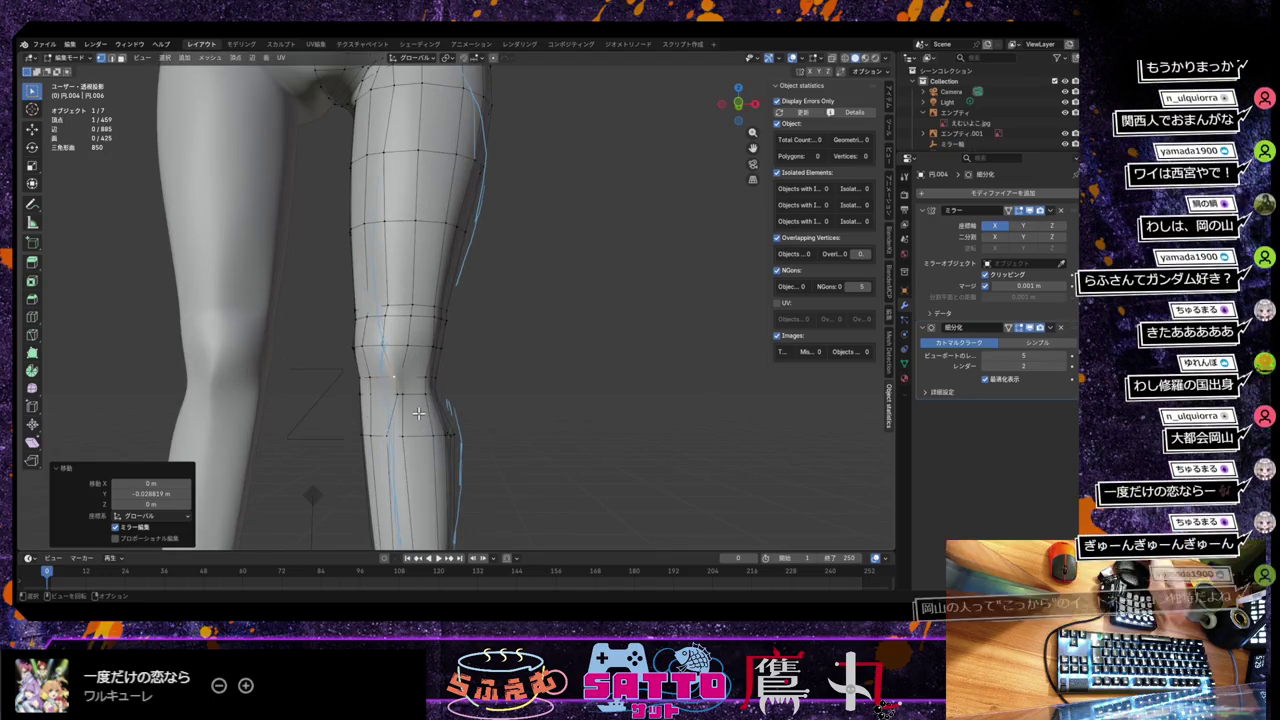
key("ctrl+z")
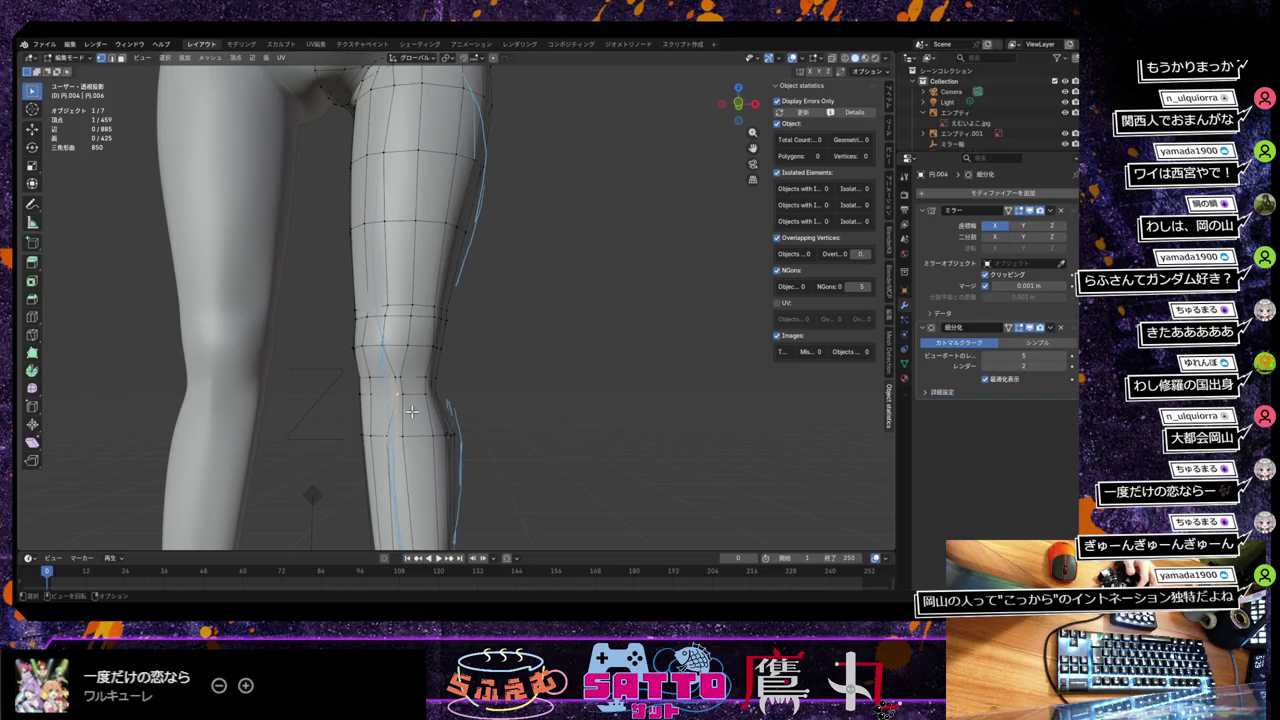
Step: Vertex-slide that knee vertex by factor 0.250 and check it in front orthographic view
key("shift+v")
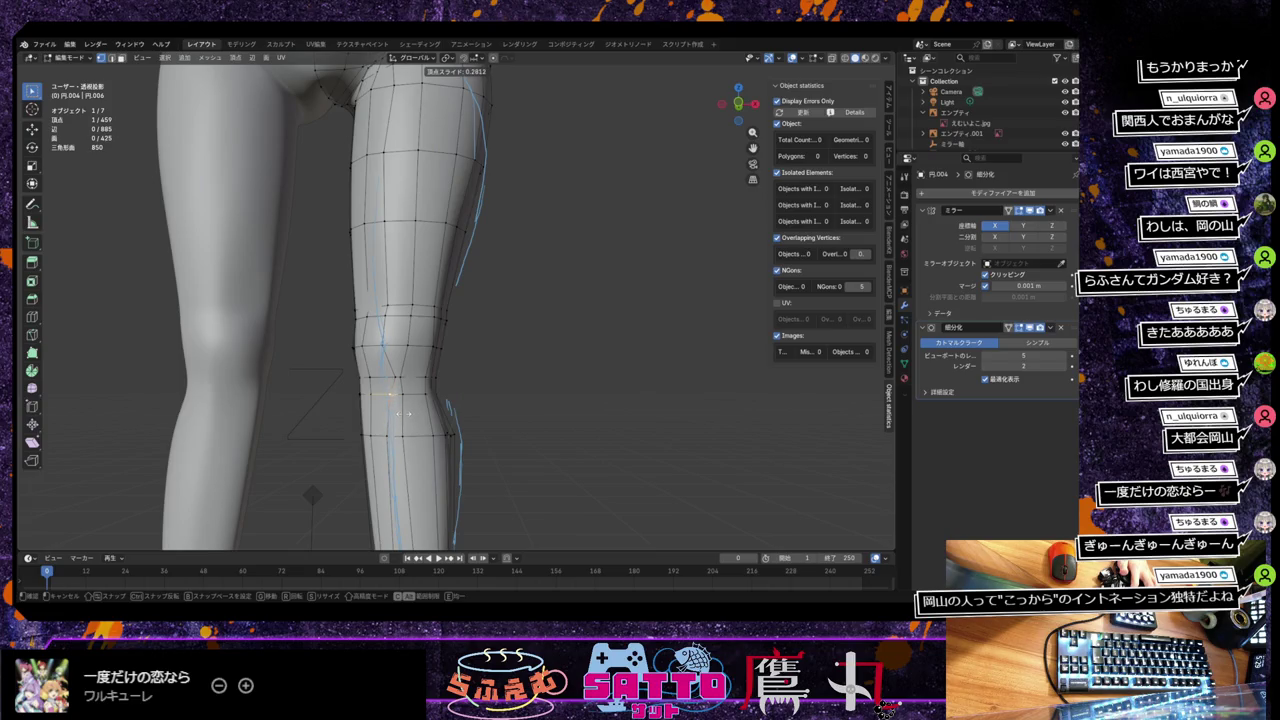
left_click(403, 413)
middle_click_drag(441, 417, 443, 410)
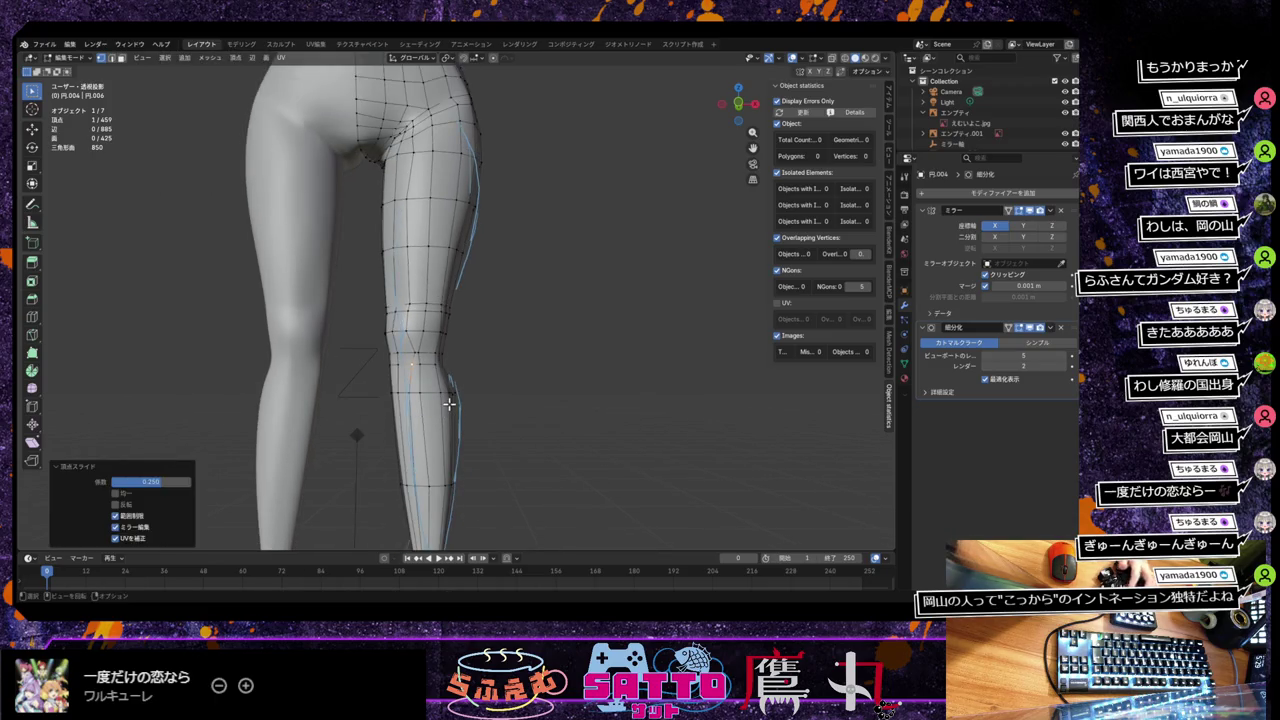
key("KP_1")
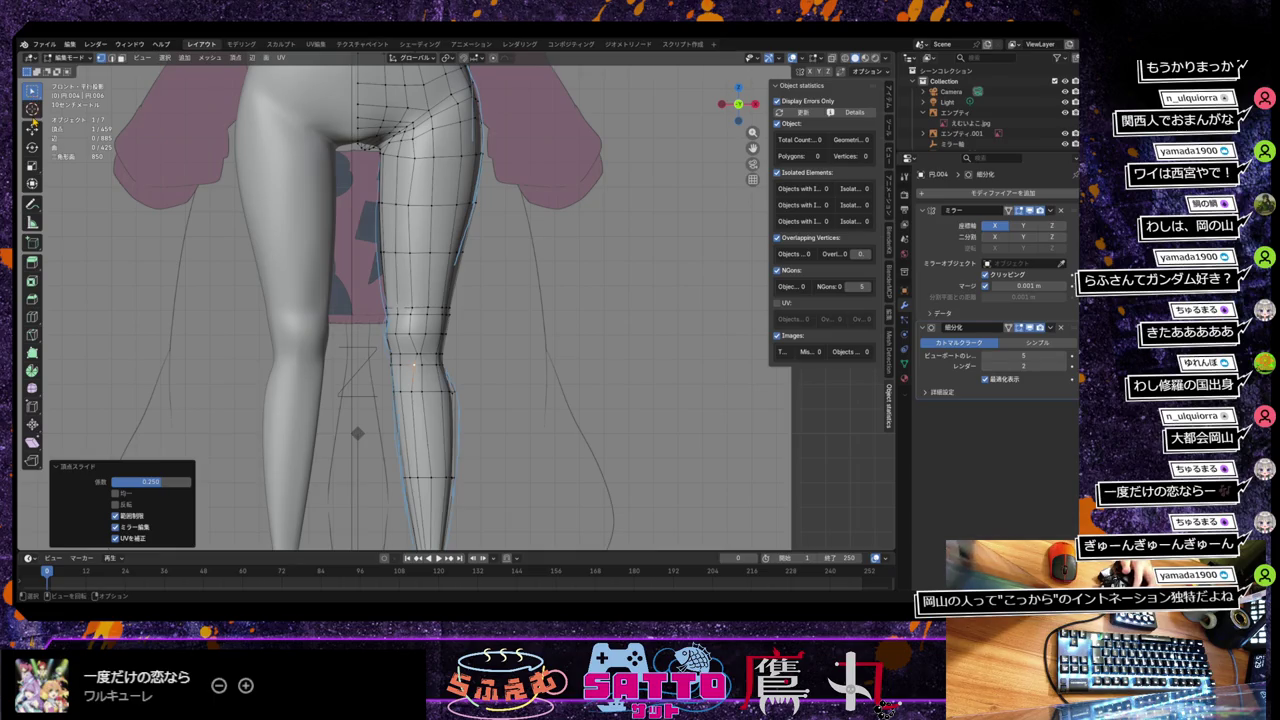
Step: Draw annotation marks down the leg and at the knee, then zoom in on the knee
left_click(32, 203)
left_click_drag(427, 360, 424, 534)
left_click(427, 360)
left_click_drag(428, 362, 434, 364)
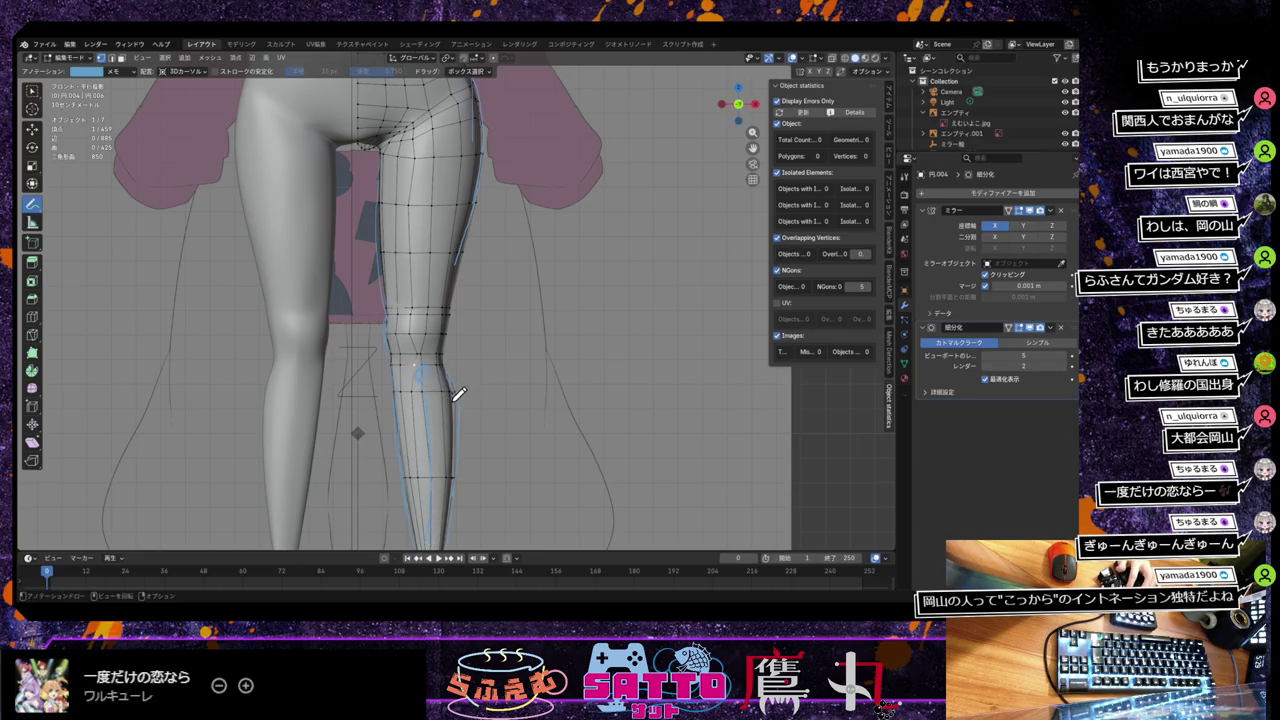
left_click(37, 96)
scroll(462, 416, "up", 2)
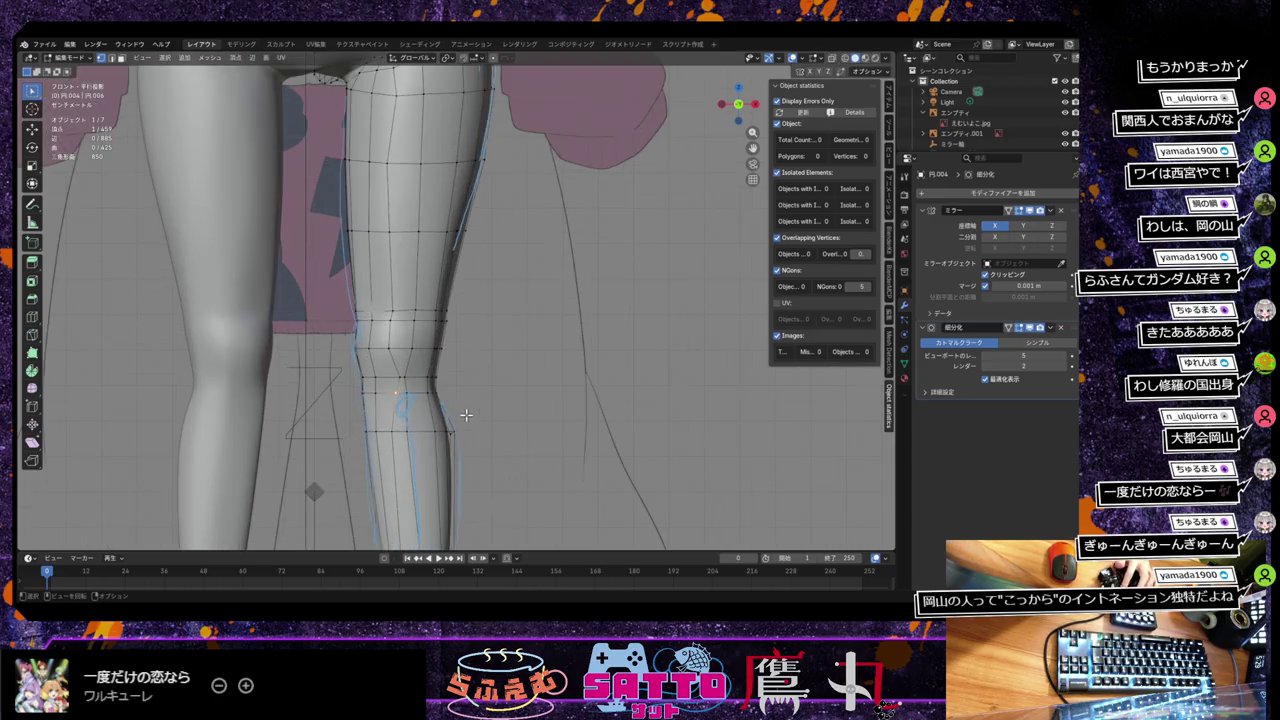
scroll(460, 415, "up", 2)
scroll(458, 414, "up", 2)
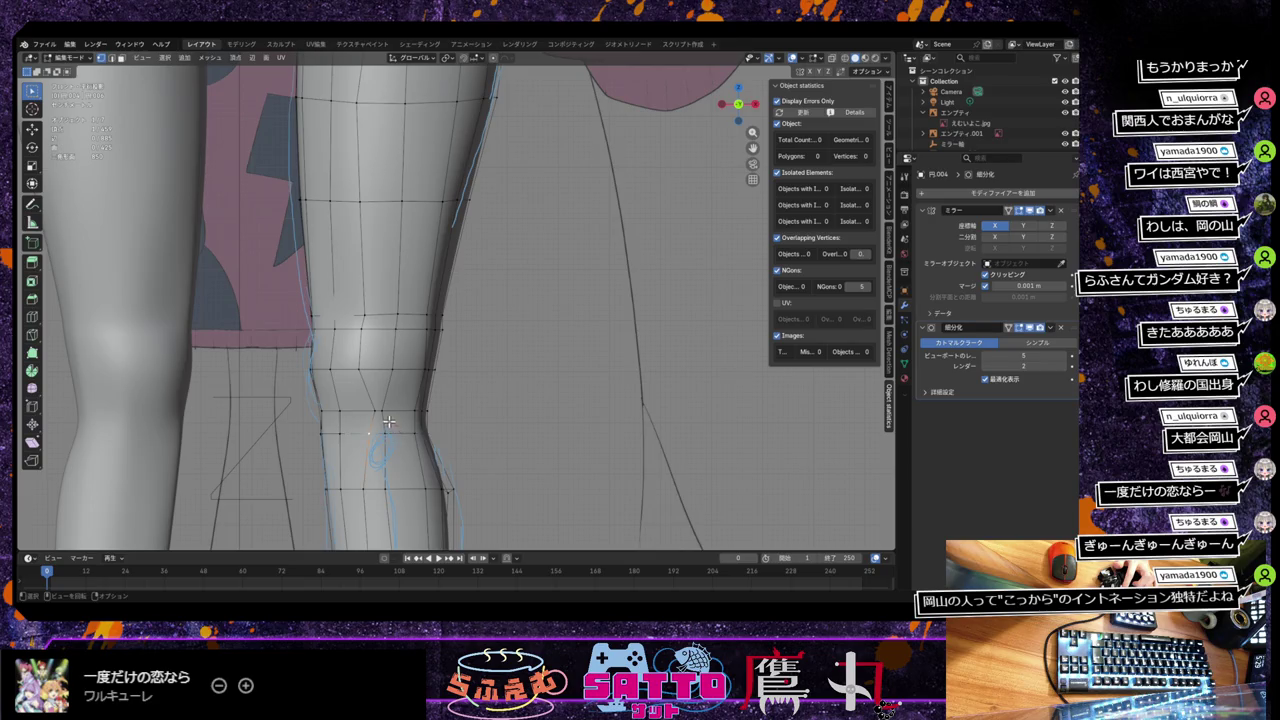
Step: Add an annotation stroke beside the knee, return to front view, and select a knee-loop vertex
key("d")
left_click_drag(383, 408, 389, 428)
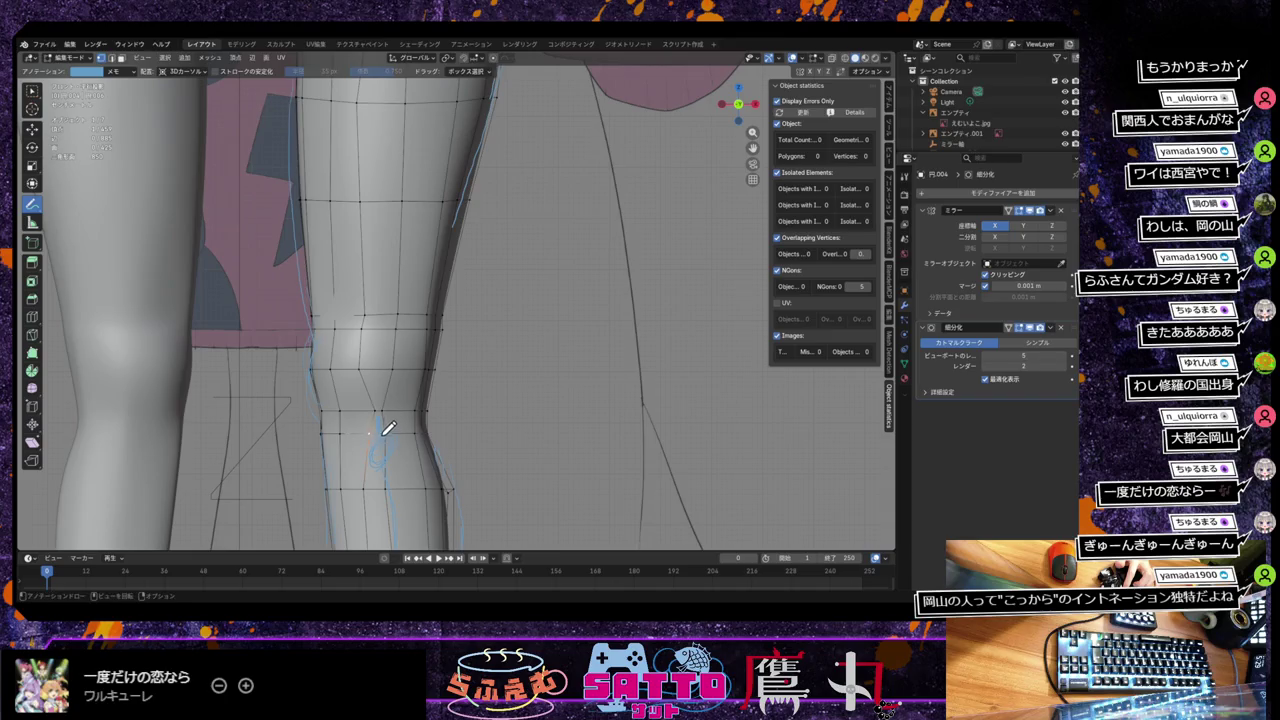
key("KP_1")
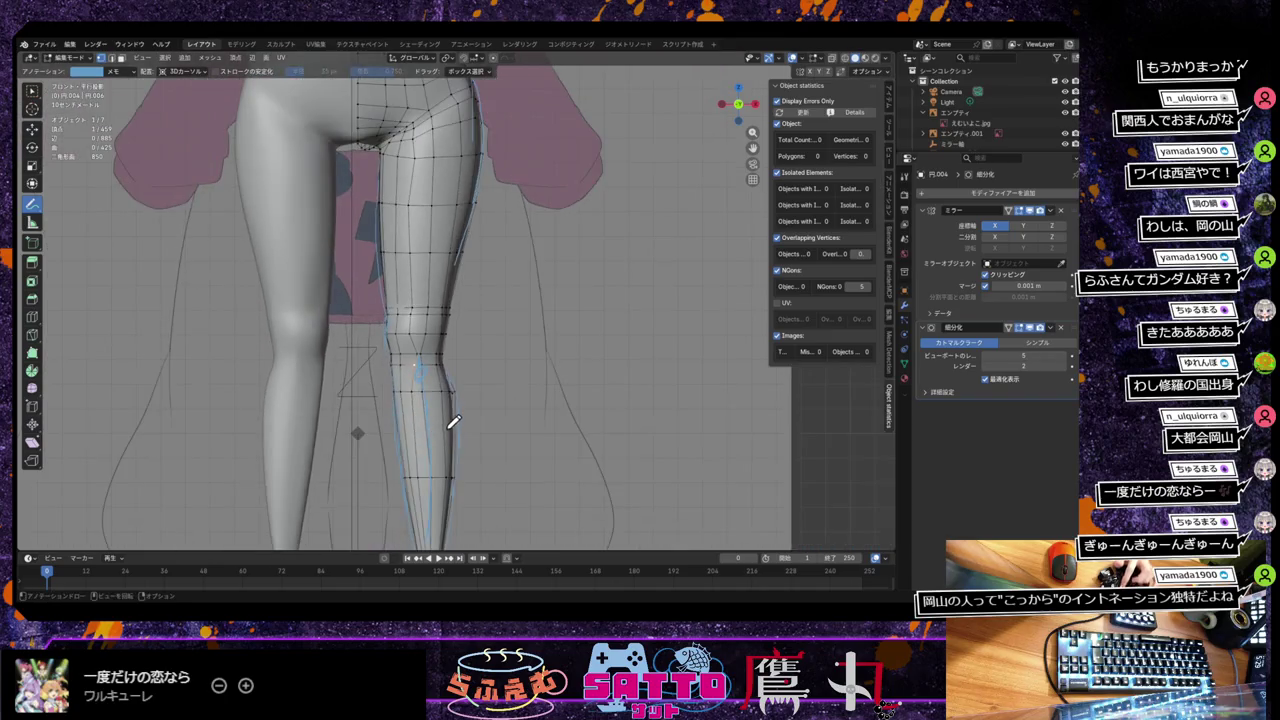
scroll(453, 421, "down", 1)
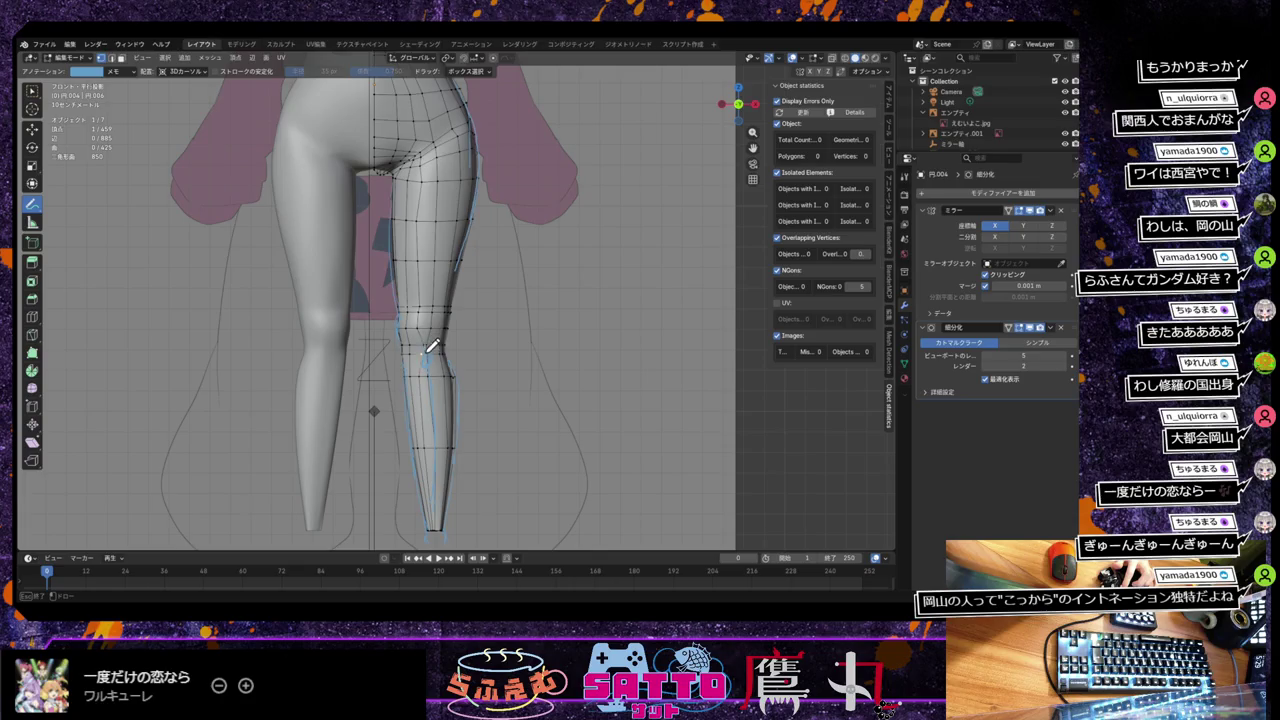
scroll(453, 395, "up", 5)
scroll(450, 392, "up", 2)
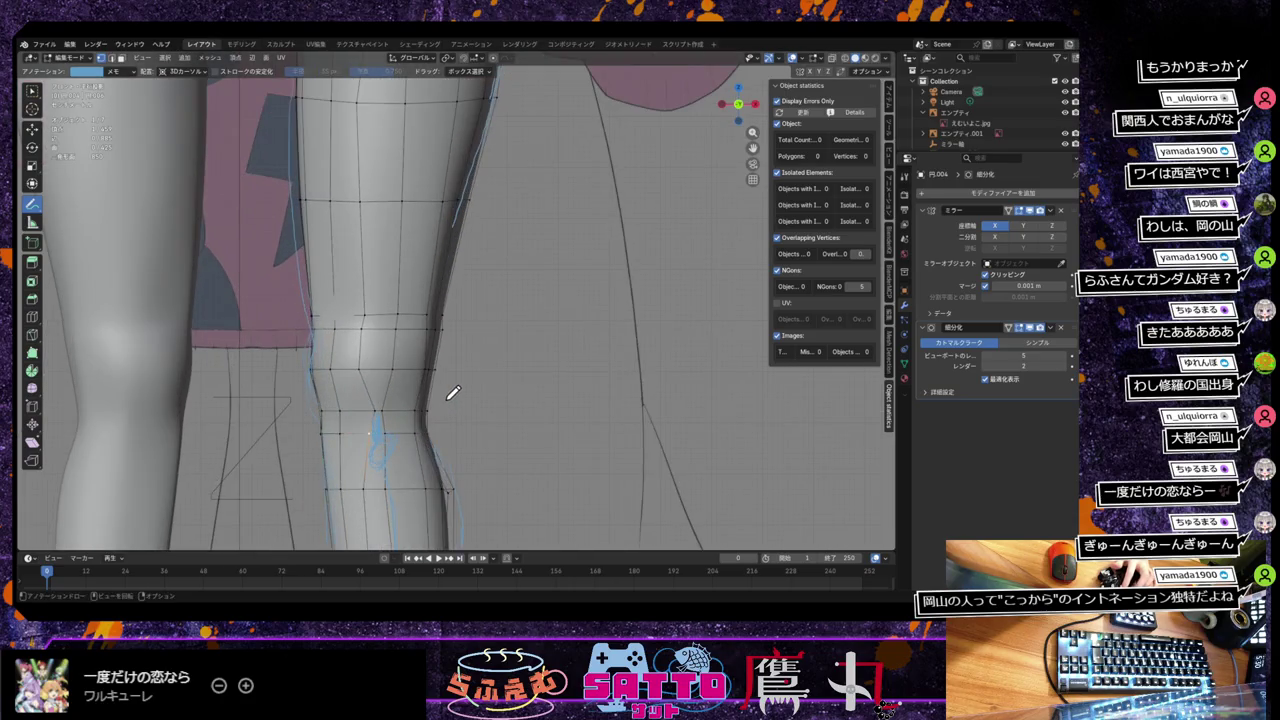
left_click(32, 92)
left_click(378, 410)
middle_click_drag(408, 445, 404, 445)
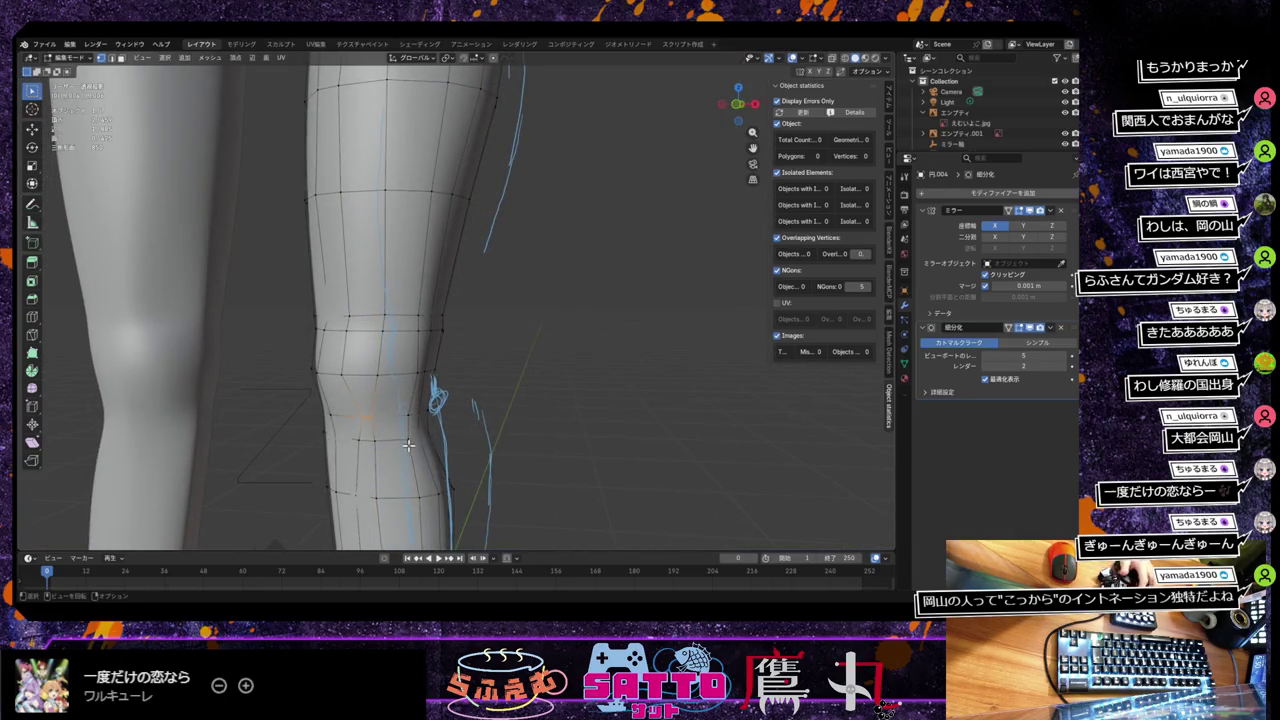
Step: Move the selected knee vertex along Y, then vertex-slide it along its edge
key("g")
key("y")
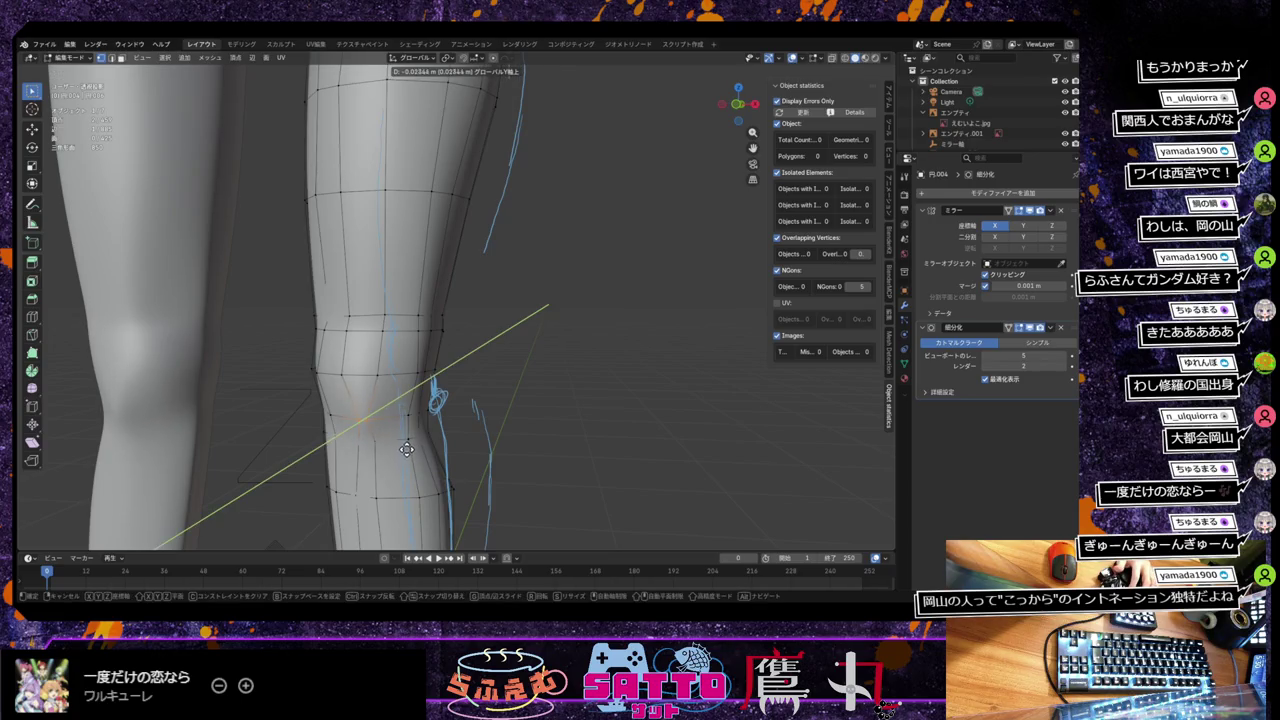
left_click(407, 448)
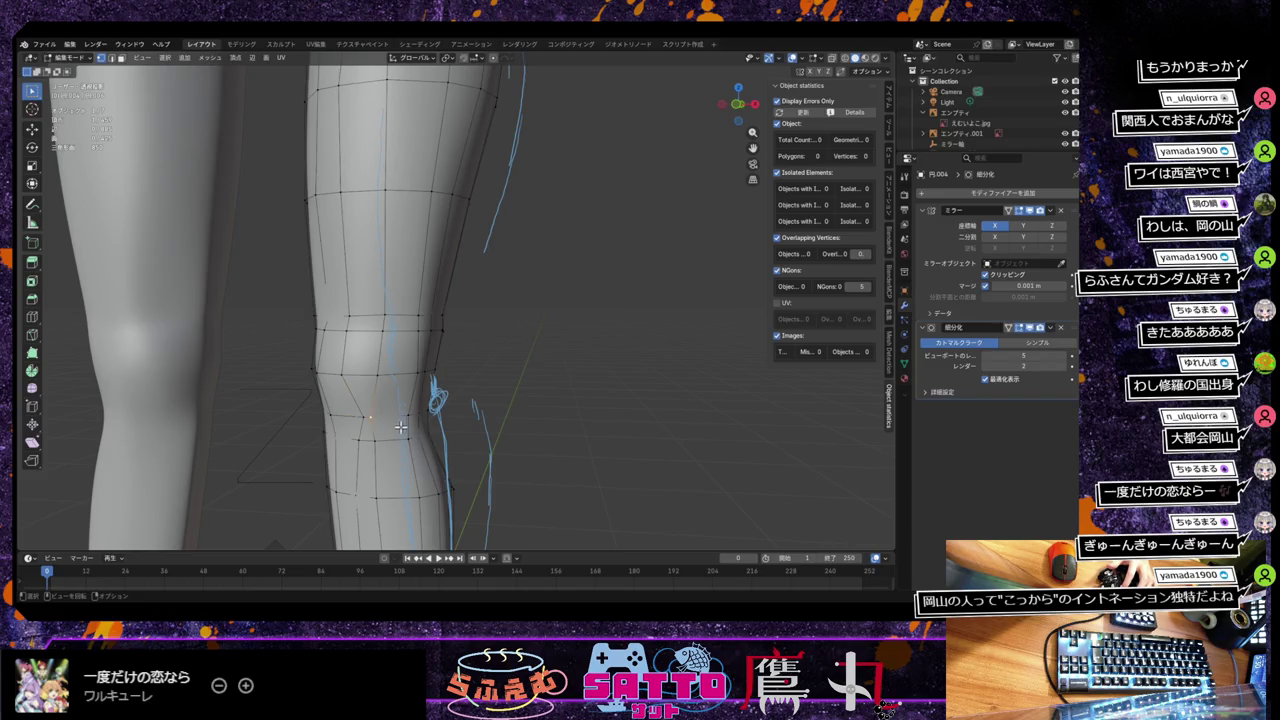
key("shift+v")
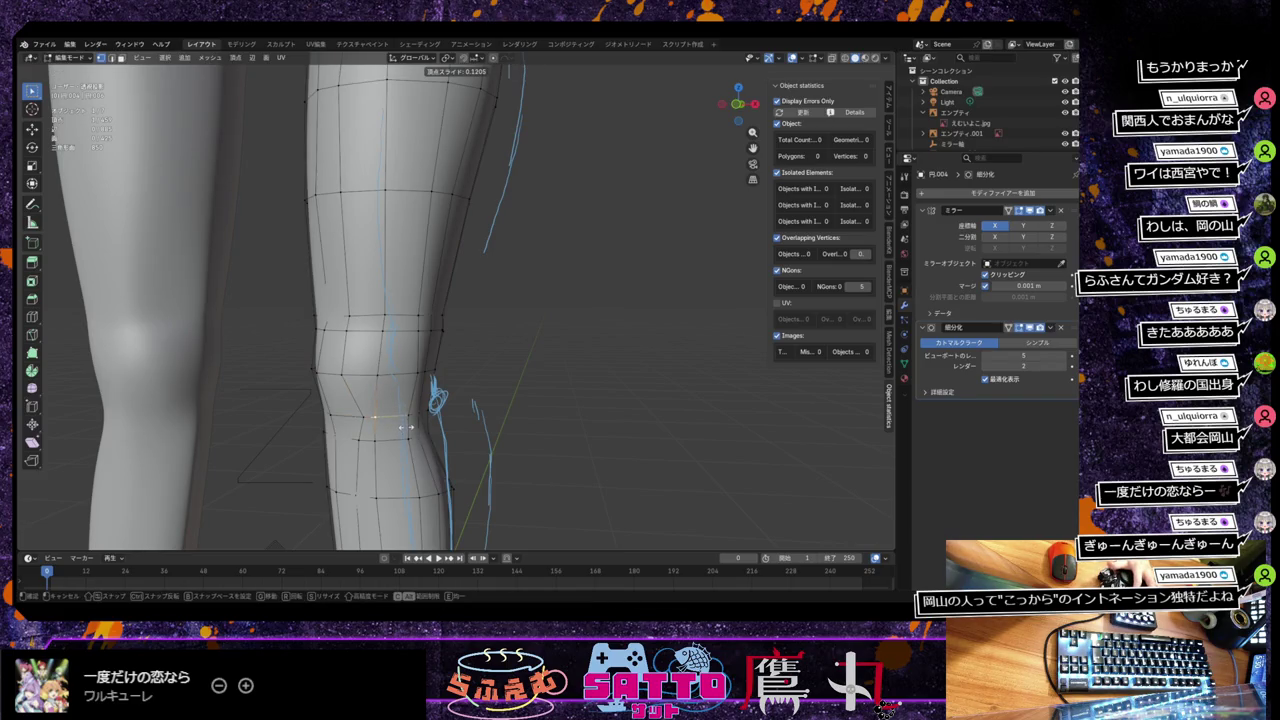
left_click(405, 427)
Step: Abandon a further Y move and vertex-slide the knee vertex again
key("g")
key("y")
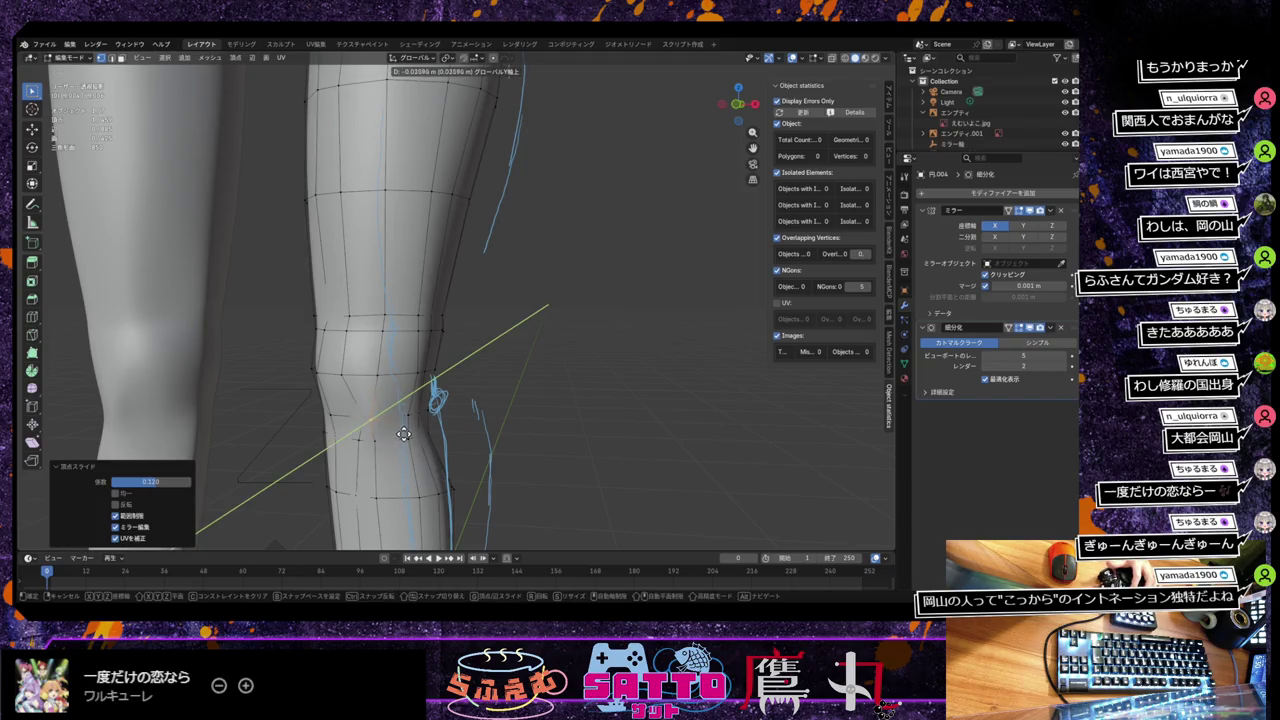
right_click(402, 435)
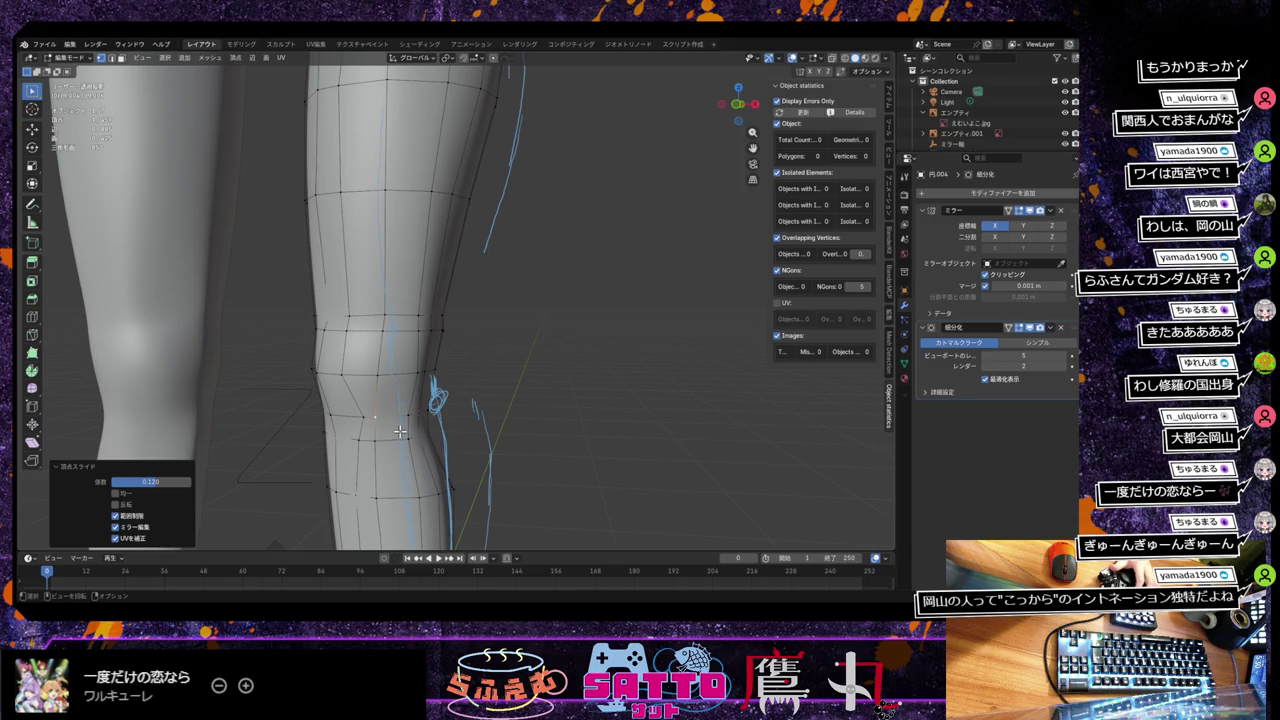
key("shift+v")
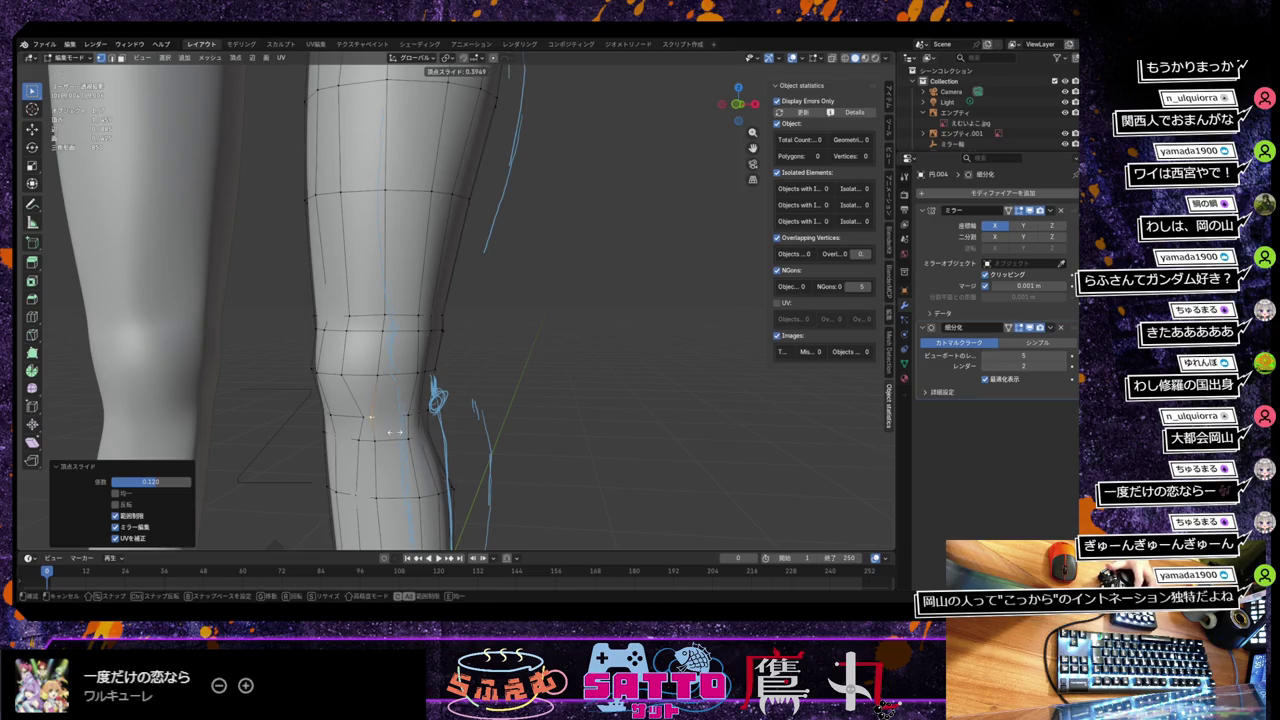
left_click(395, 432)
Step: Undo a cancelled move, then shift the knee vertex's depth along Y
key("g")
key("y")
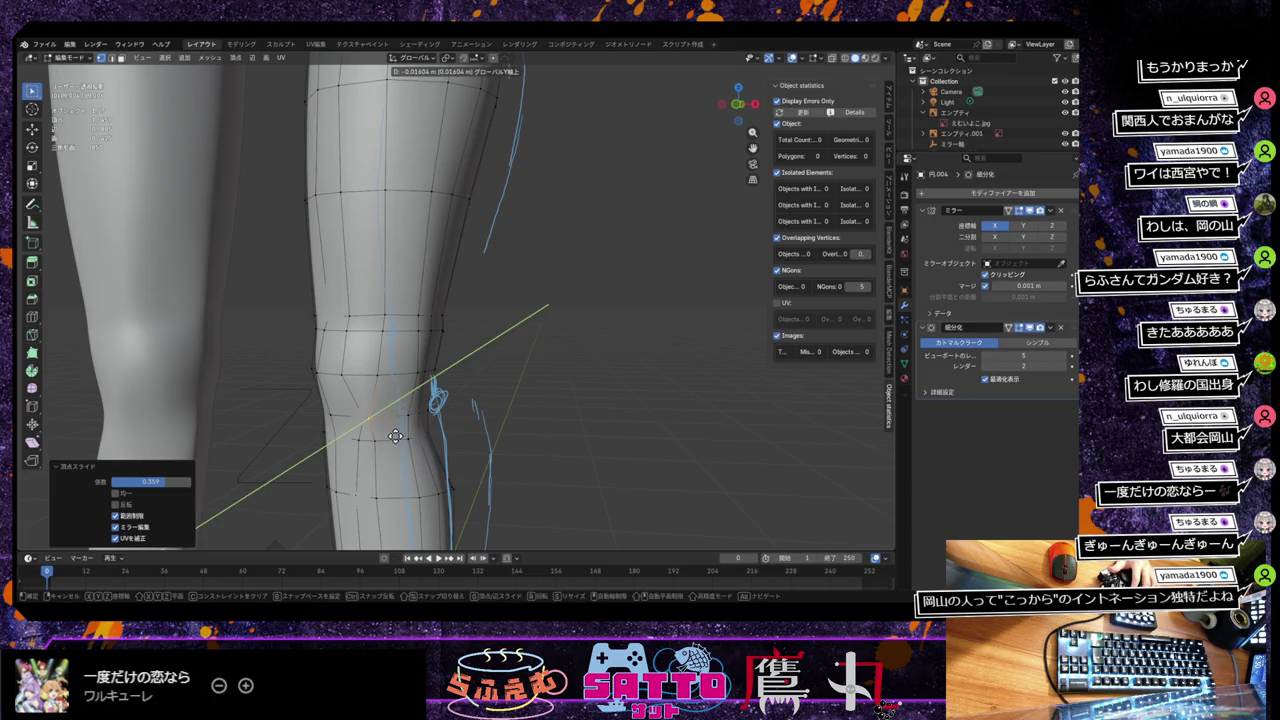
right_click(395, 435)
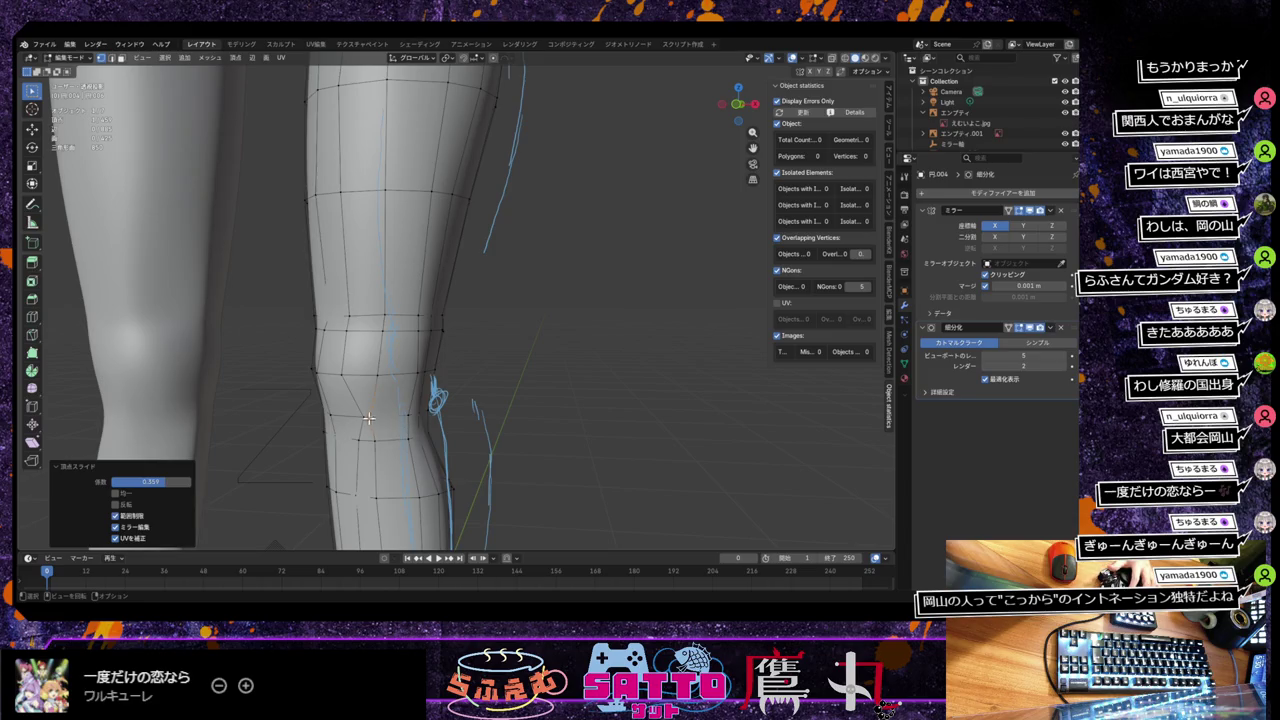
key("ctrl+z")
key("g")
key("y")
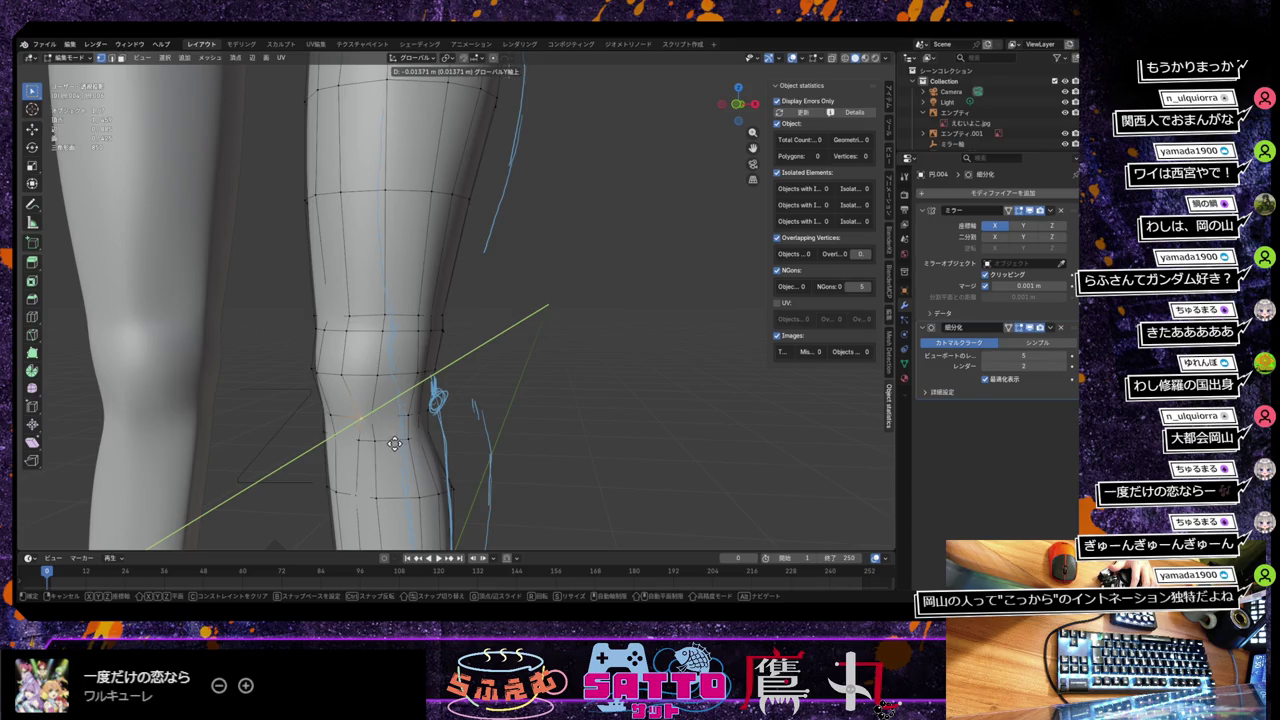
left_click(394, 443)
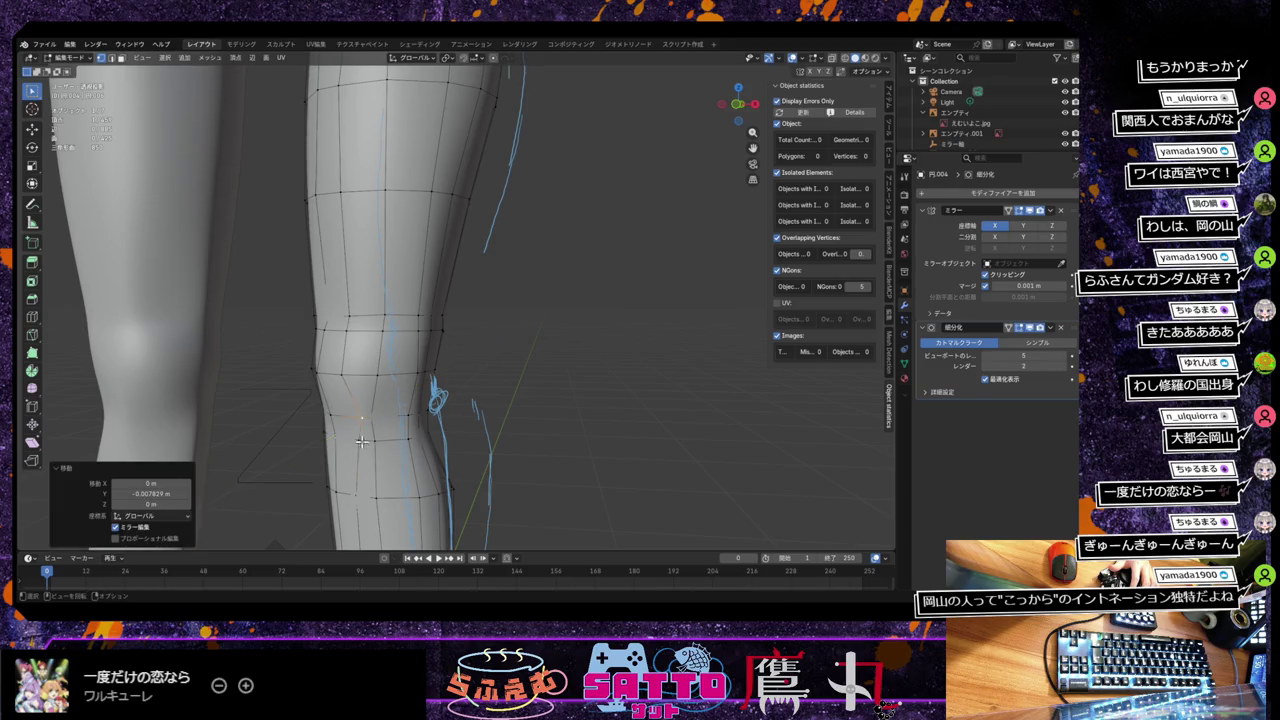
Step: Move the next knee vertex below along Y, slide it, then push it back along Y
left_click(360, 440)
key("g")
key("y")
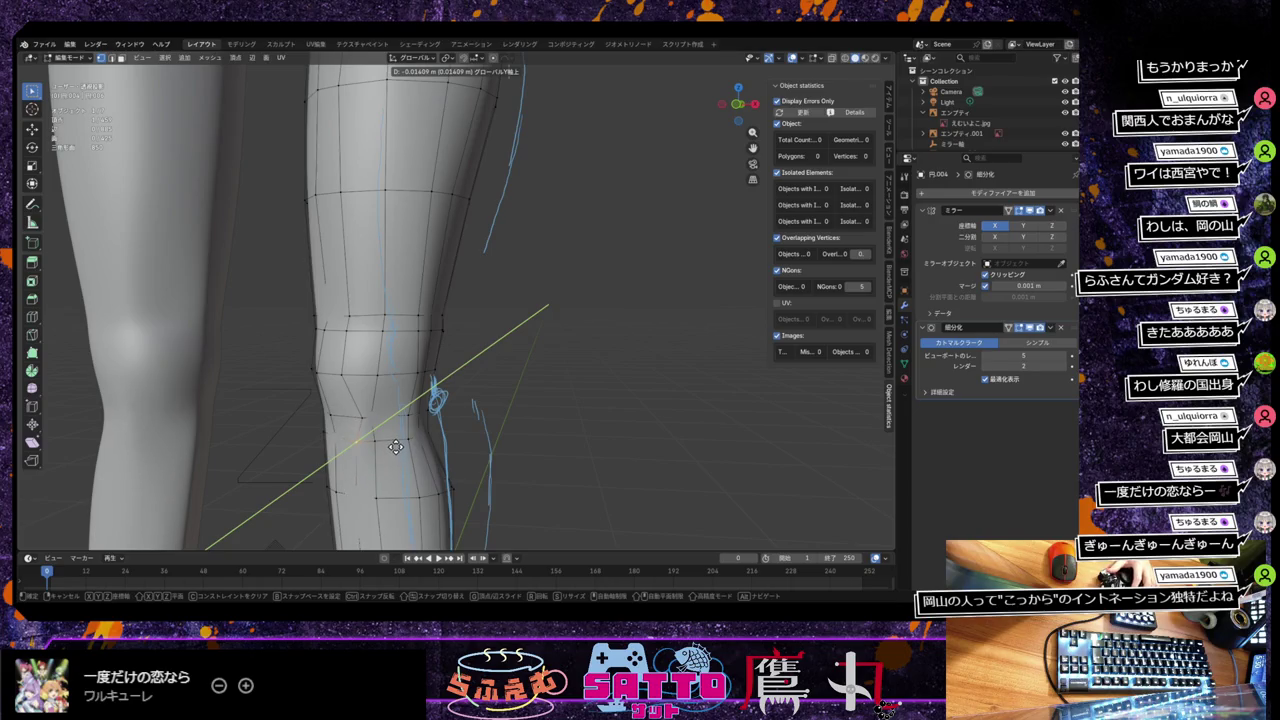
left_click(390, 445)
key("shift+v")
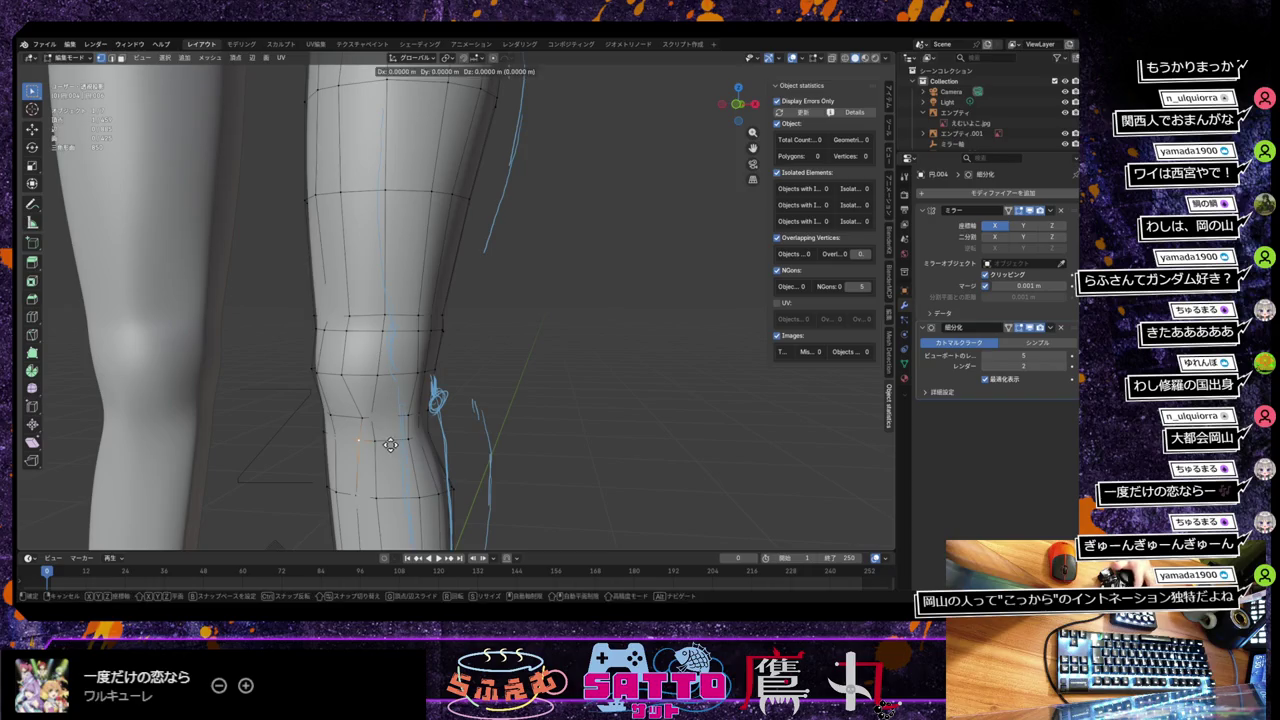
left_click(396, 442)
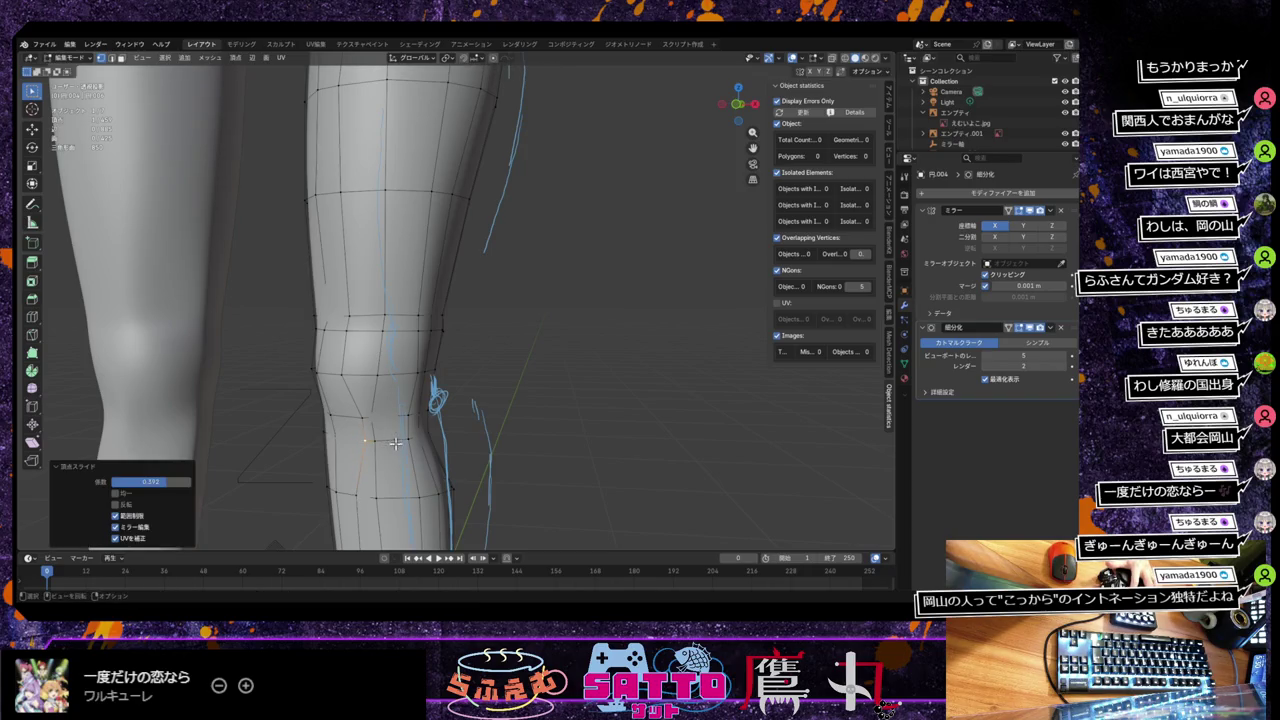
key("g")
key("y")
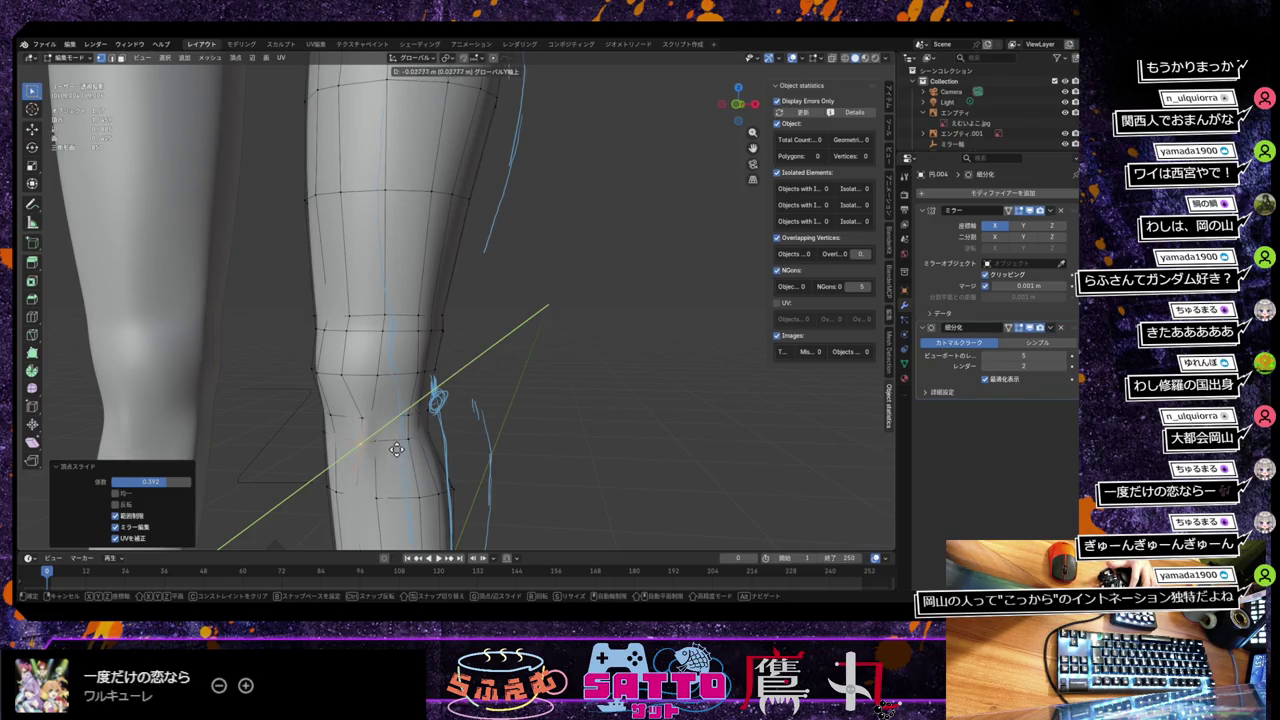
left_click(396, 450)
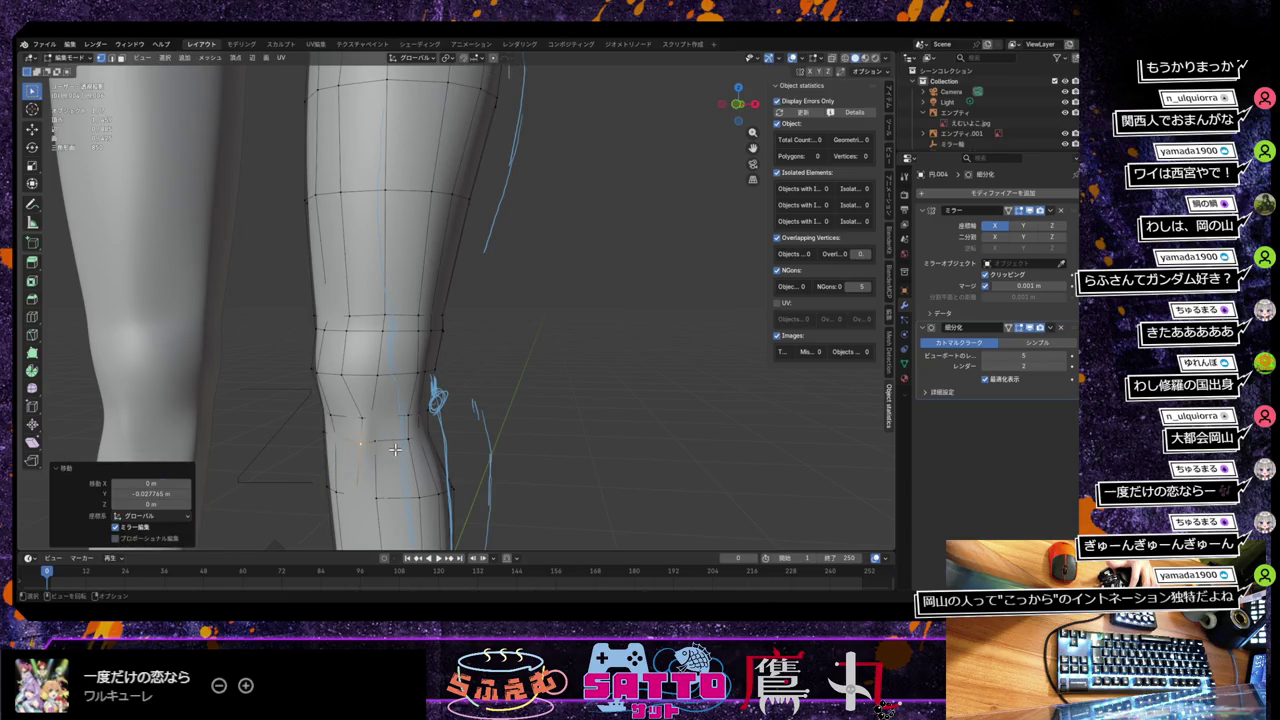
Step: Orbit around the leg and nudge that vertex slightly forward along Y
mouse_move(396, 450)
middle_mouse_down()
mouse_move(449, 437)
mouse_move(408, 441)
middle_mouse_up()
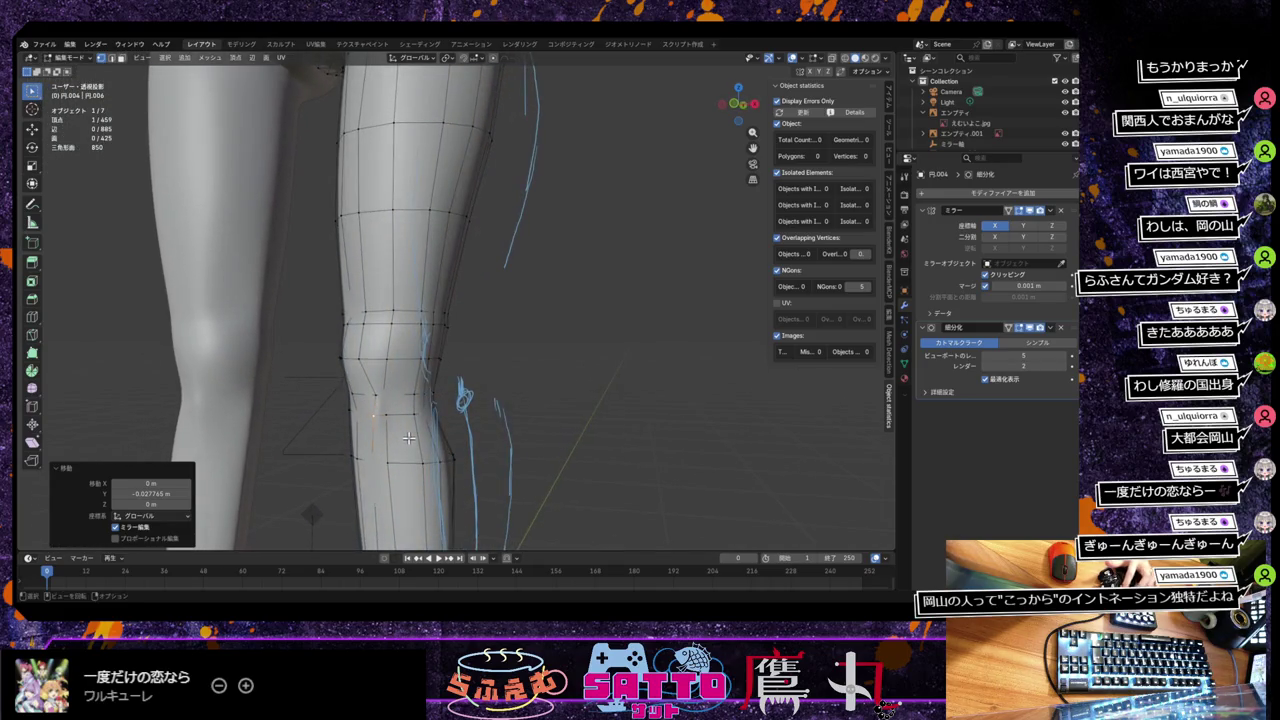
key("g")
key("y")
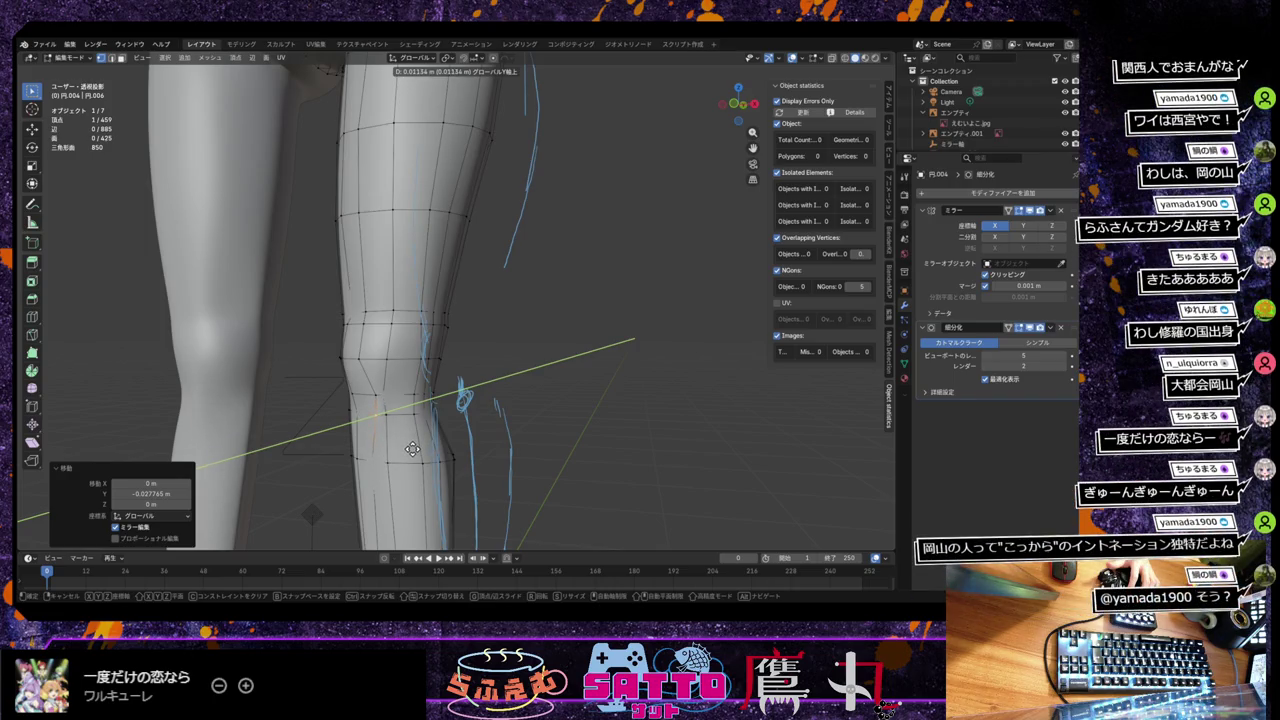
left_click(411, 449)
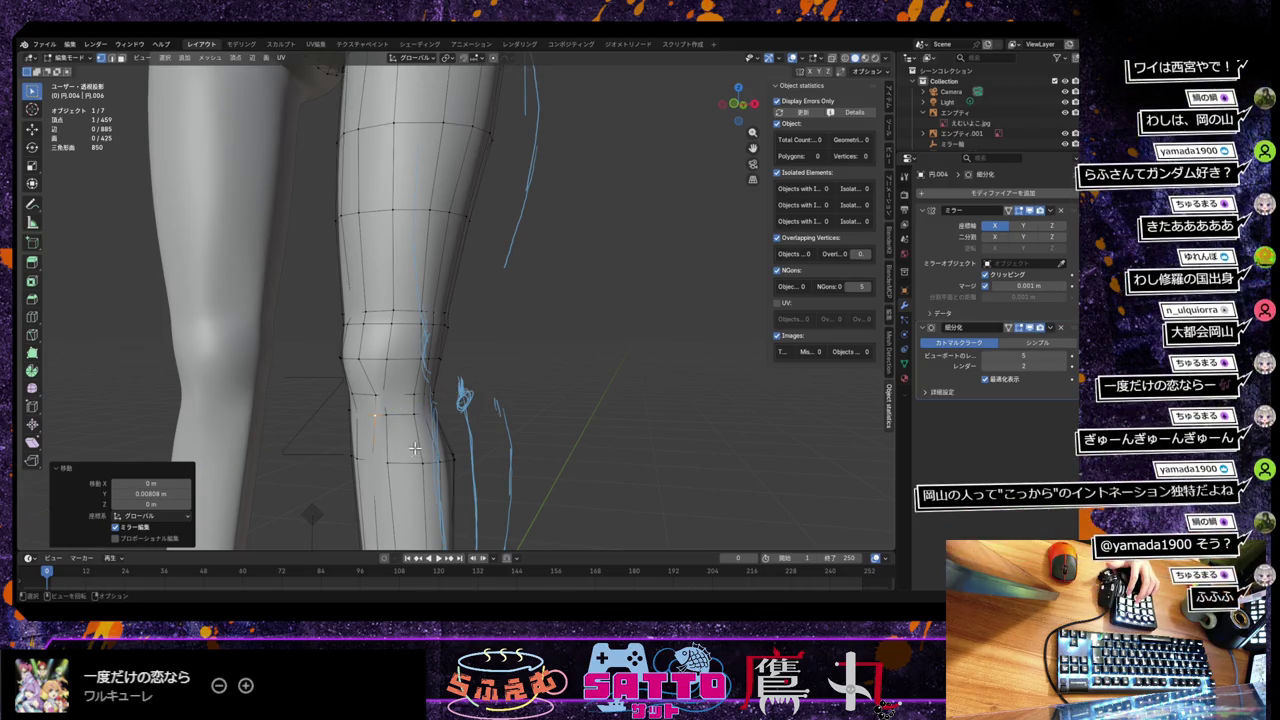
Step: Slide another knee vertex by factor 0.104 and move it −0.004116 m along Y
left_click(389, 398)
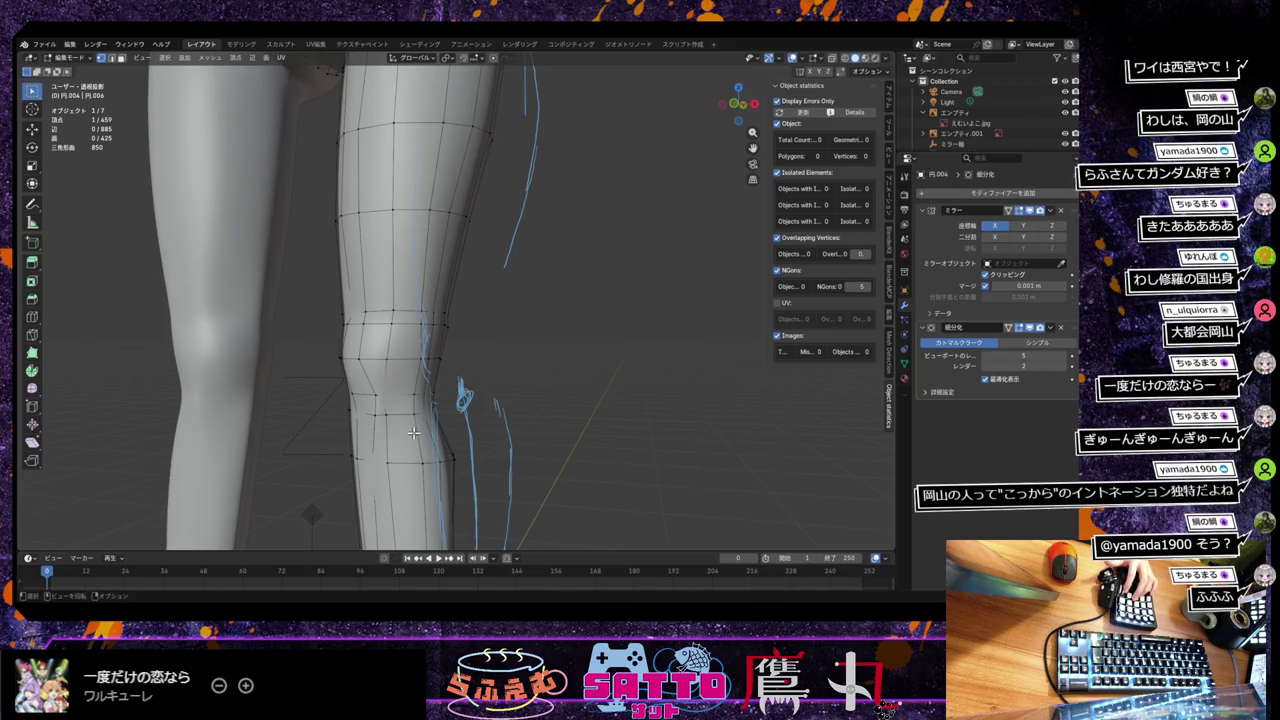
key("shift+v")
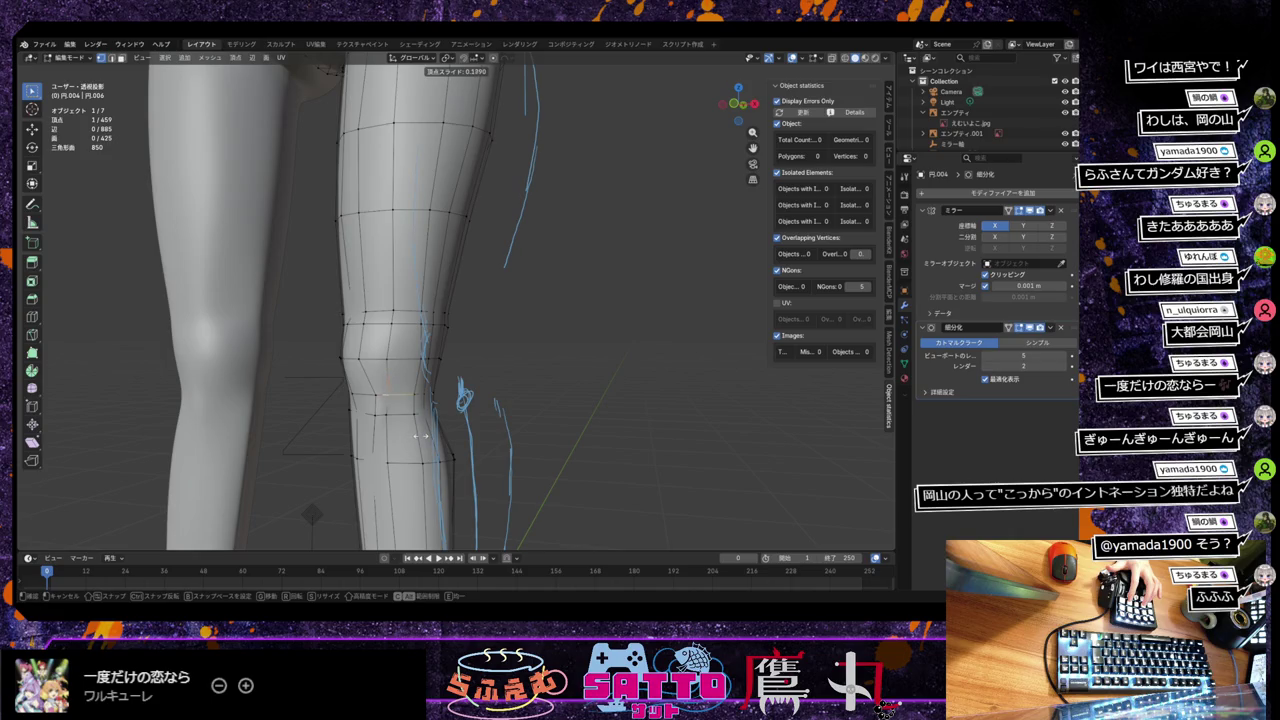
left_click(420, 436)
key("g")
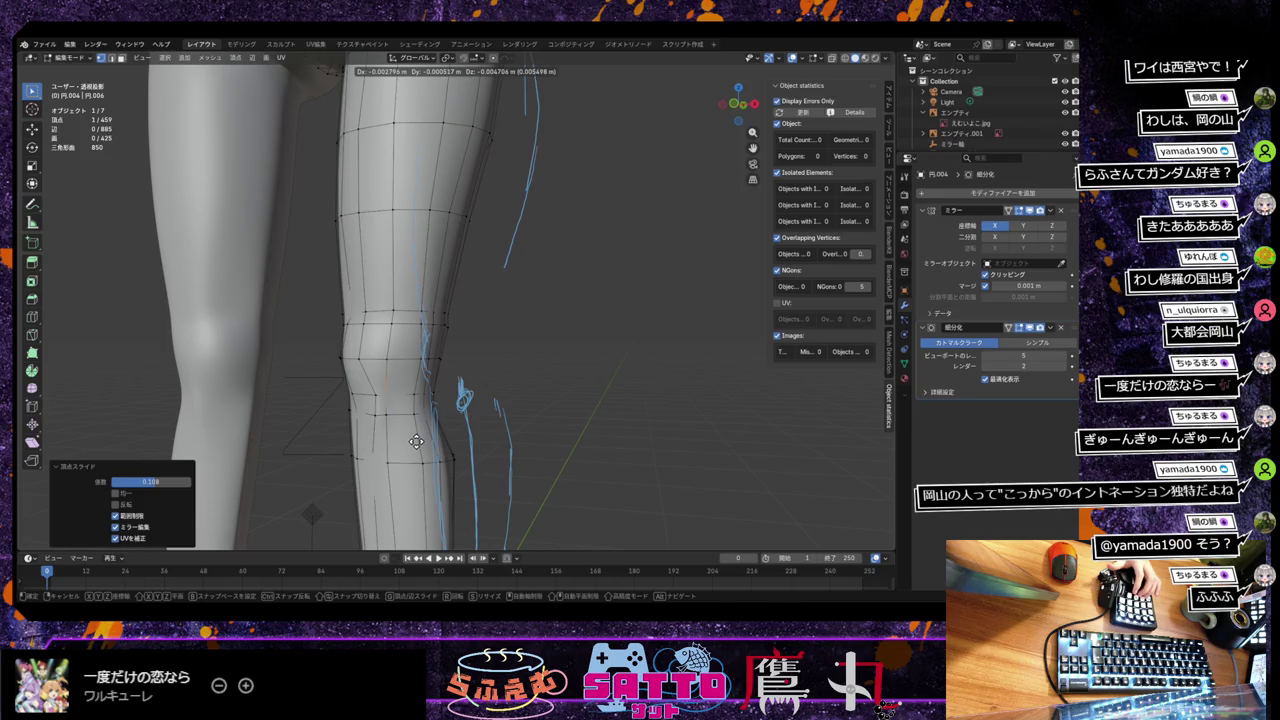
key("y")
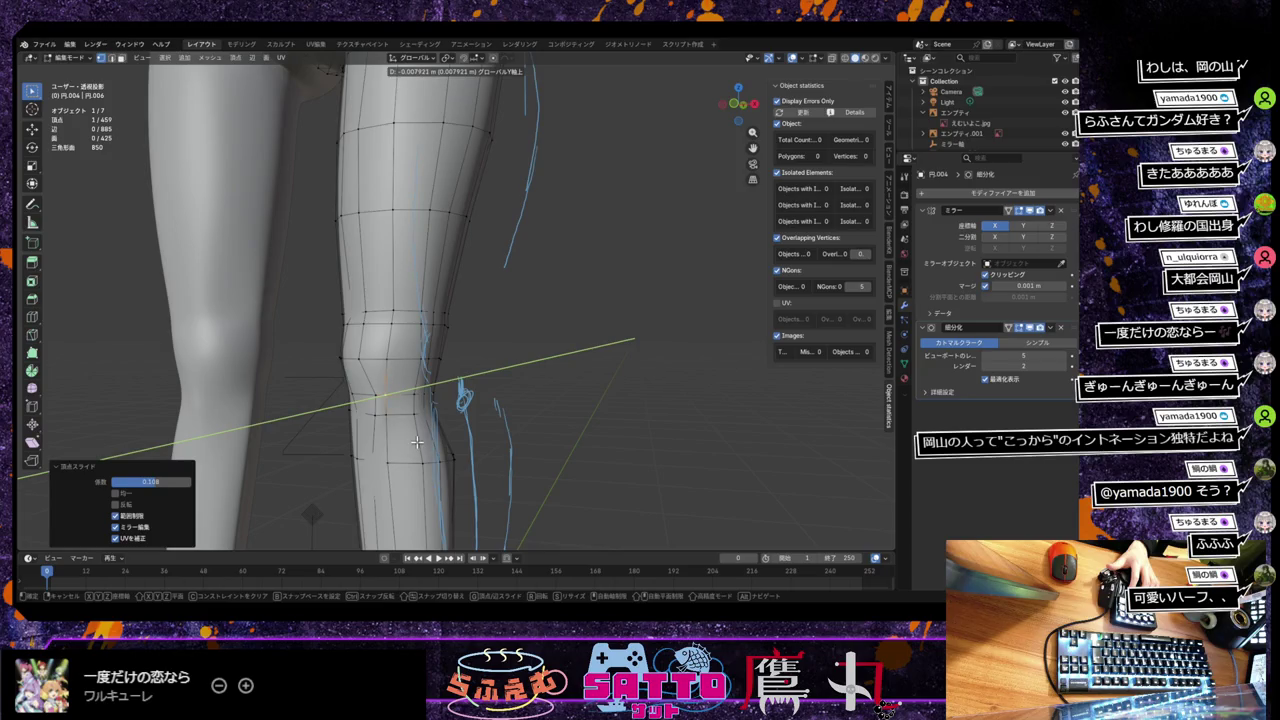
left_click(417, 442)
mouse_move(417, 442)
middle_mouse_down()
mouse_move(474, 434)
mouse_move(471, 458)
mouse_move(486, 429)
middle_mouse_up()
key("KP_1")
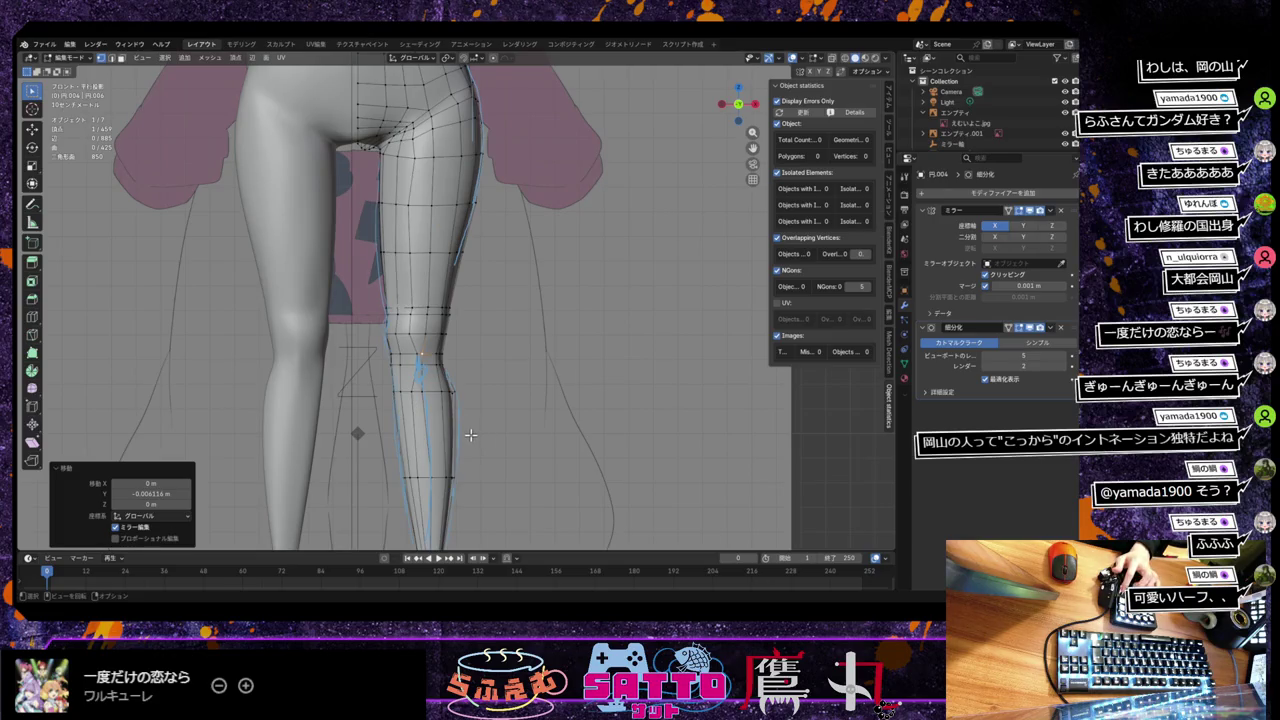
Step: Vertex-slide one knee vertex, then pick the neighbouring vertex beside it
left_click(423, 316)
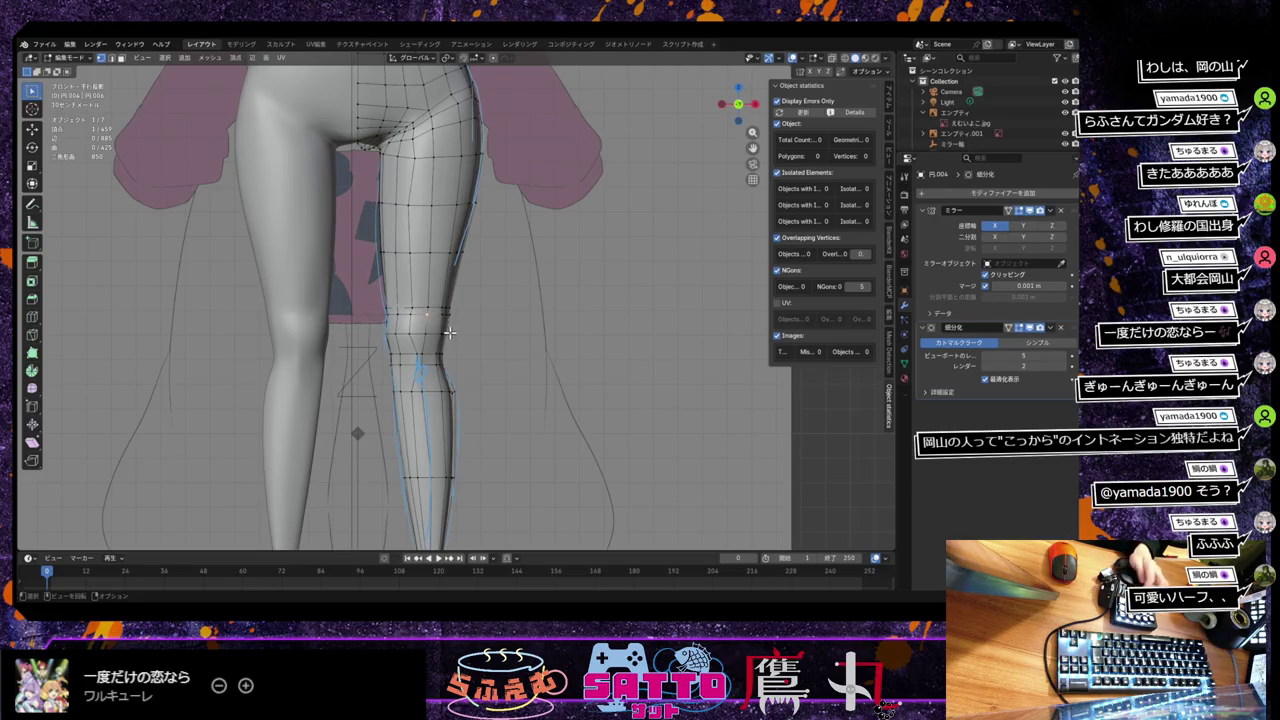
key("shift+v")
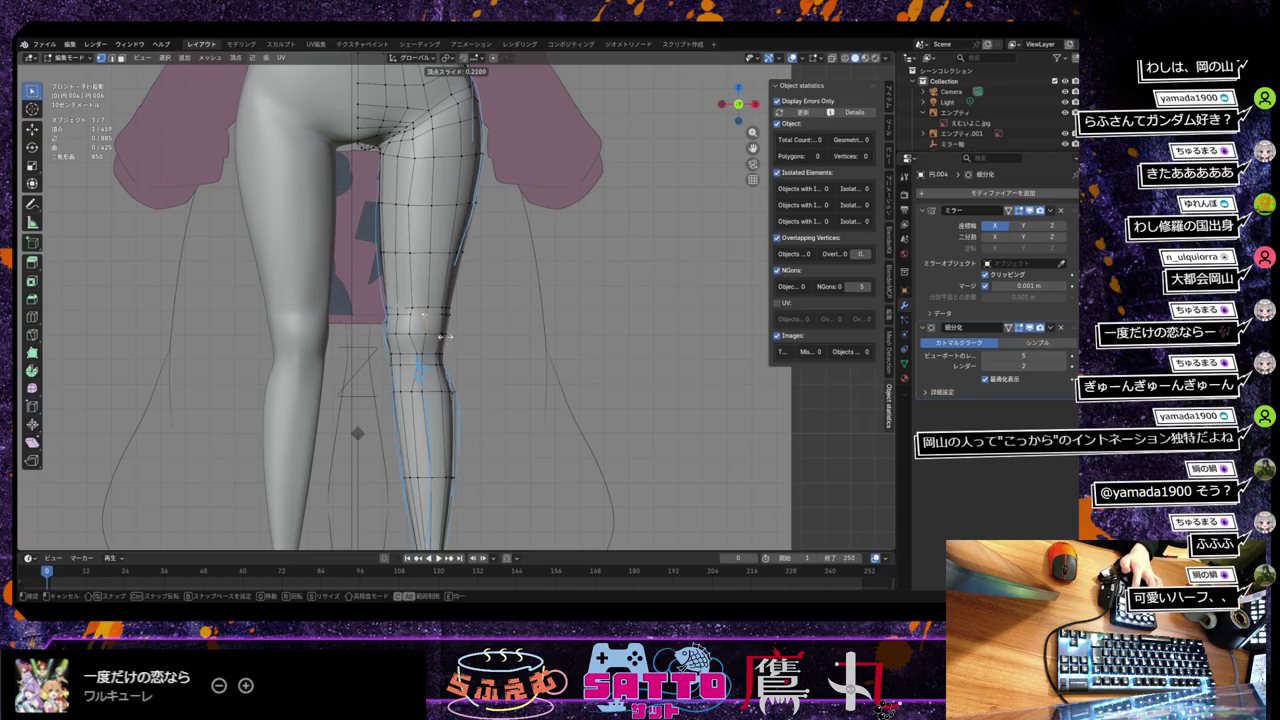
left_click(443, 338)
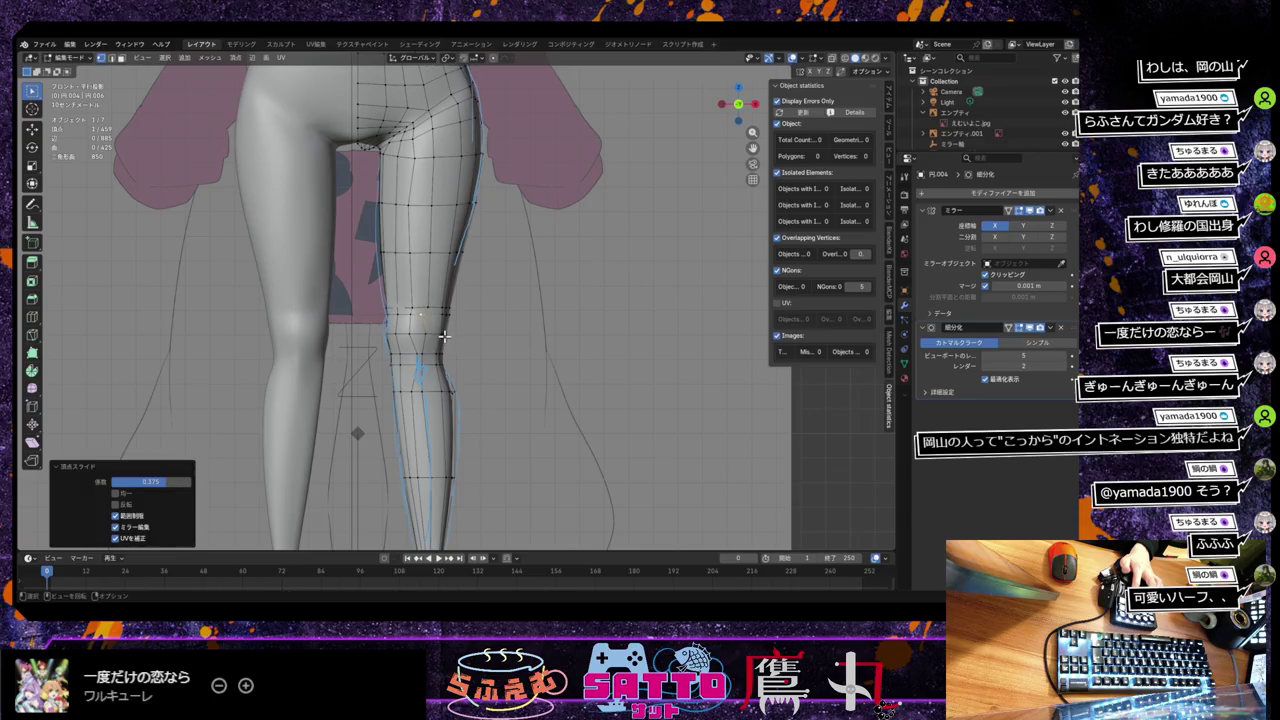
left_click(400, 314)
key("shift+v")
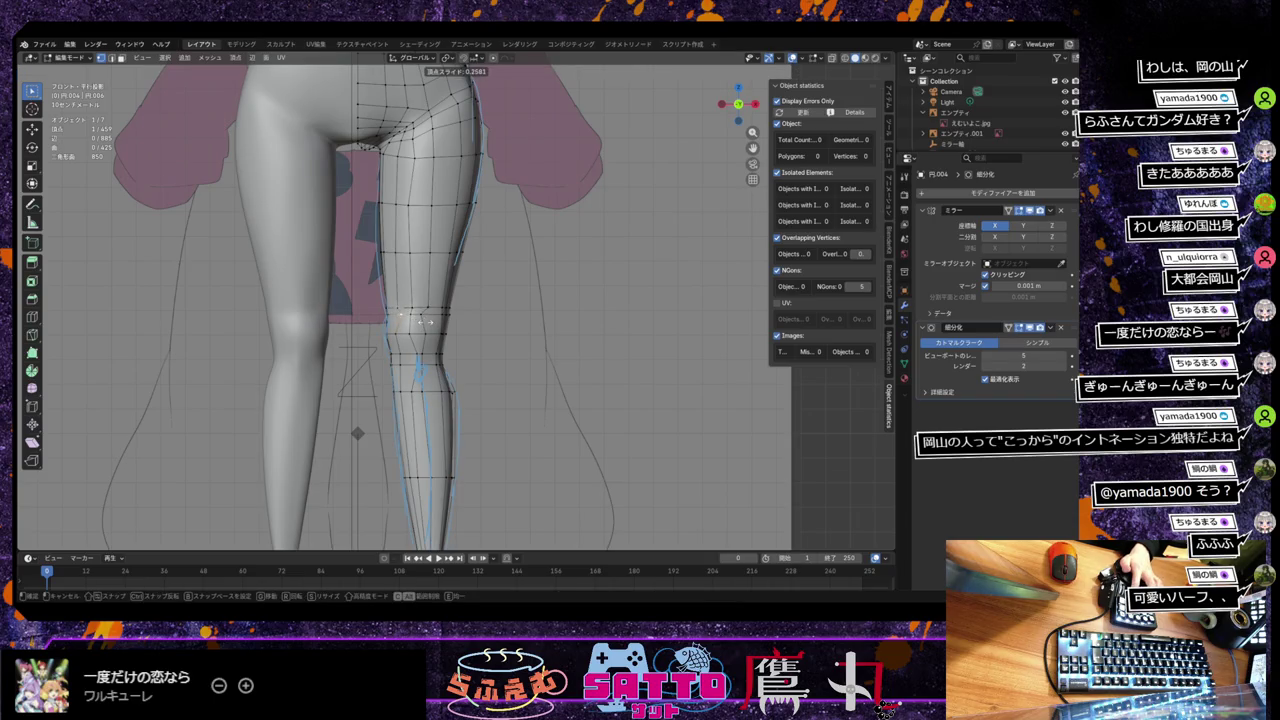
key("Escape")
Step: Shift the neighbouring knee vertex −0.013578 m along X and orbit to check
key("g")
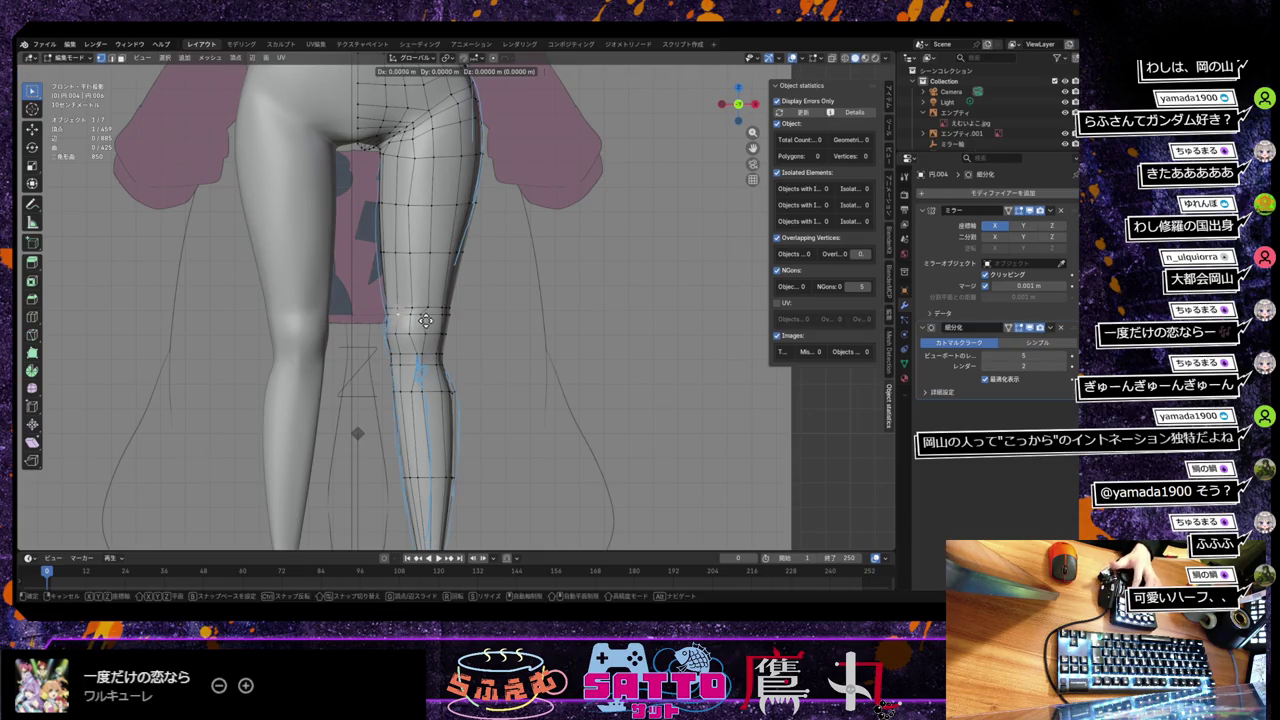
key("x")
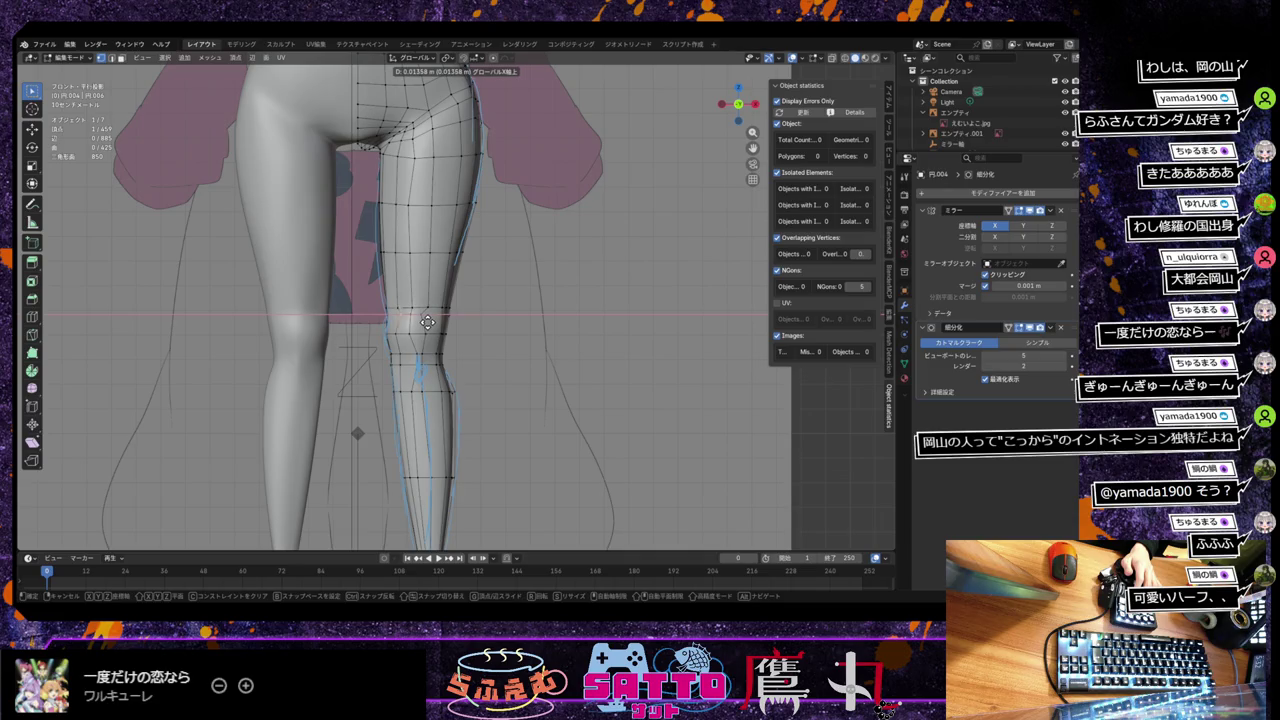
left_click(428, 328)
key("g")
key("x")
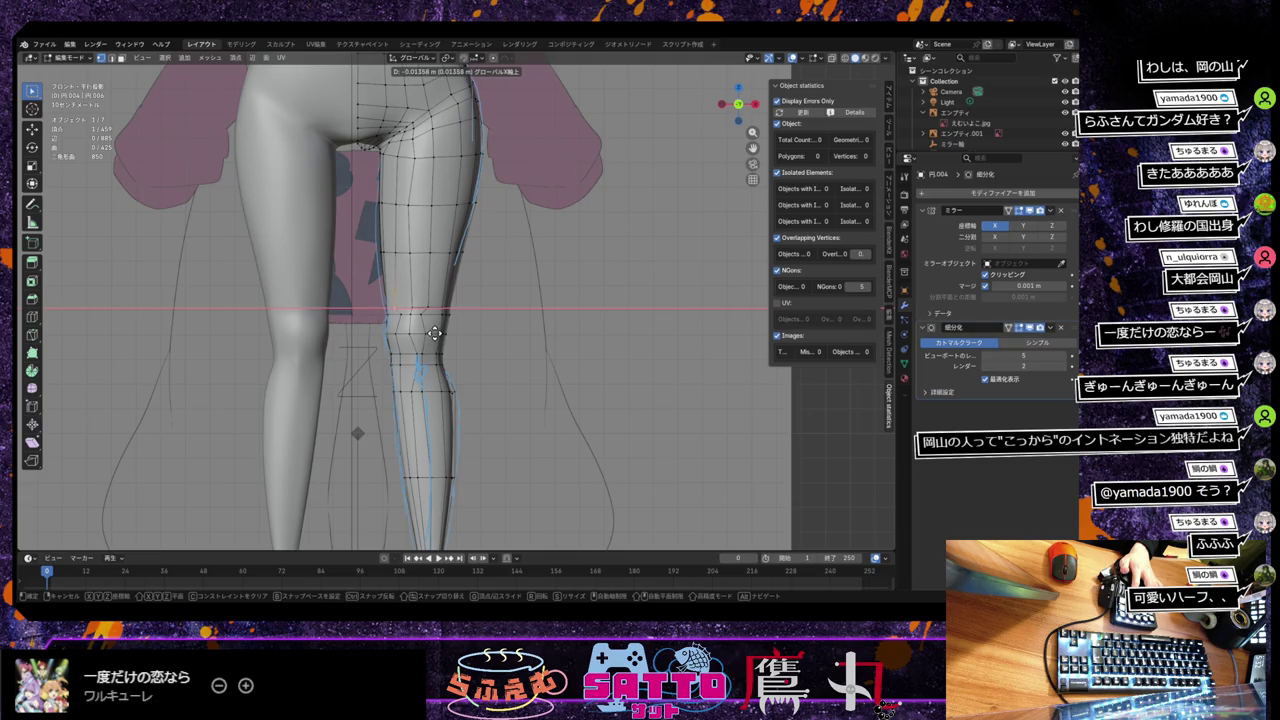
left_click(434, 334)
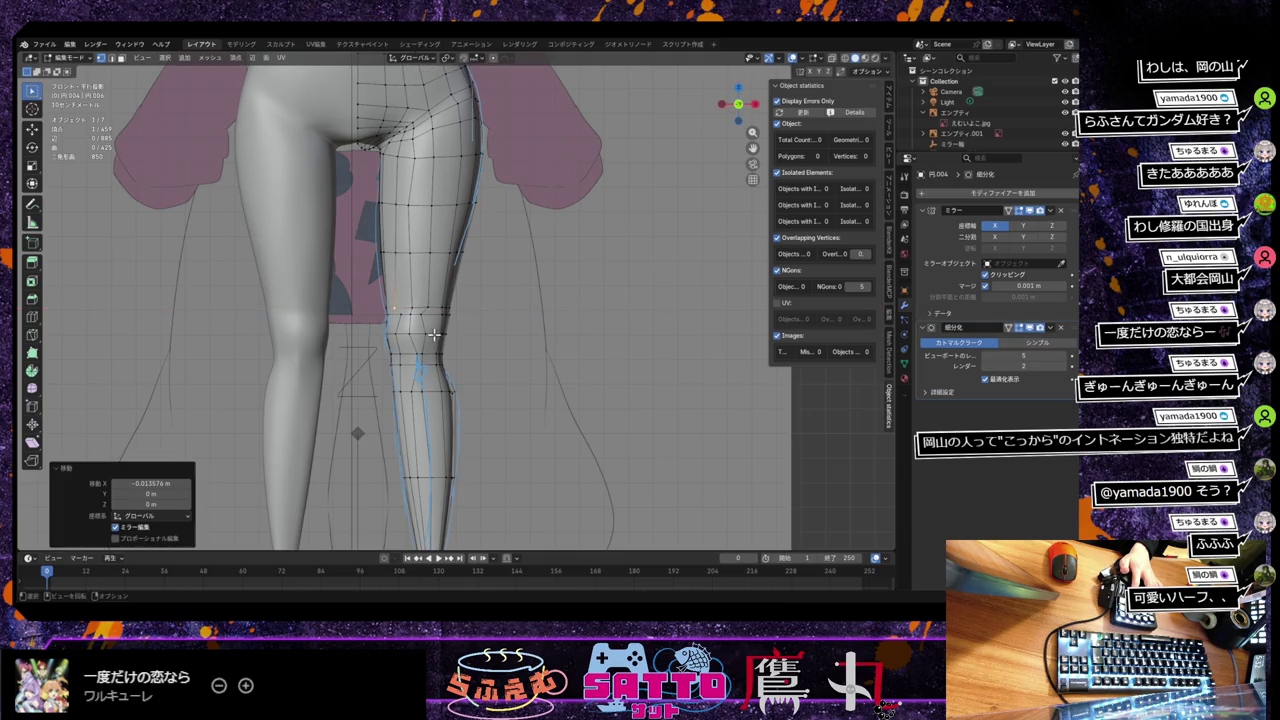
mouse_move(438, 341)
middle_mouse_down()
mouse_move(412, 340)
mouse_move(440, 398)
mouse_move(434, 354)
mouse_move(466, 351)
mouse_move(427, 358)
middle_mouse_up()
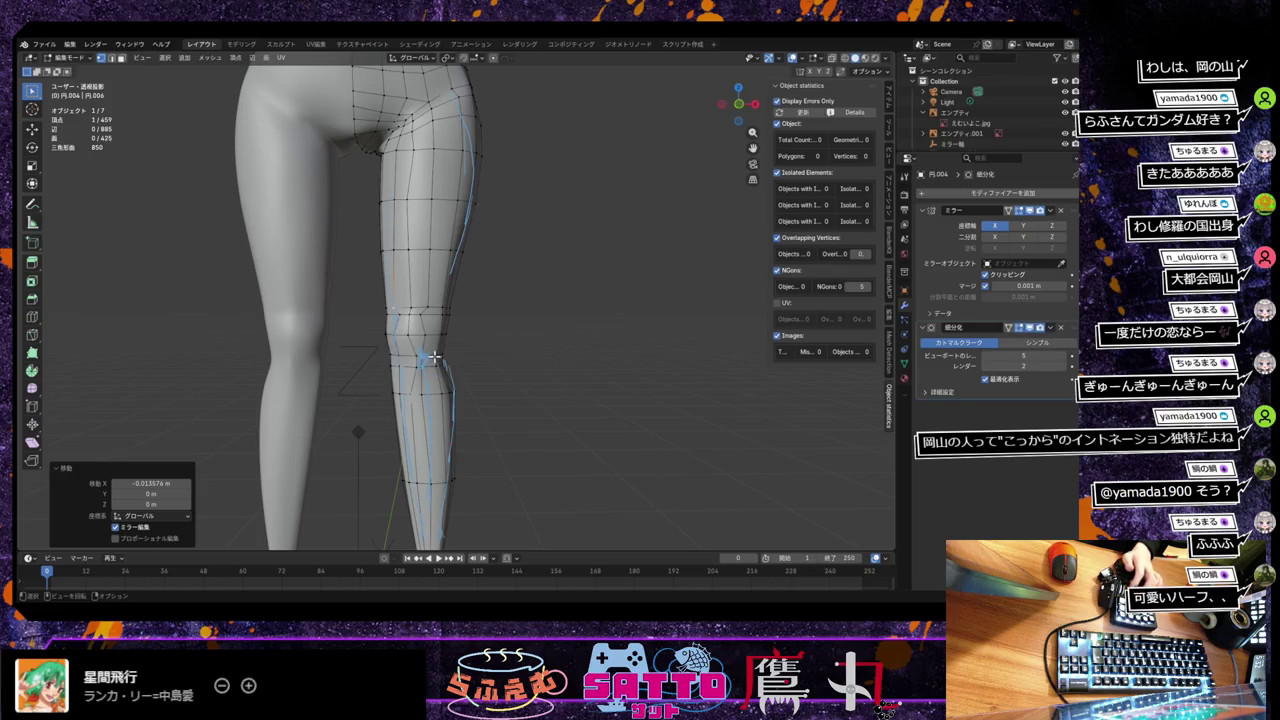
Step: In front view, vertex-slide a knee vertex by factor 0.368 and orbit to inspect
key("KP_1")
scroll(433, 353, "up", 3)
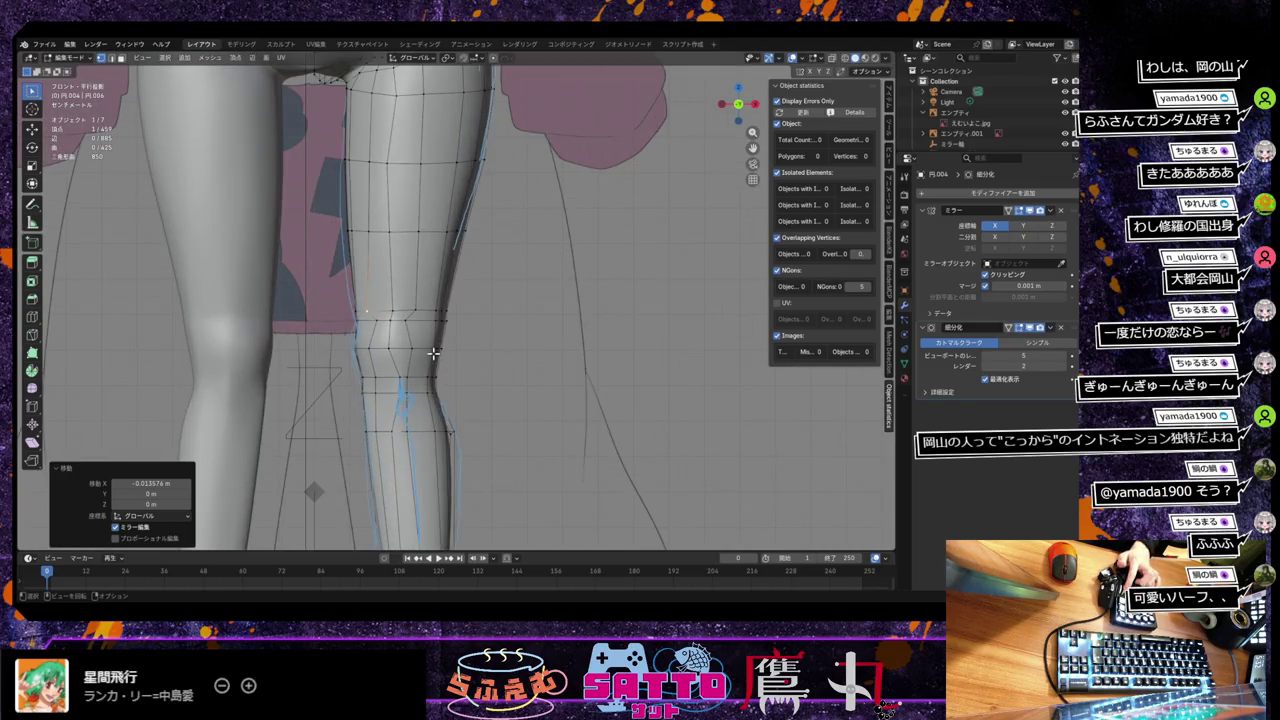
left_click(393, 330)
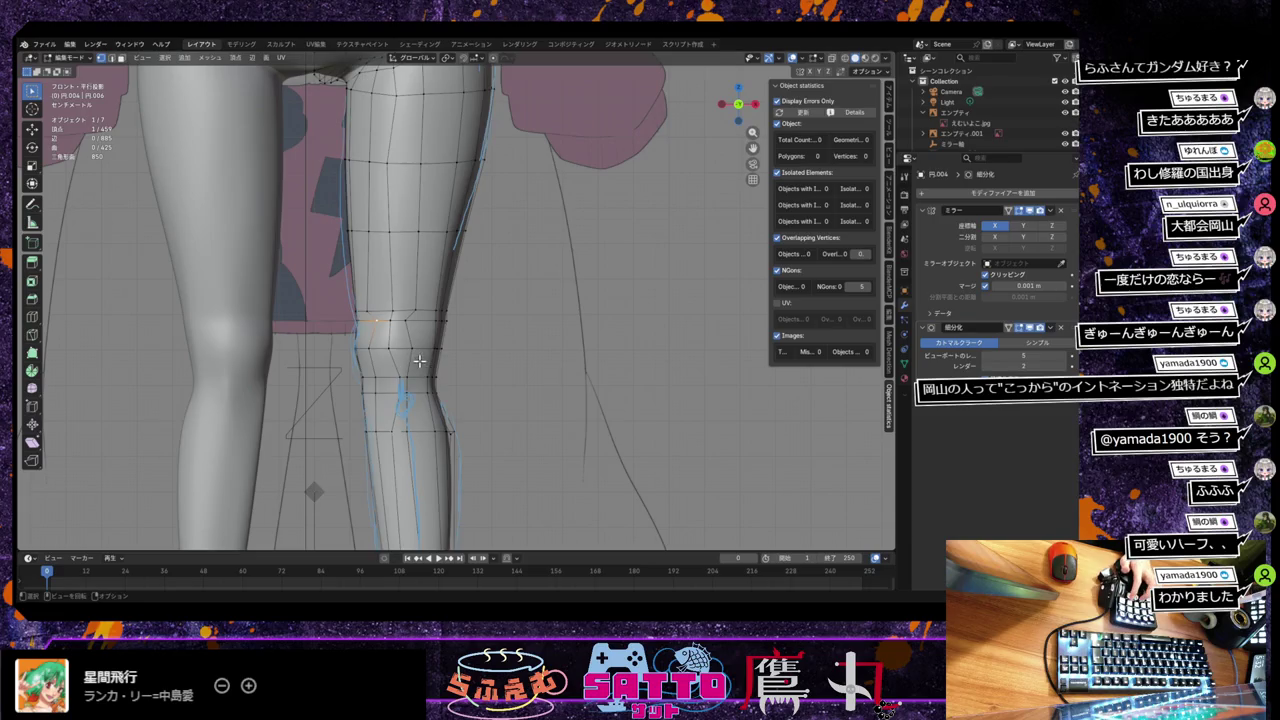
key("shift+v")
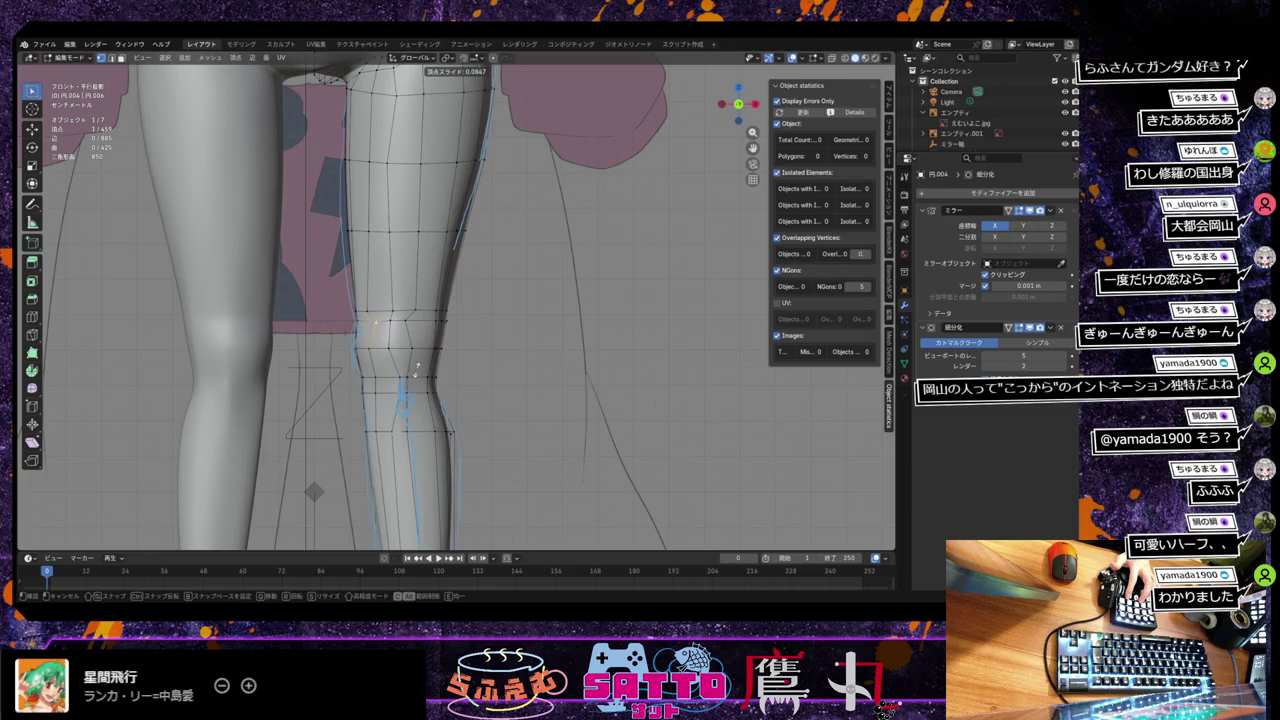
left_click(410, 370)
mouse_move(428, 371)
middle_mouse_down()
mouse_move(422, 357)
mouse_move(428, 374)
middle_mouse_up()
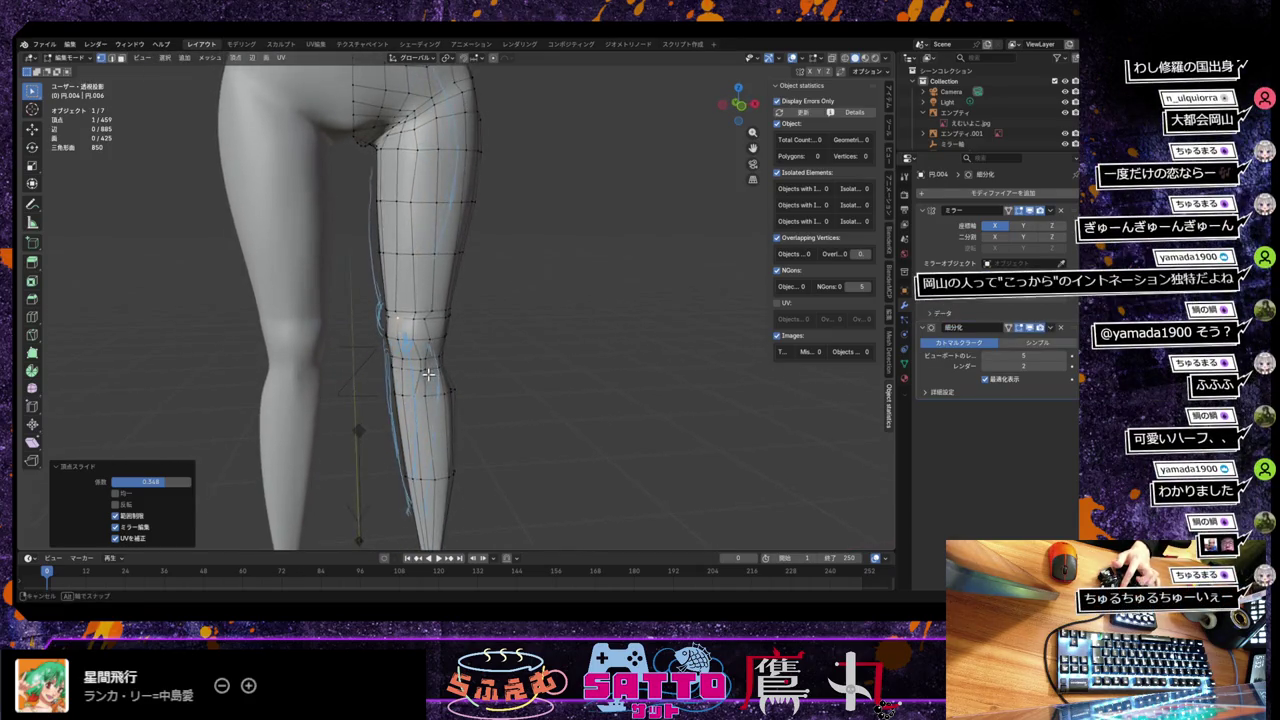
Step: Reframe the knee in front view and bring up the File menu
key("KP_1")
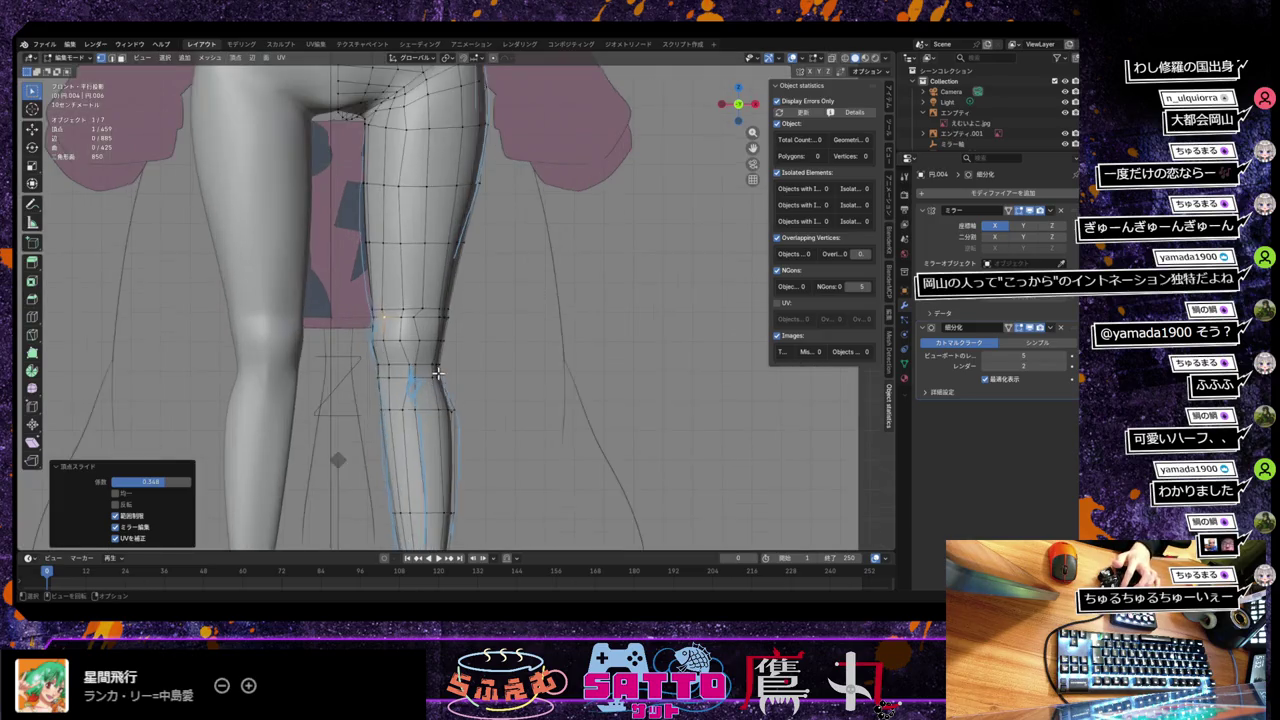
scroll(437, 373, "up", 2)
mouse_move(437, 373)
middle_mouse_down("shift")
mouse_move(479, 357)
mouse_move(523, 313)
middle_mouse_up("shift")
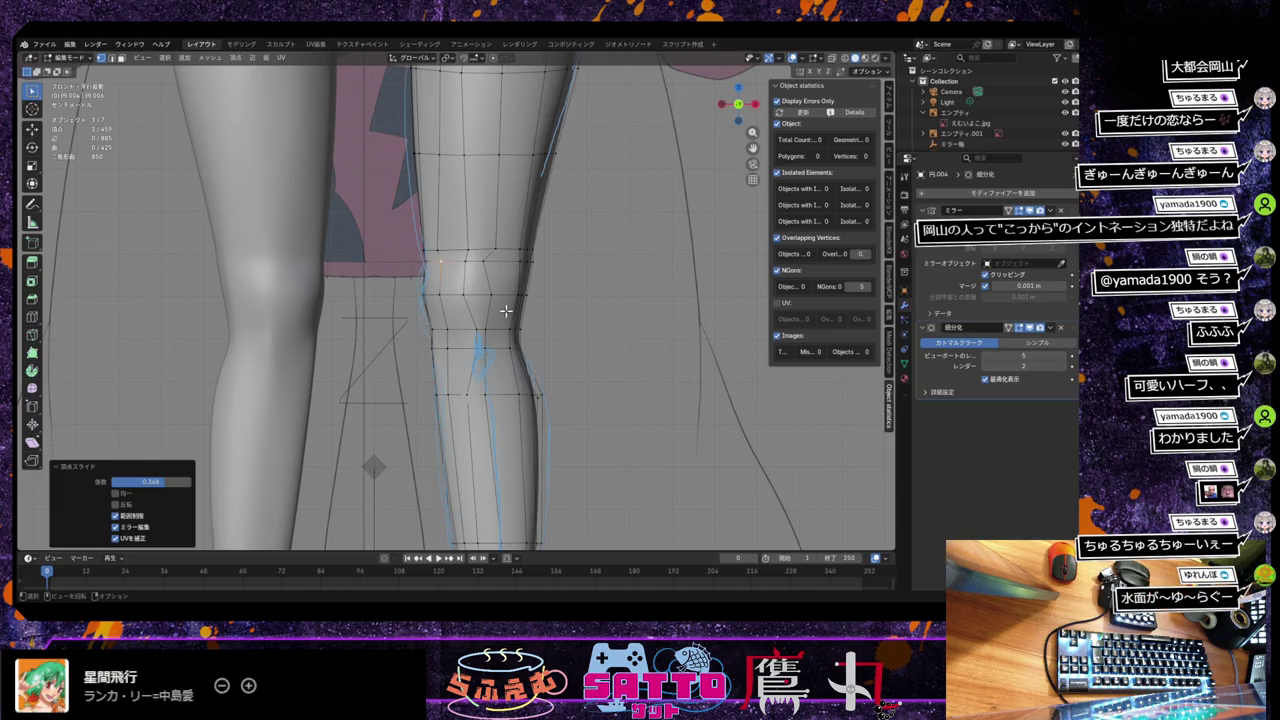
left_click(55, 57)
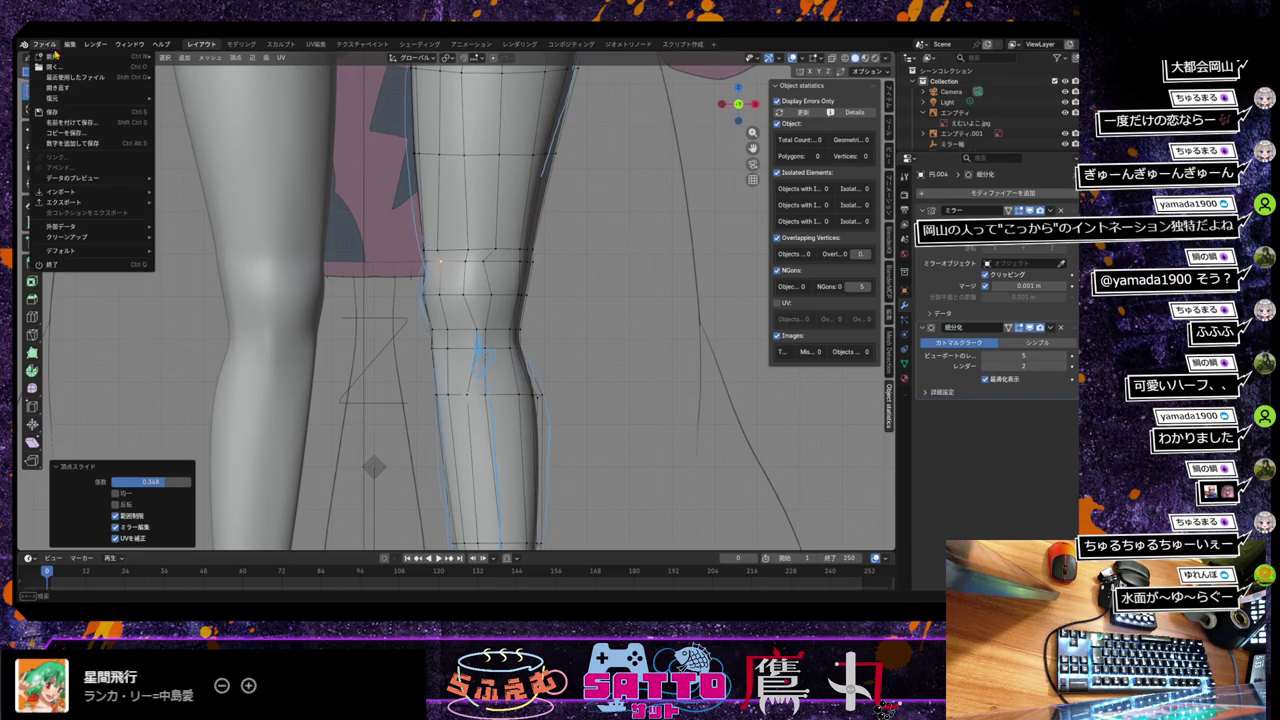
Step: Save the file アバター顔6.blend and zoom around the knee
left_click(72, 119)
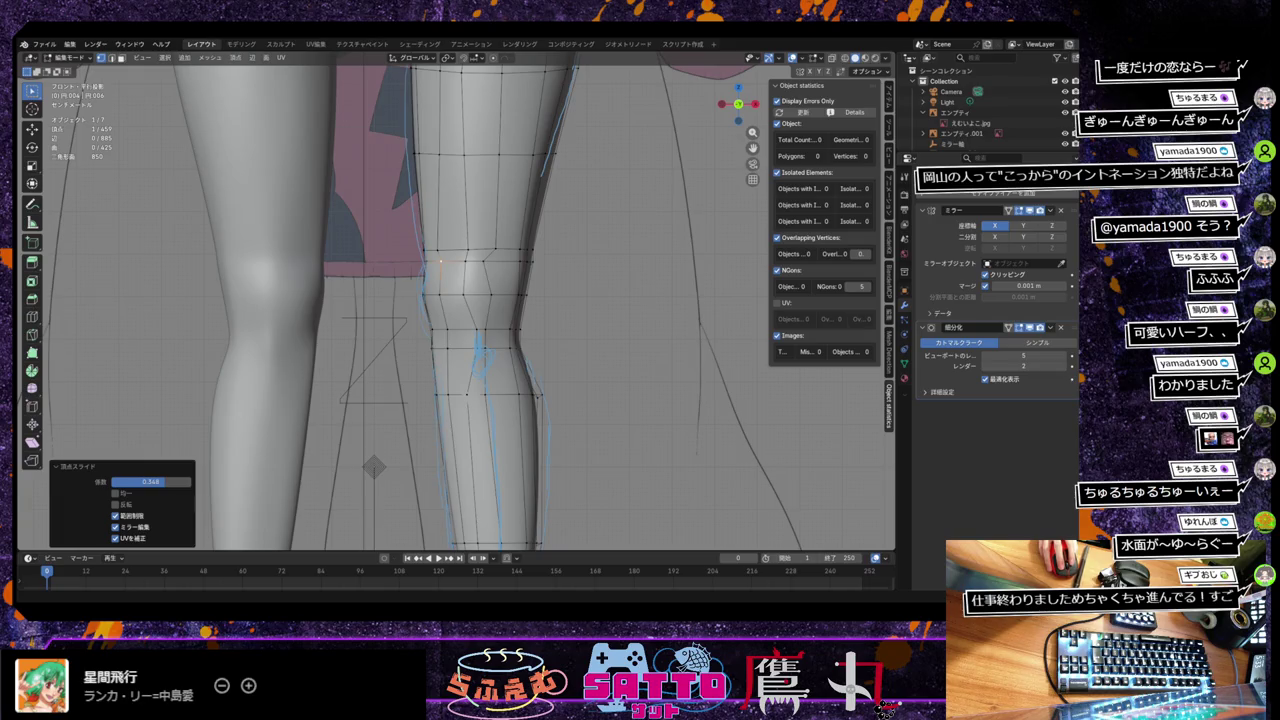
key("ctrl+s")
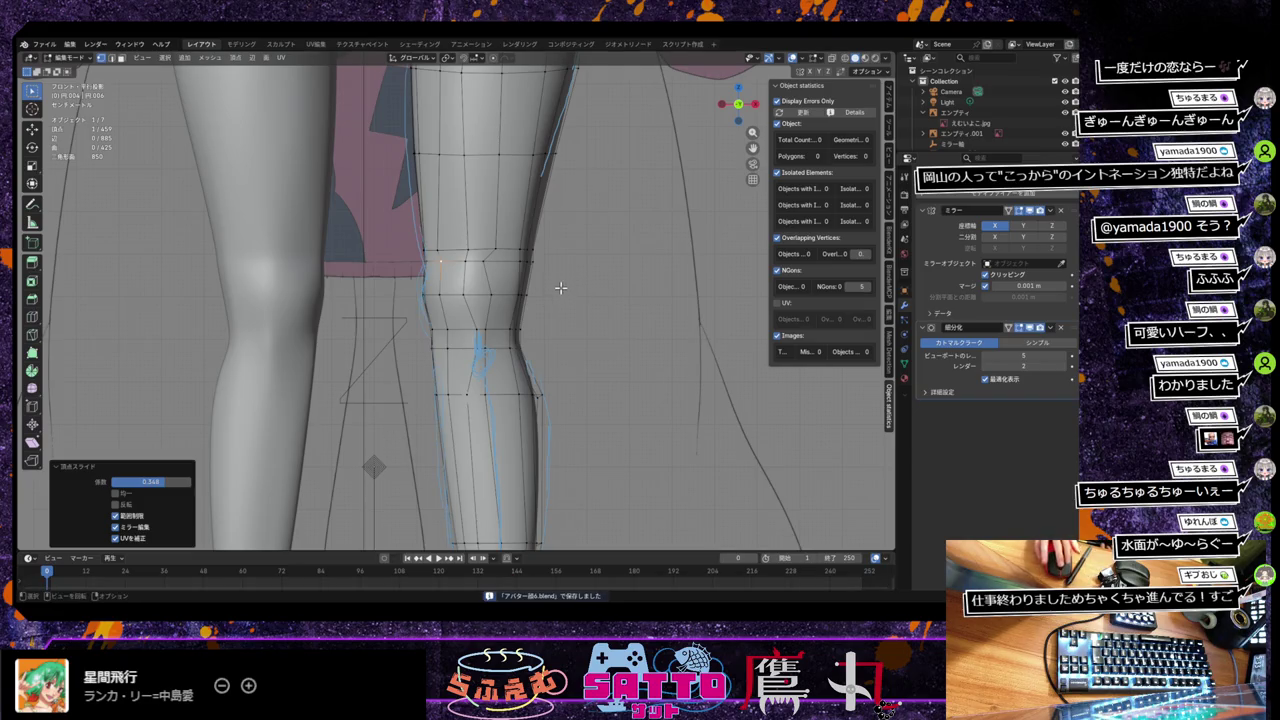
scroll(561, 288, "down", 4)
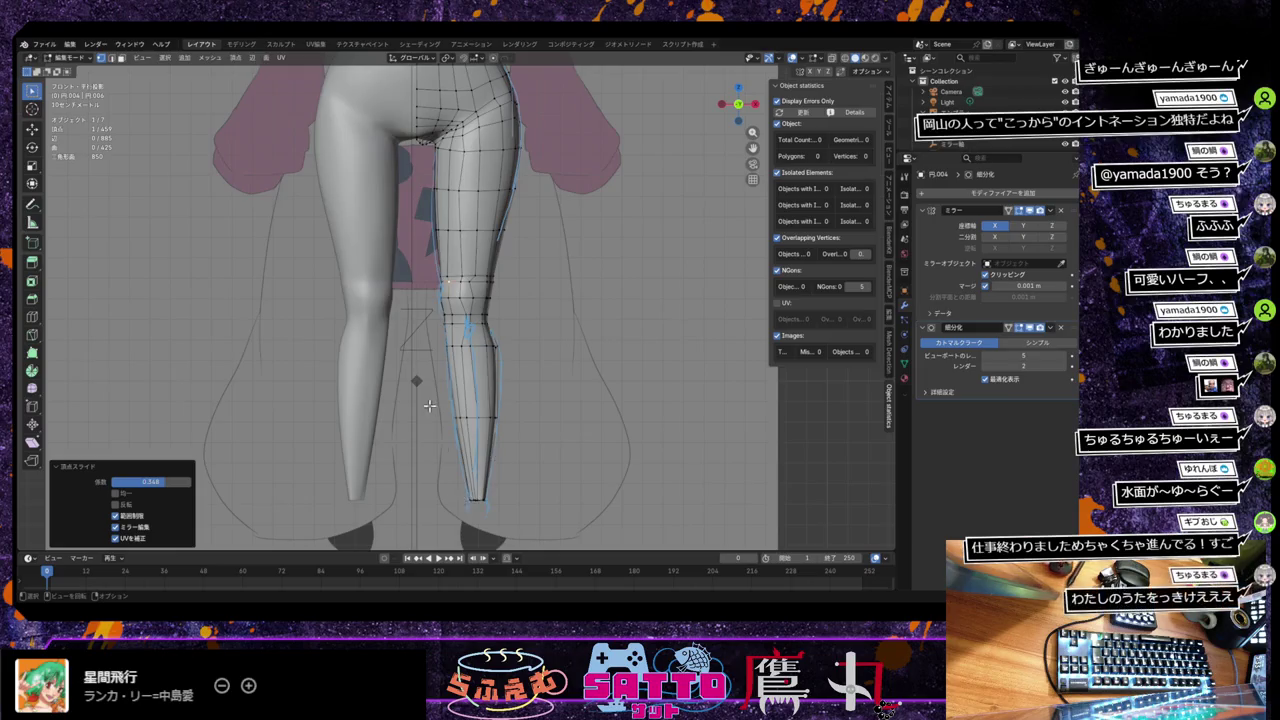
scroll(429, 405, "up", 4)
scroll(429, 405, "up", 2)
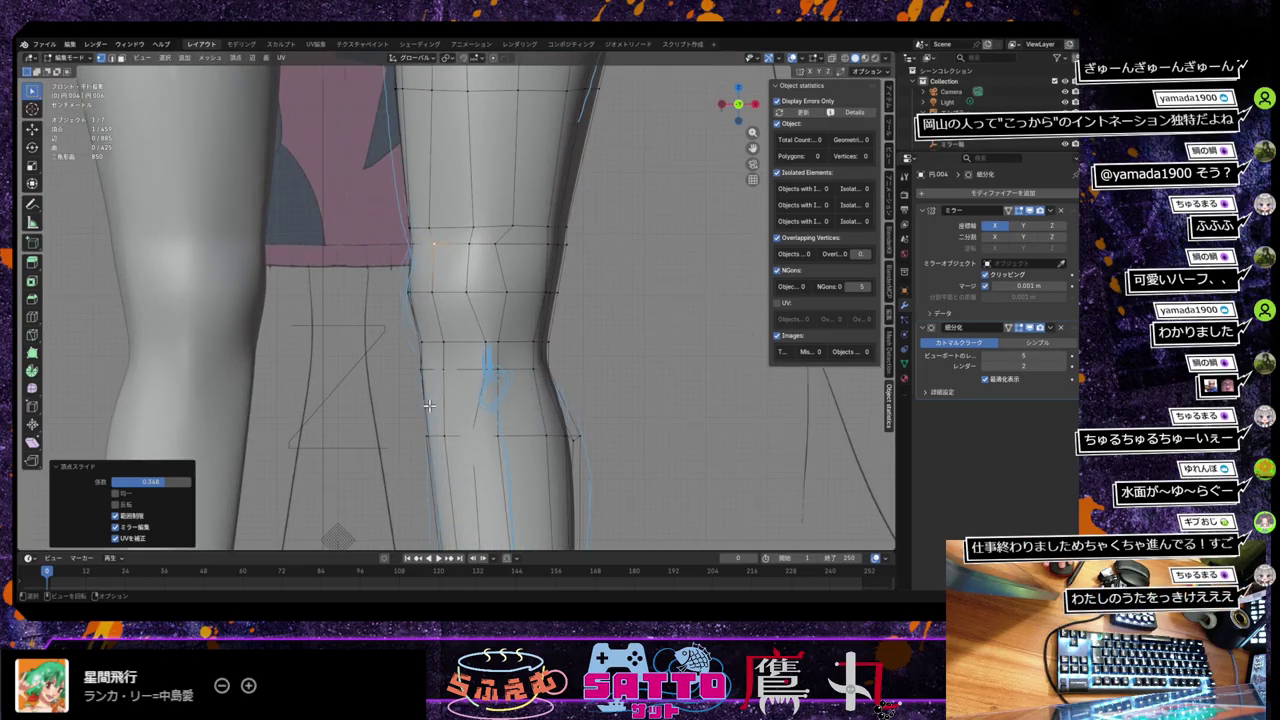
scroll(429, 405, "down", 1)
Step: Vertex-slide the selected vertex above the knee by a factor of 0.315
scroll(429, 405, "down", 1)
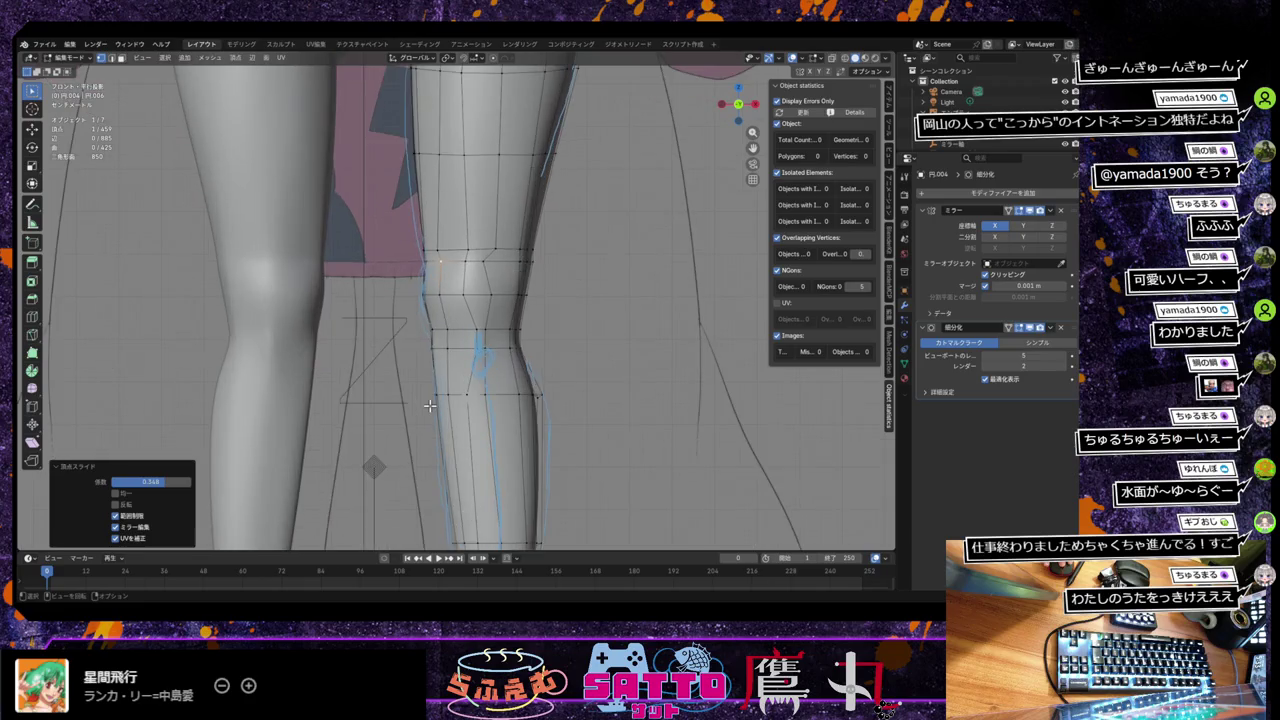
scroll(429, 405, "up", 2)
scroll(429, 405, "up", 1)
scroll(429, 405, "down", 1)
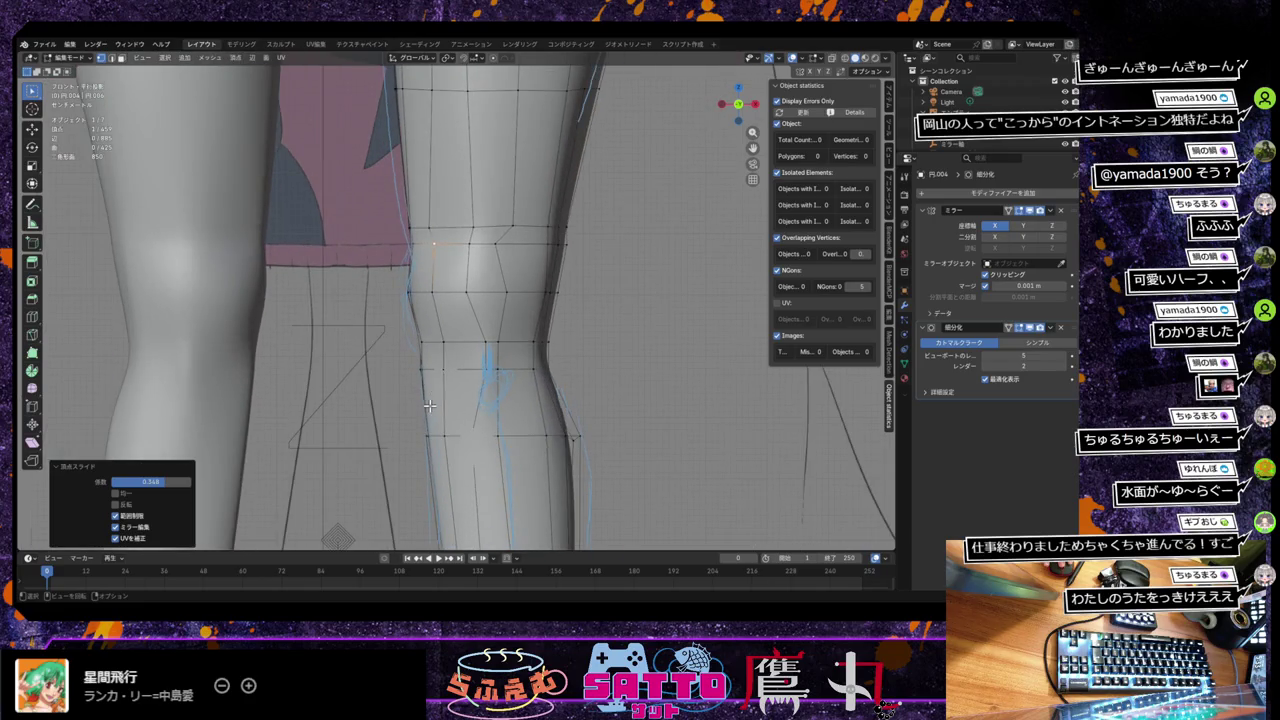
scroll(429, 405, "down", 1)
scroll(429, 405, "down", 1)
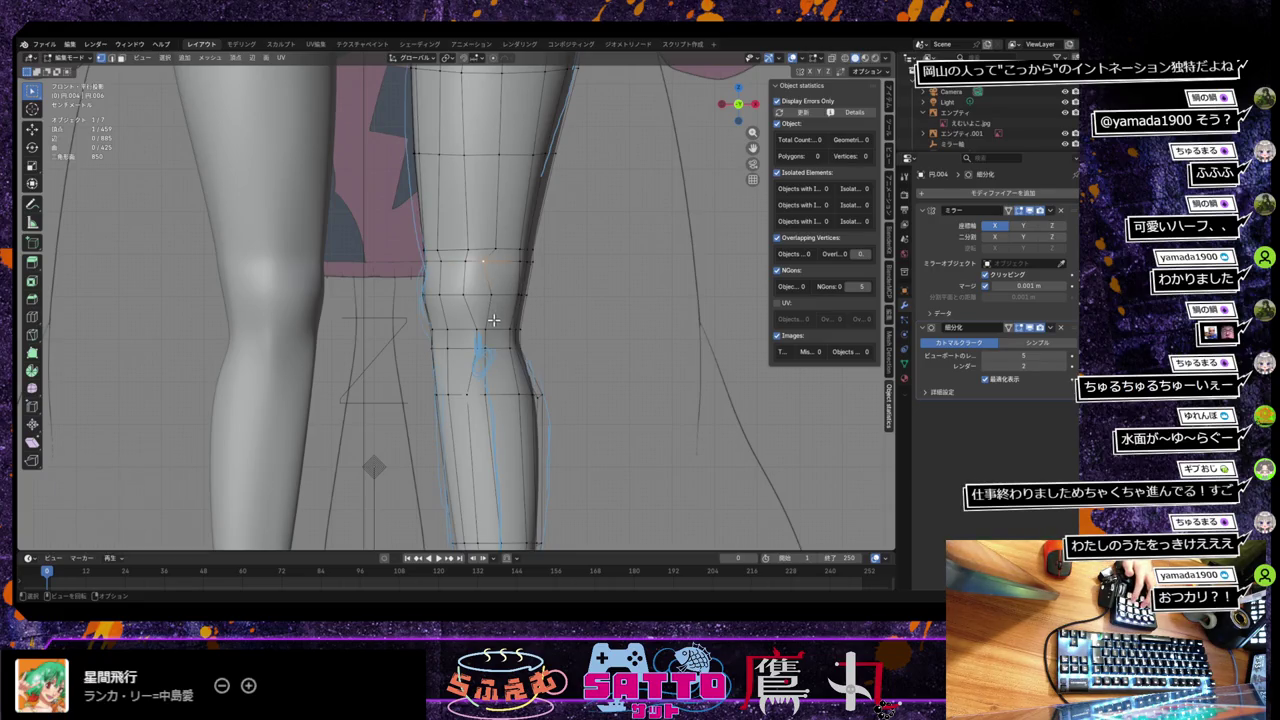
key("shift+v")
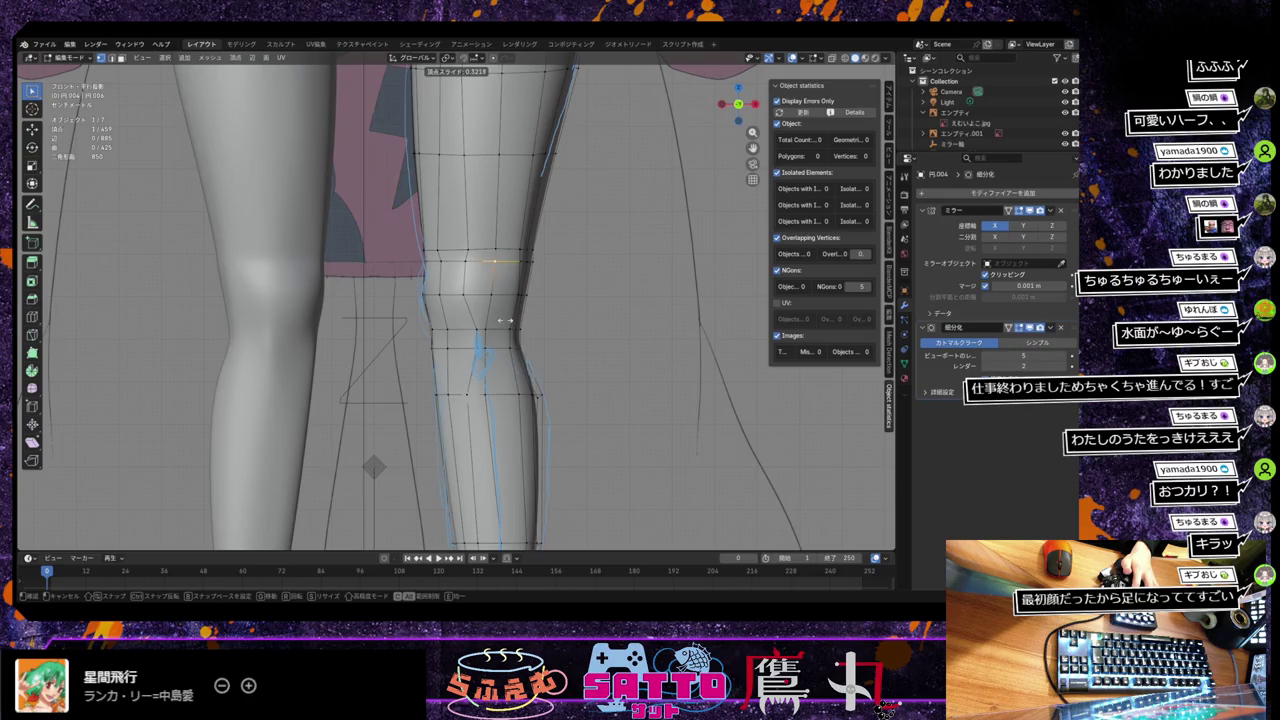
left_click(505, 320)
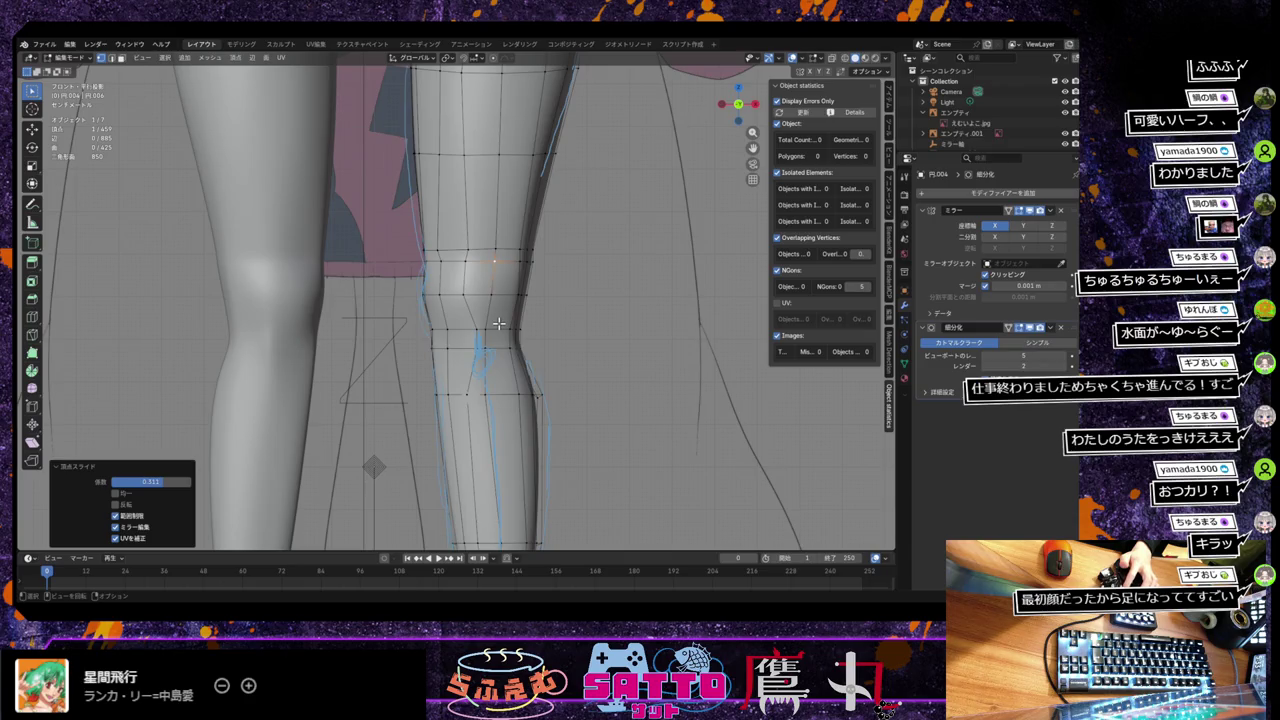
scroll(502, 327, "down", 4)
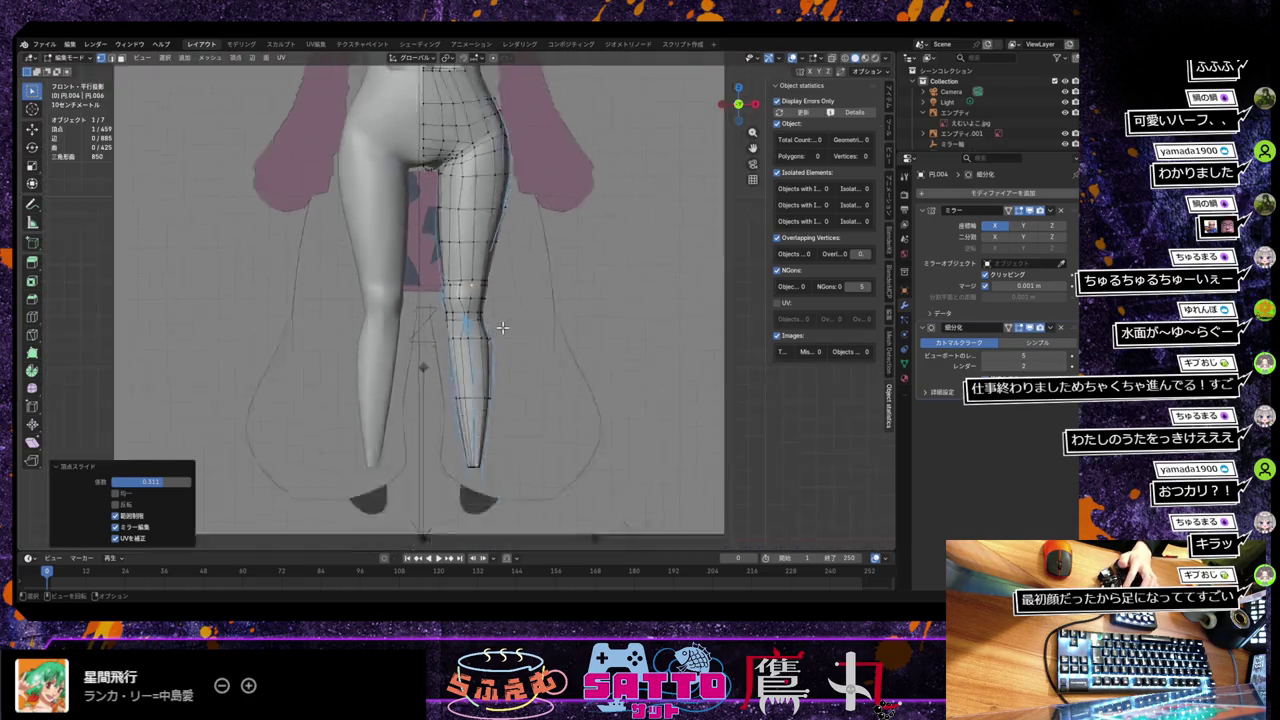
Step: Zoom and orbit to inspect the head and upper torso
scroll(500, 323, "down", 5)
scroll(497, 455, "up", 3)
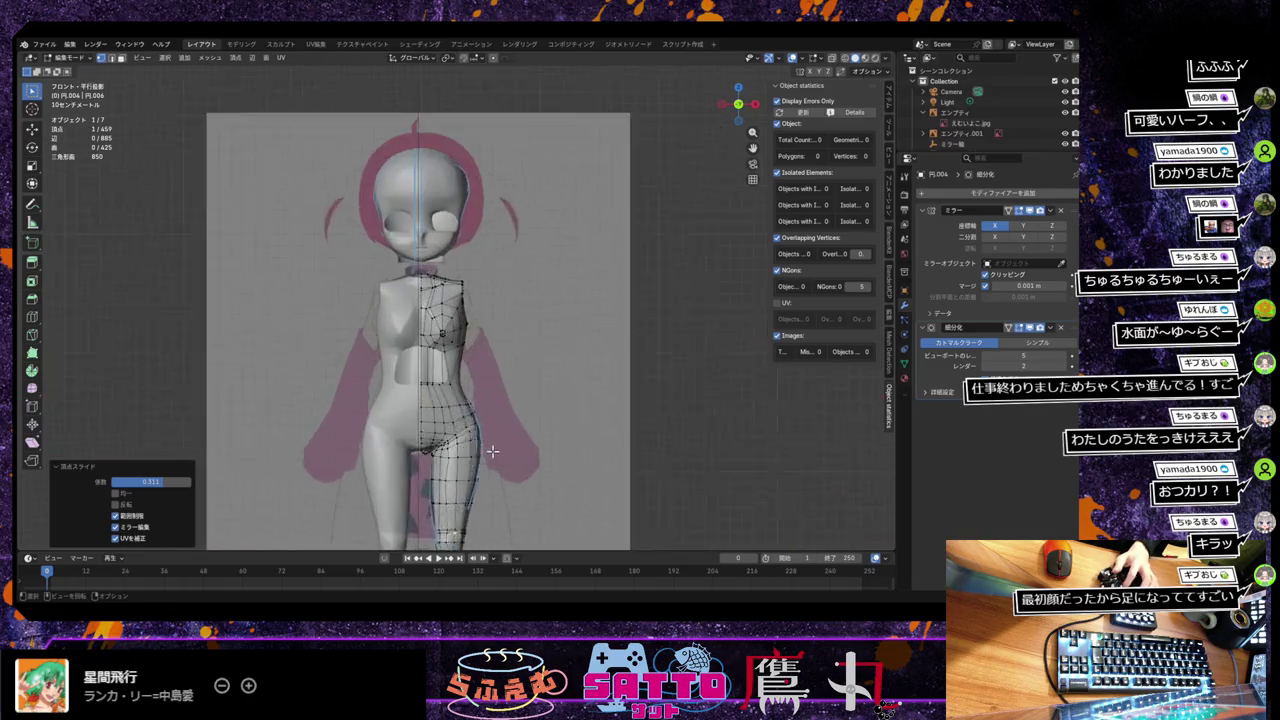
scroll(497, 455, "up", 3)
middle_click_drag(497, 455, 486, 478, "shift")
scroll(482, 405, "up", 2)
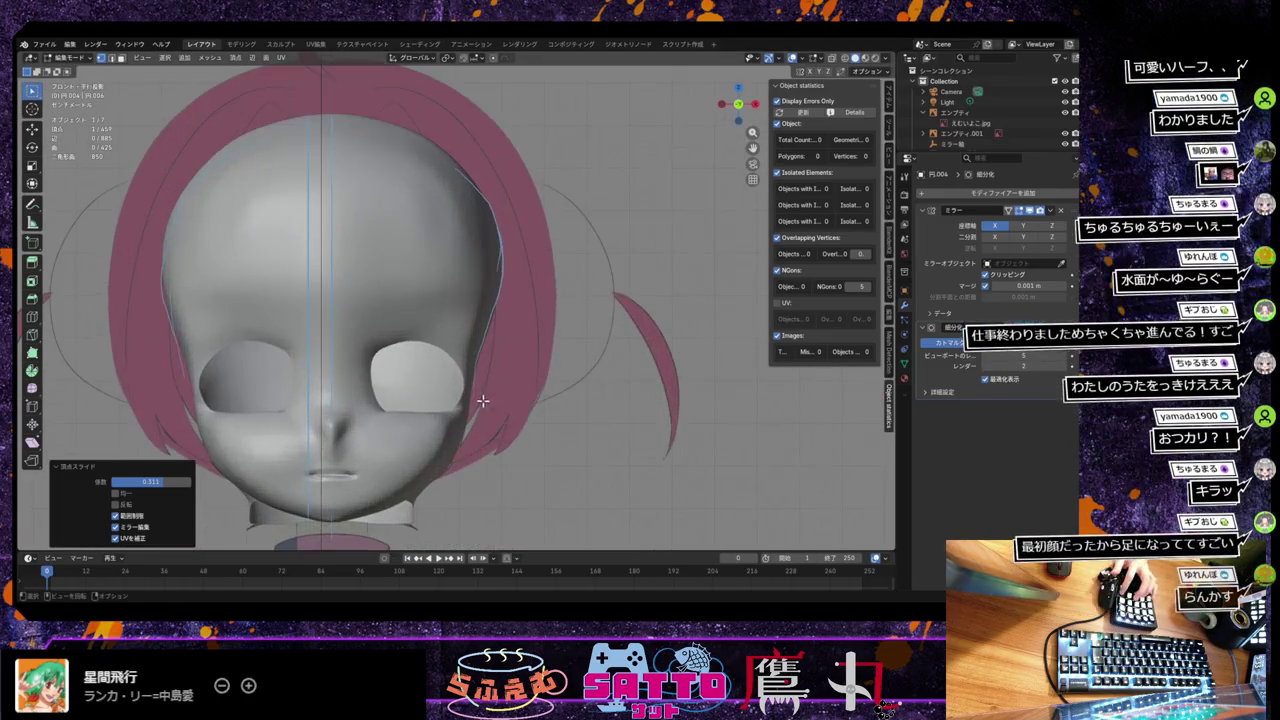
mouse_move(482, 404)
middle_mouse_down()
mouse_move(545, 402)
mouse_move(523, 403)
mouse_move(517, 420)
mouse_move(489, 405)
mouse_move(446, 423)
mouse_move(445, 403)
mouse_move(497, 408)
mouse_move(501, 388)
mouse_move(466, 377)
mouse_move(451, 400)
mouse_move(506, 396)
middle_mouse_up()
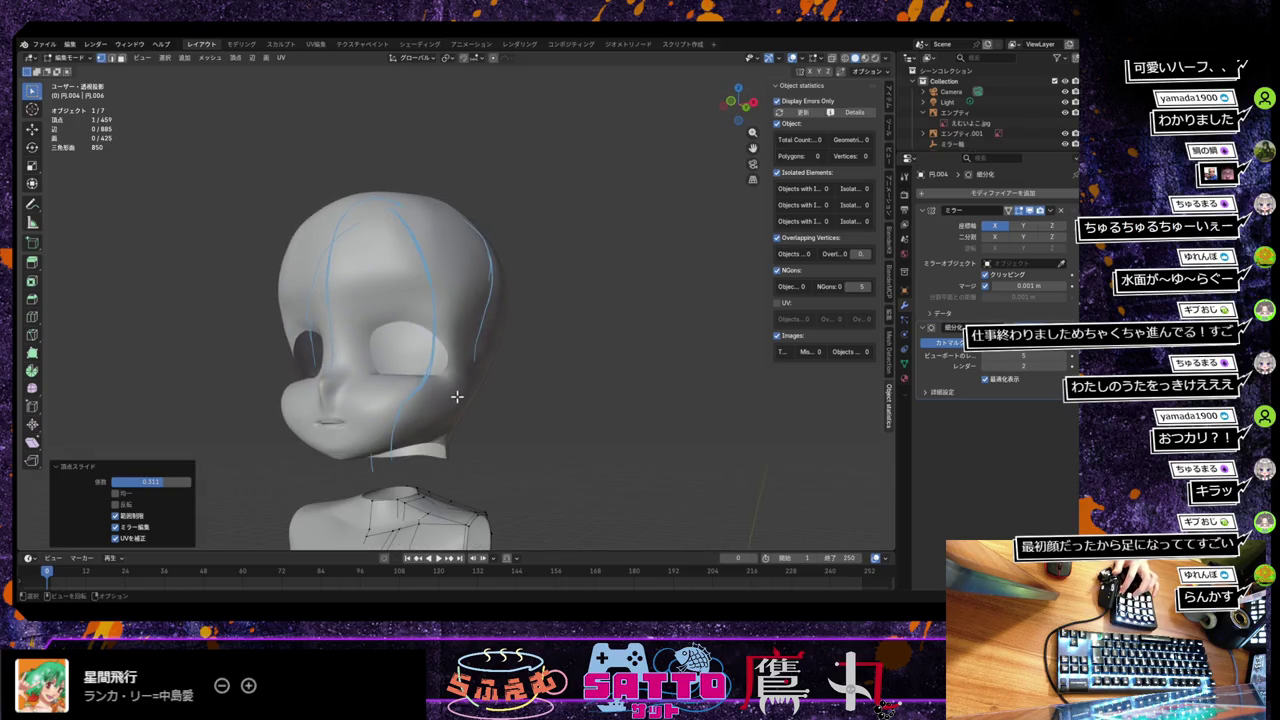
Step: Try Material Preview and X-ray shading, then revert to plain solid shading
key("KP_Divide")
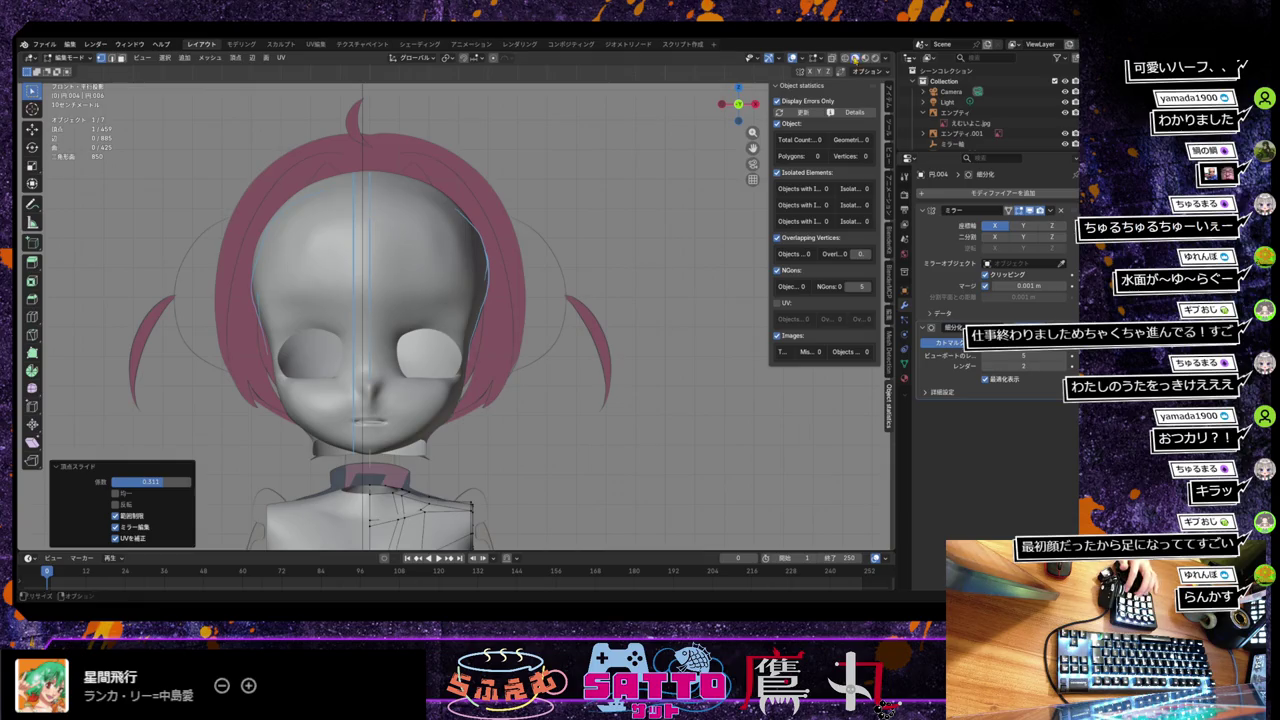
left_click(863, 58)
left_click(856, 60)
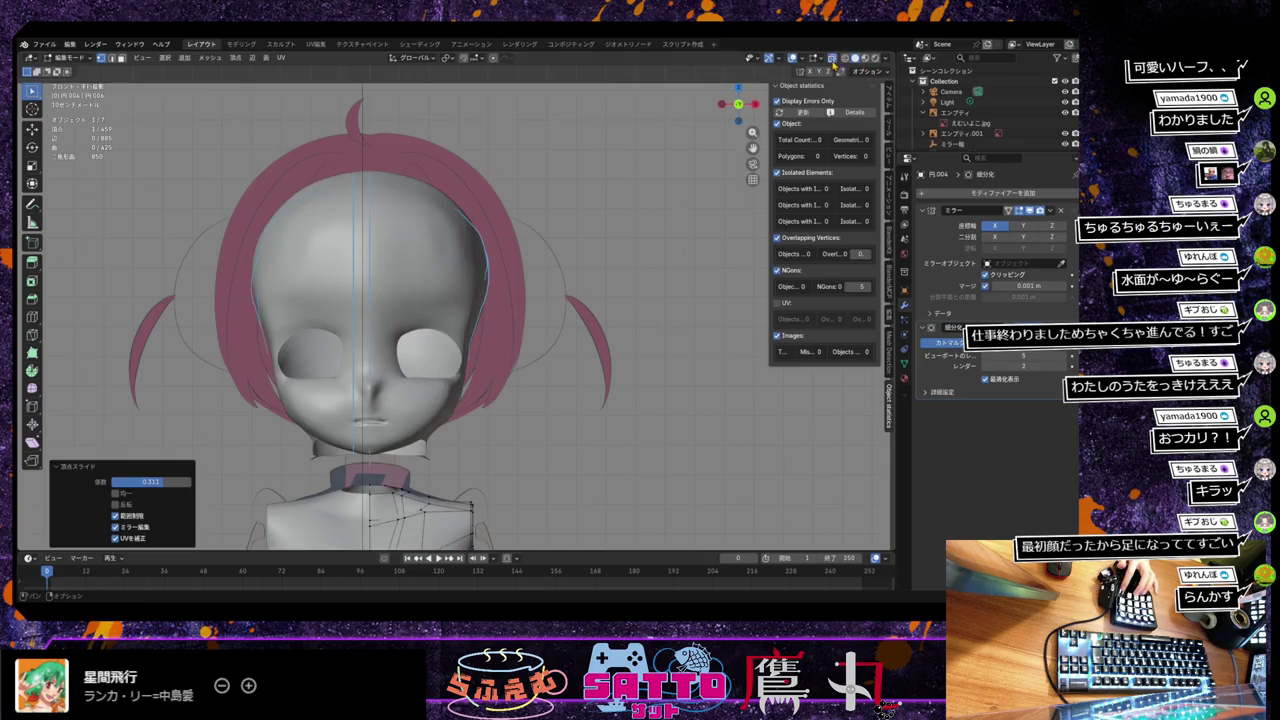
left_click(832, 60)
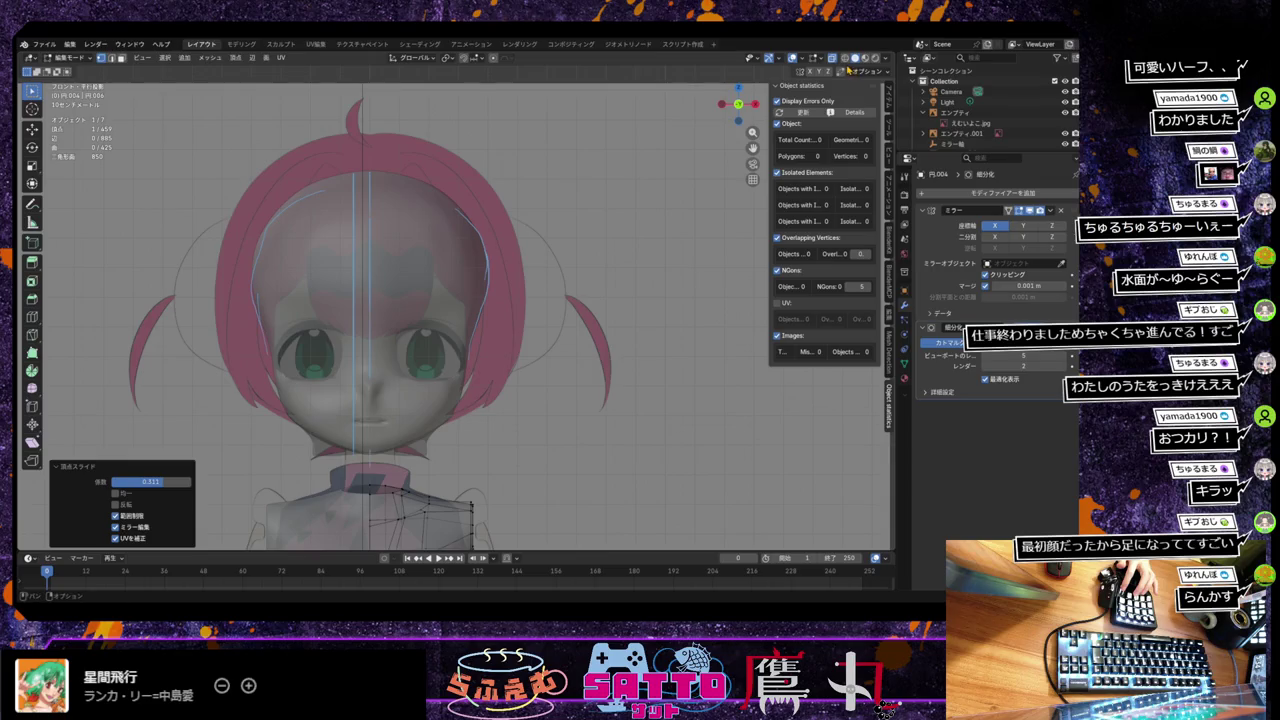
key("alt+z")
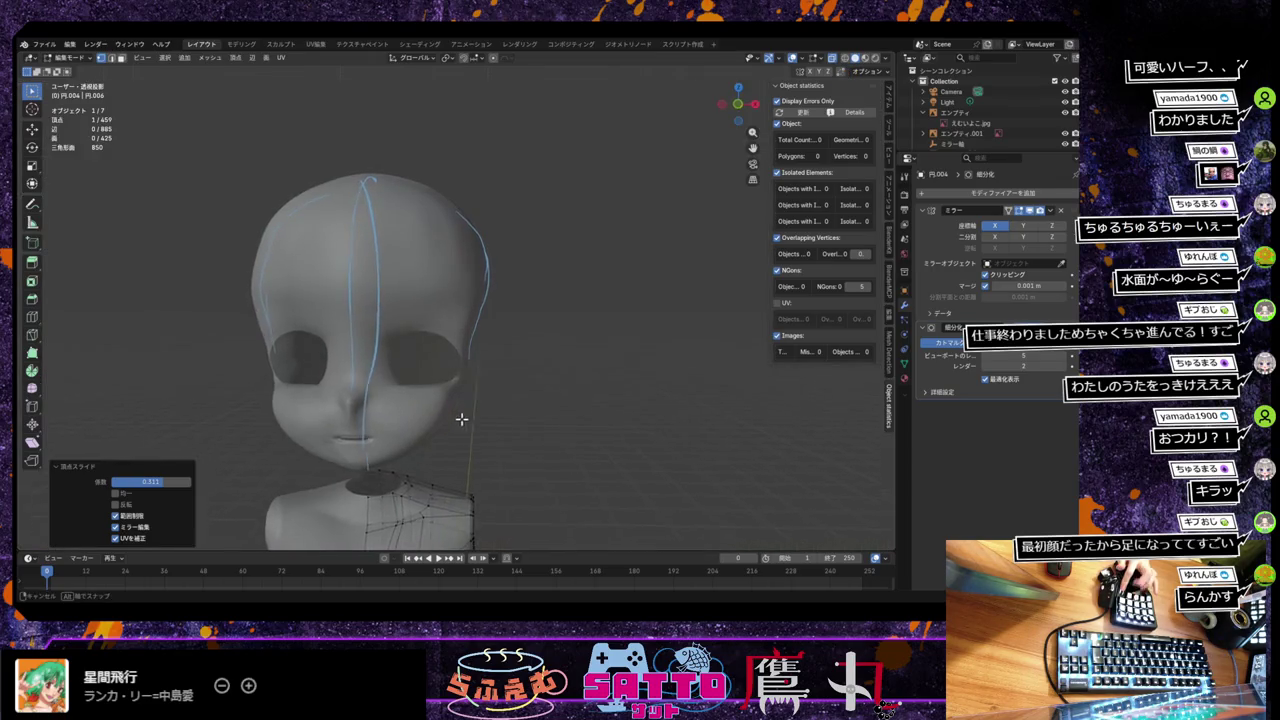
Step: Show the mesh as wireframe in front orthographic view, panned down to the legs
middle_click_drag(457, 419, 449, 412)
key("shift+z")
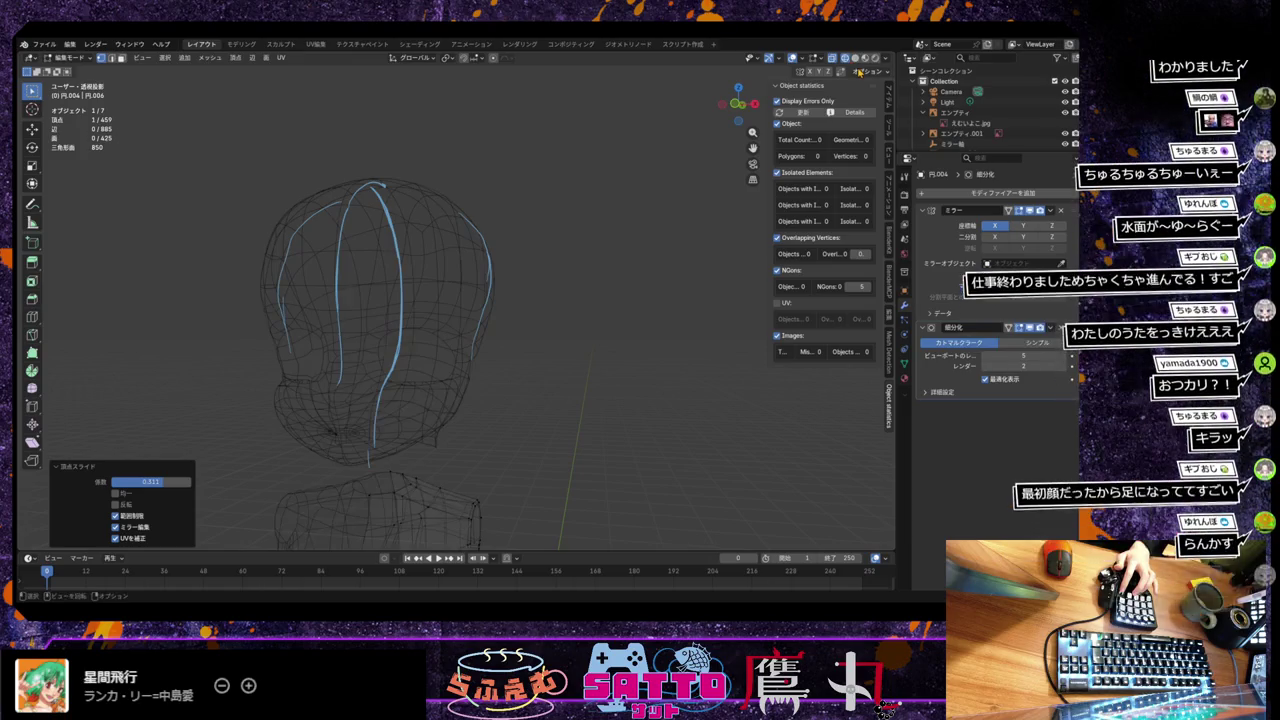
key("KP_1")
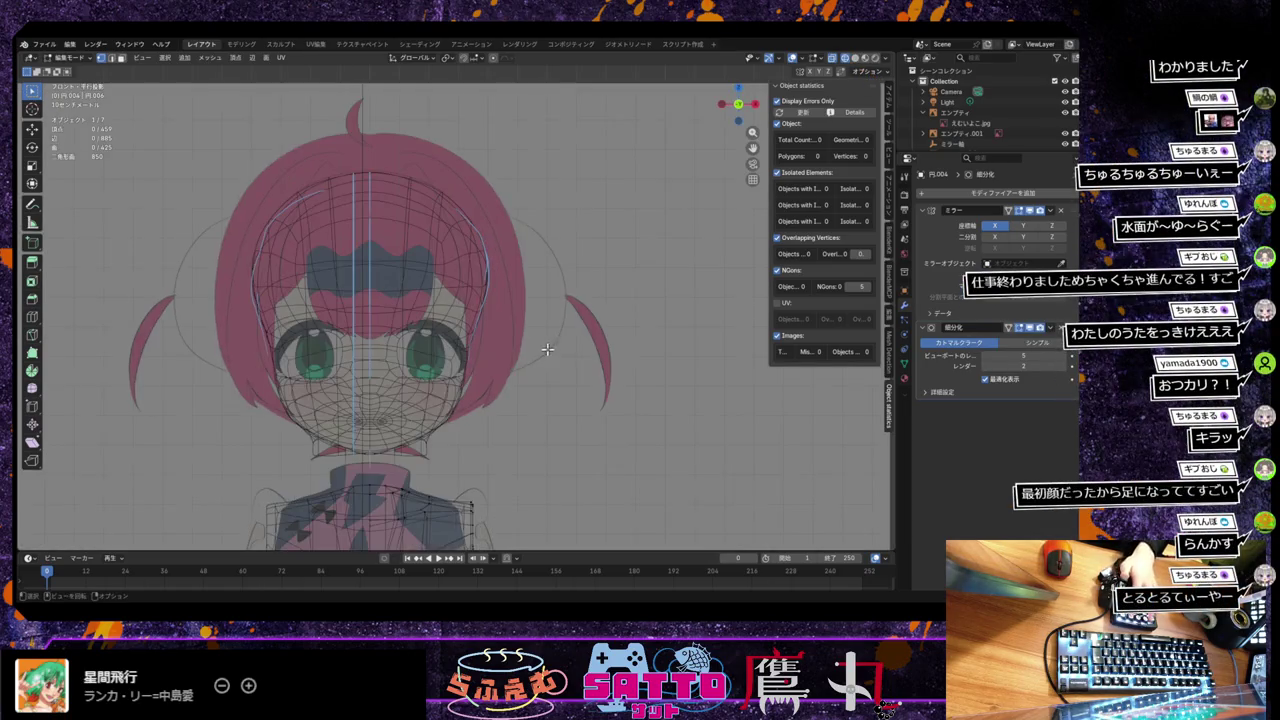
mouse_move(548, 381)
middle_mouse_down("shift")
mouse_move(488, 244)
mouse_move(480, 171)
middle_mouse_up("shift")
scroll(480, 171, "down", 1)
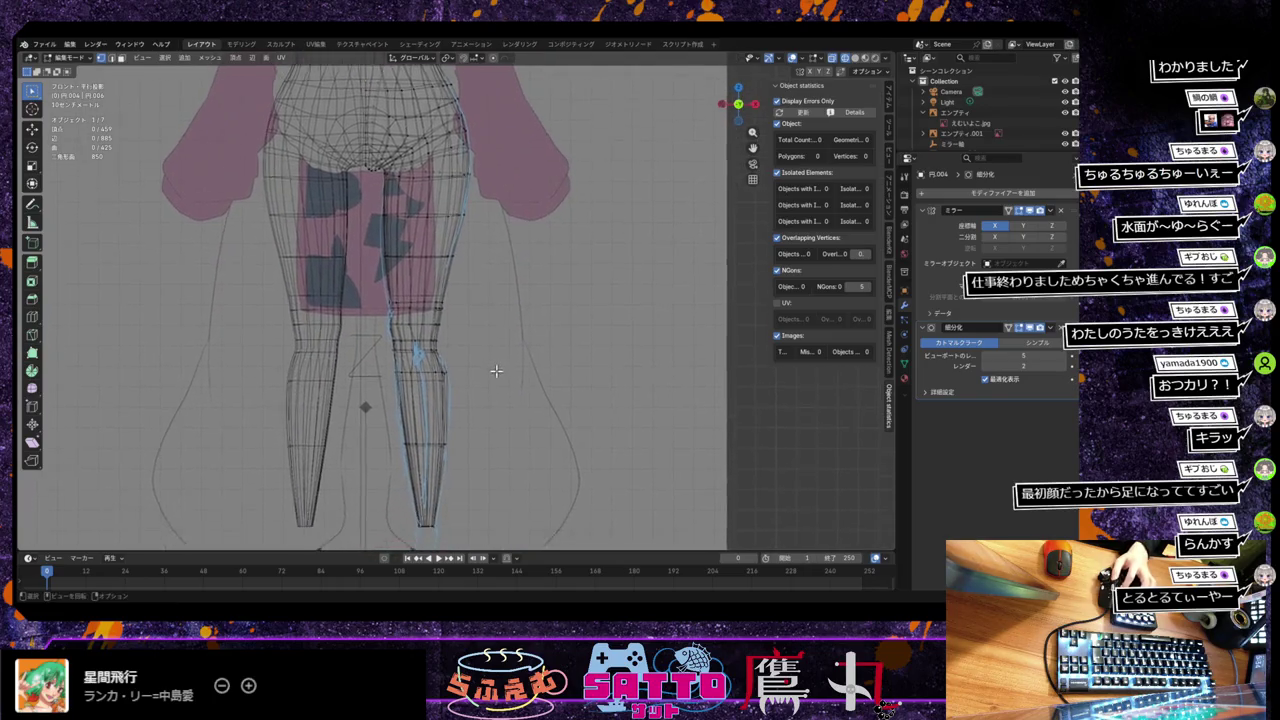
scroll(503, 366, "down", 3)
scroll(502, 403, "down", 2)
scroll(502, 403, "up", 1)
scroll(510, 405, "up", 1)
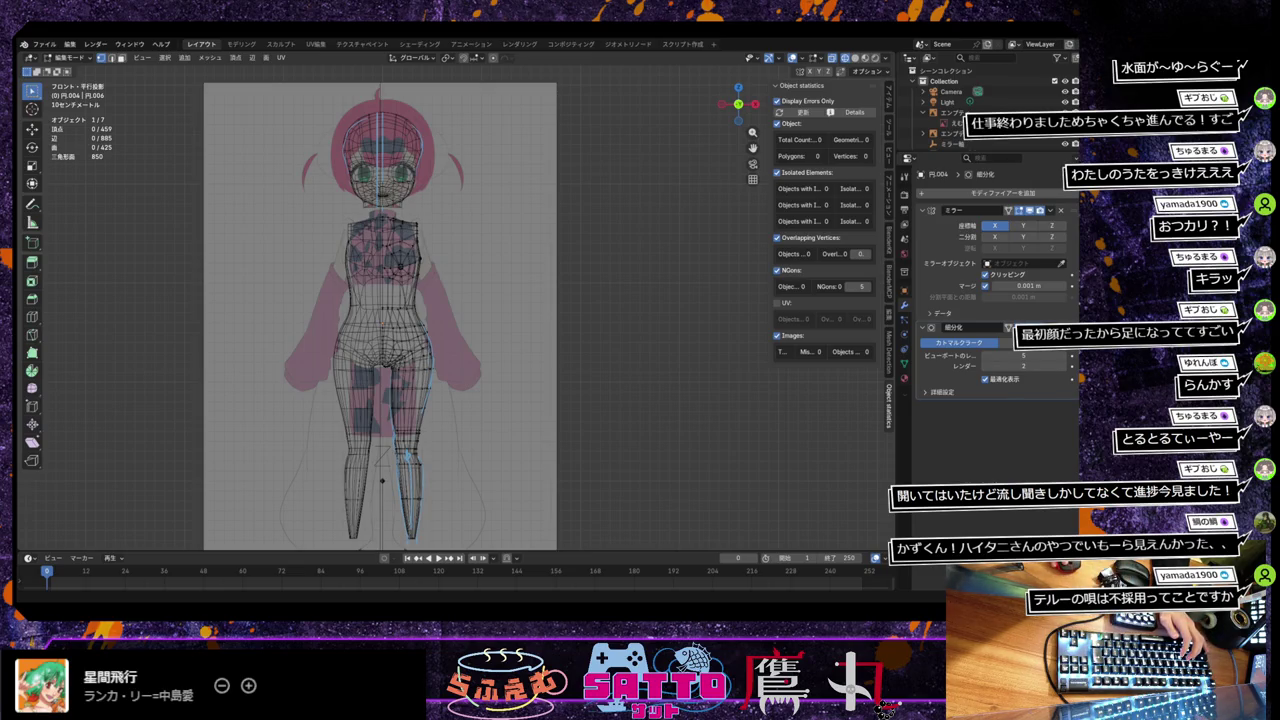
key("super+d")
key("super+d")
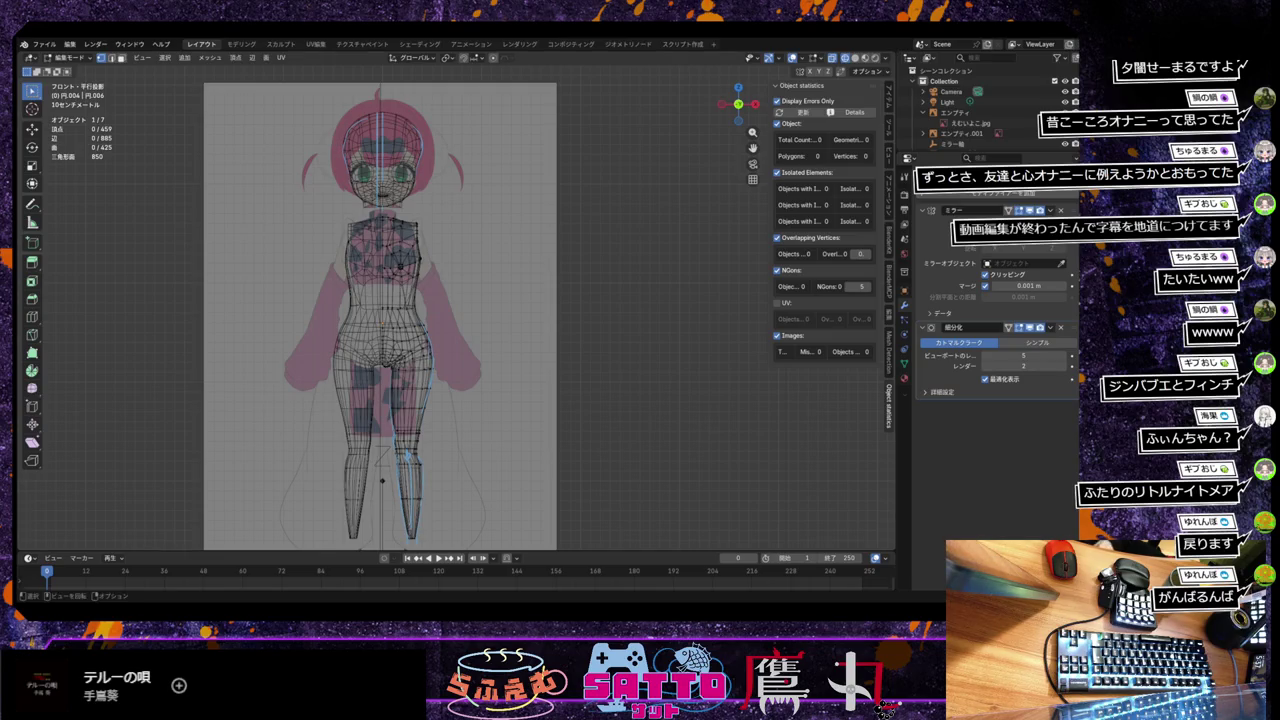
scroll(427, 370, "up", 1)
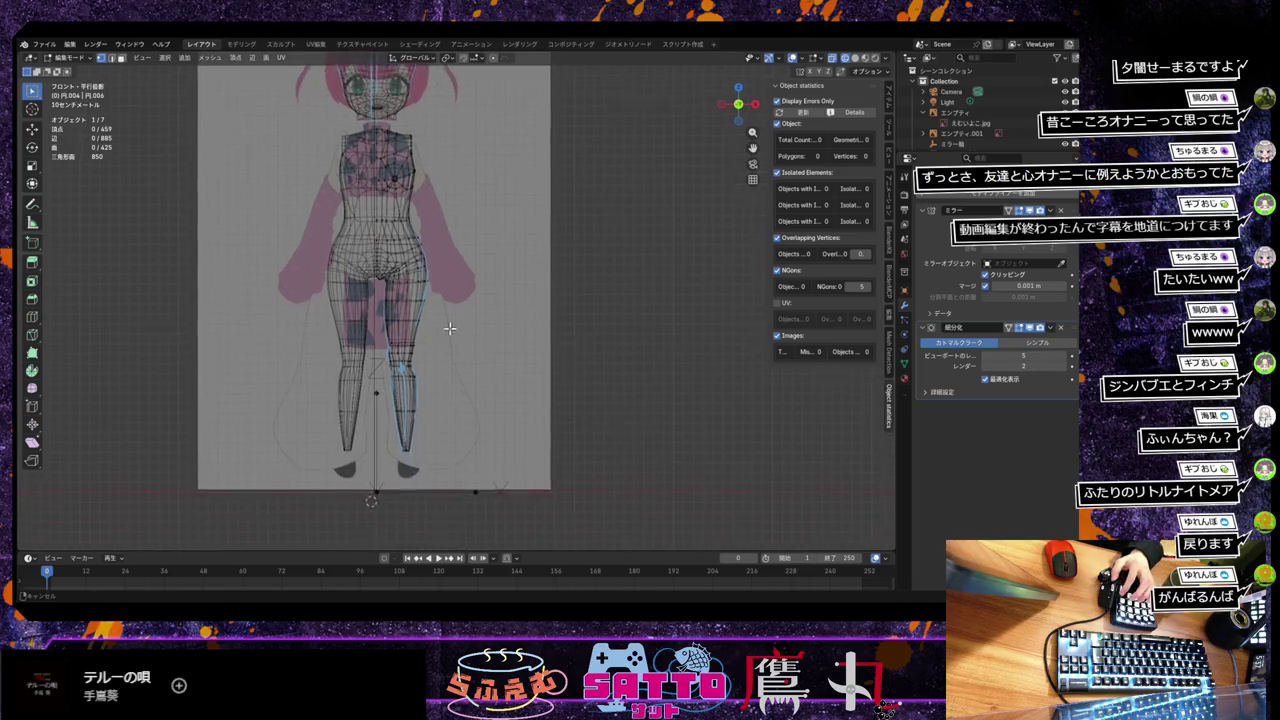
Step: Turn X-ray off so the body shows solid with wires on the edited half
scroll(427, 370, "up", 1)
scroll(427, 370, "up", 2)
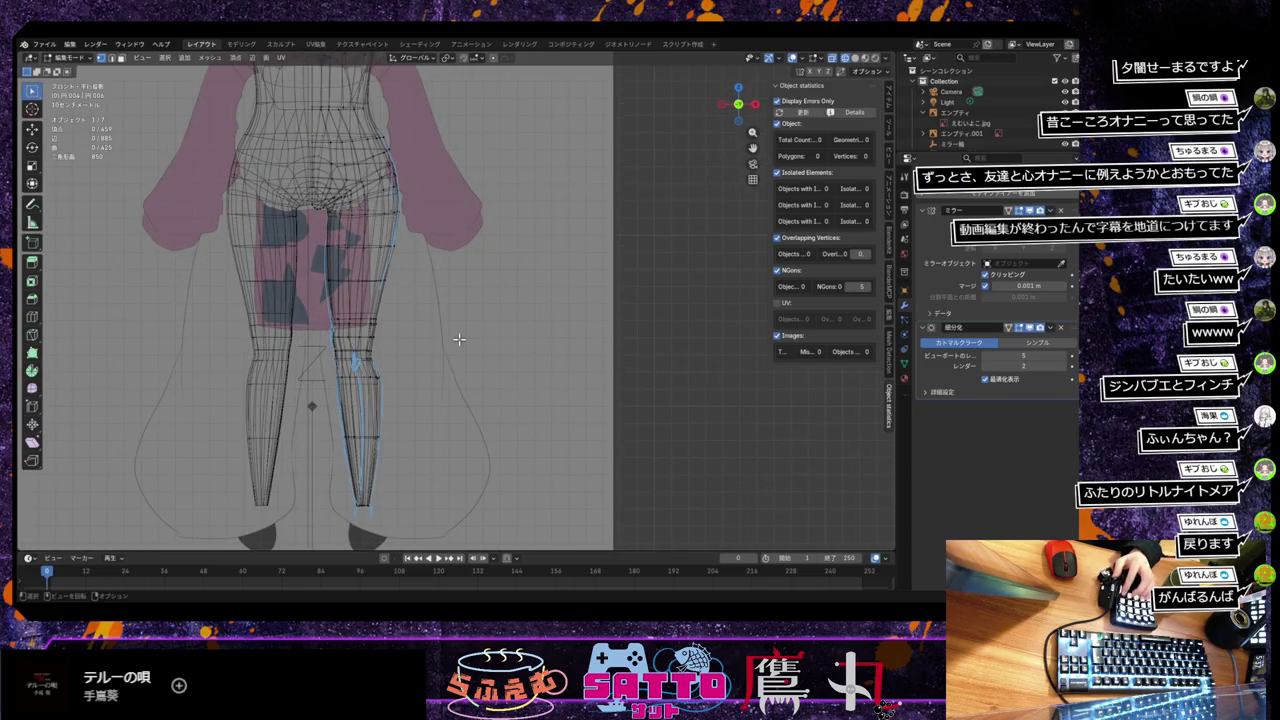
left_click(845, 57)
scroll(698, 163, "up", 2)
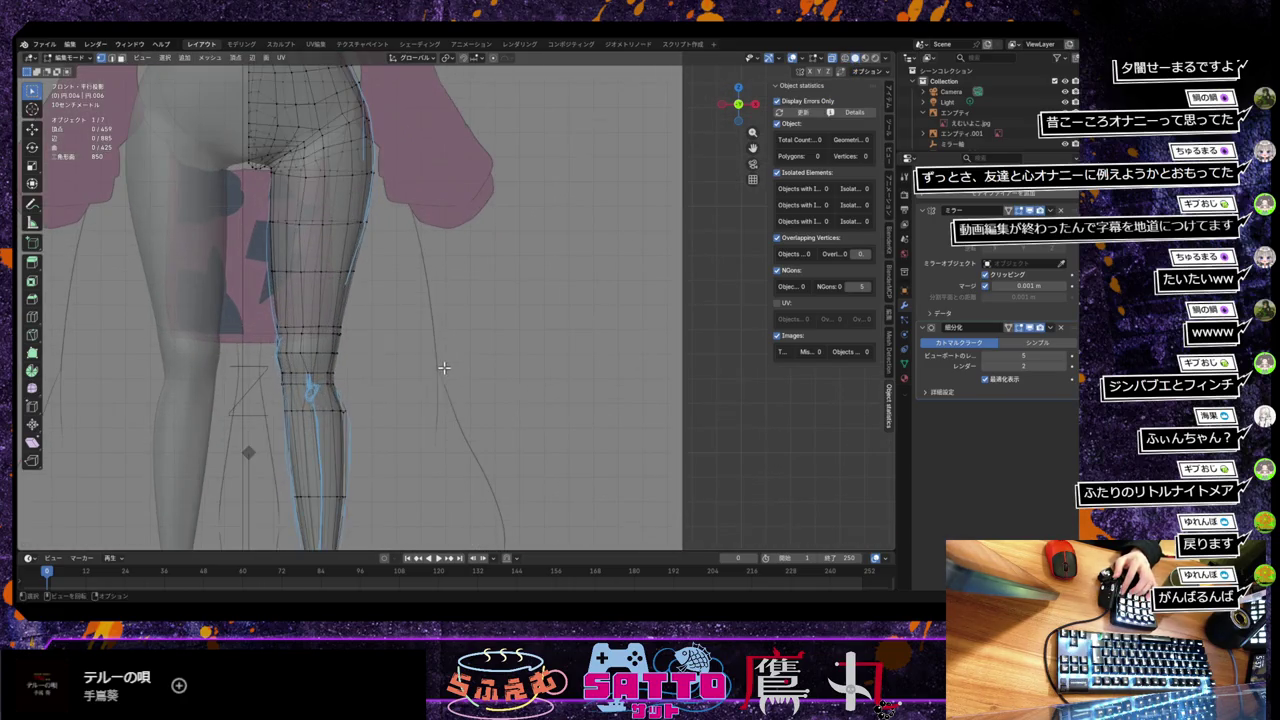
scroll(698, 163, "up", 1)
scroll(698, 163, "up", 2)
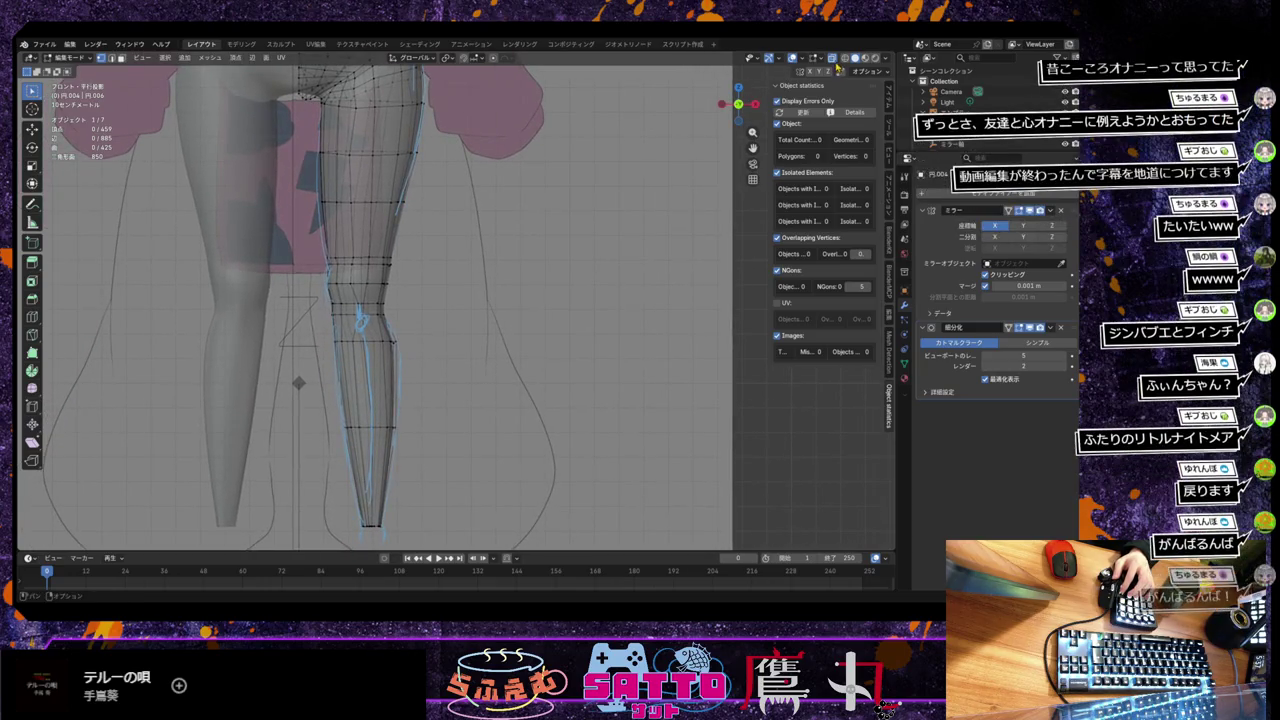
key("alt+z")
Step: Zoom and pan along the leg to inspect the knee and calf loops
middle_click_drag(427, 357, 437, 331, "shift")
scroll(450, 322, "up", 1)
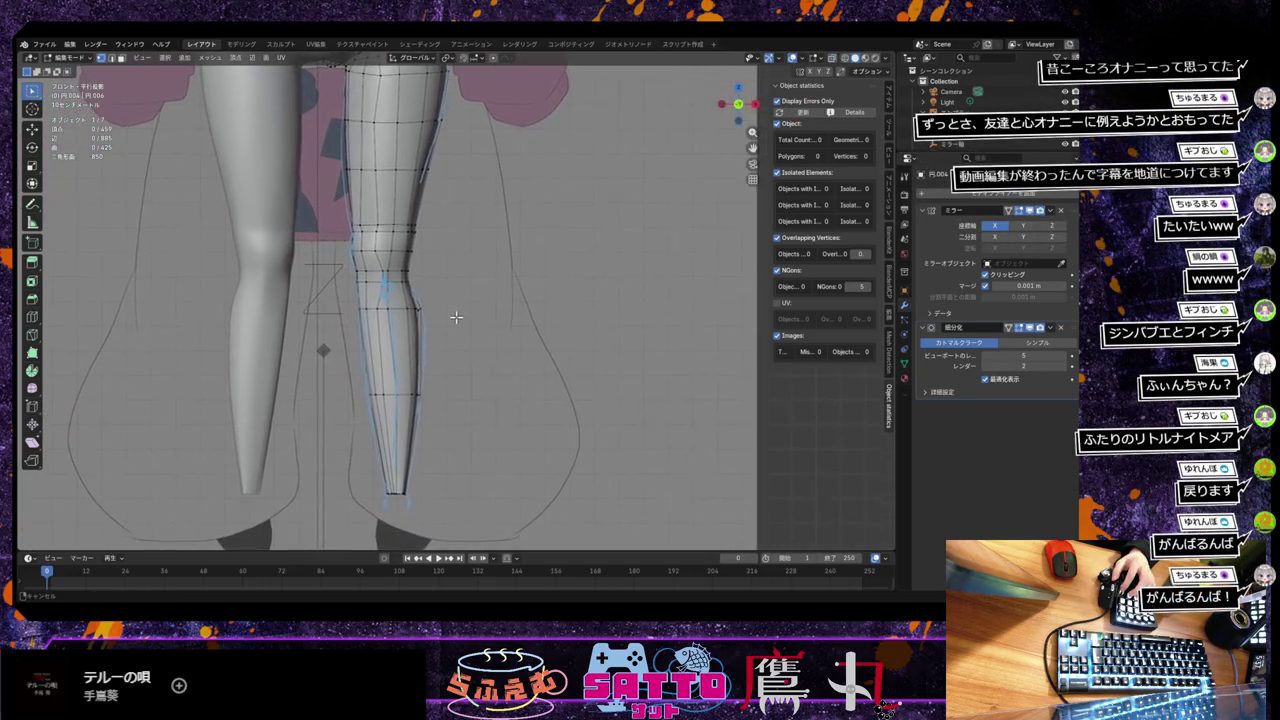
scroll(454, 323, "up", 1)
scroll(454, 323, "down", 1)
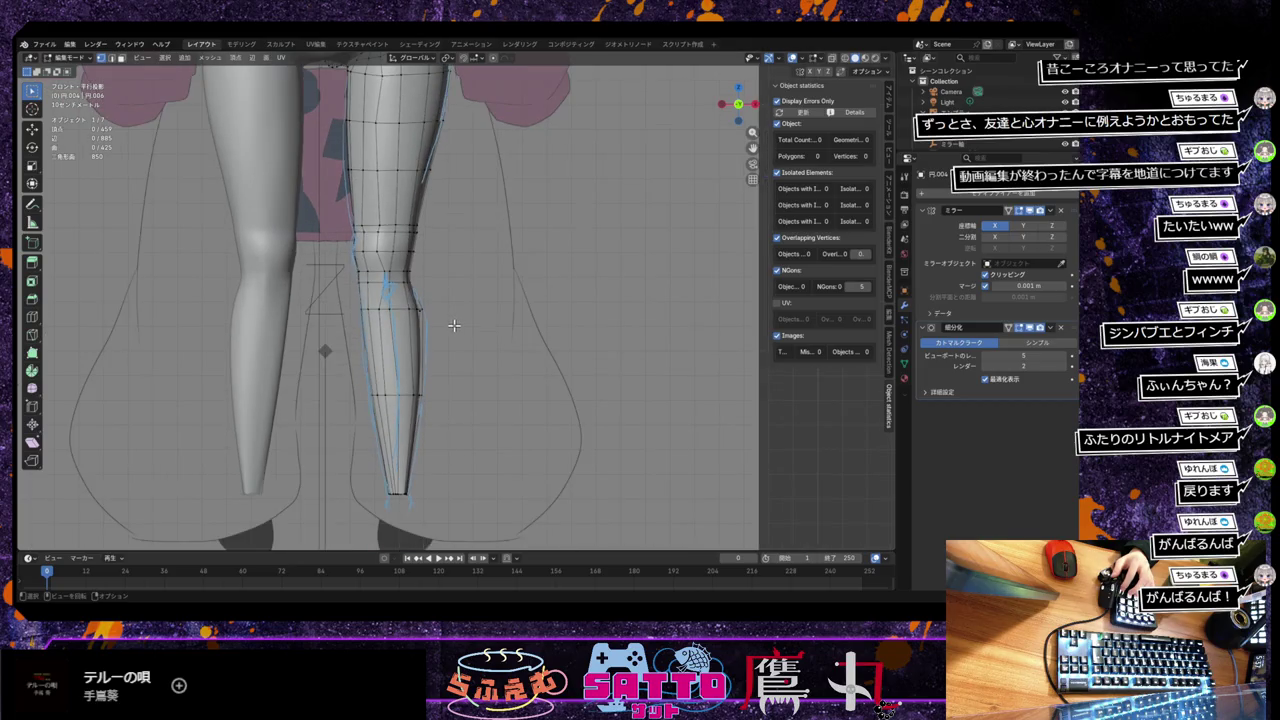
scroll(453, 326, "down", 2)
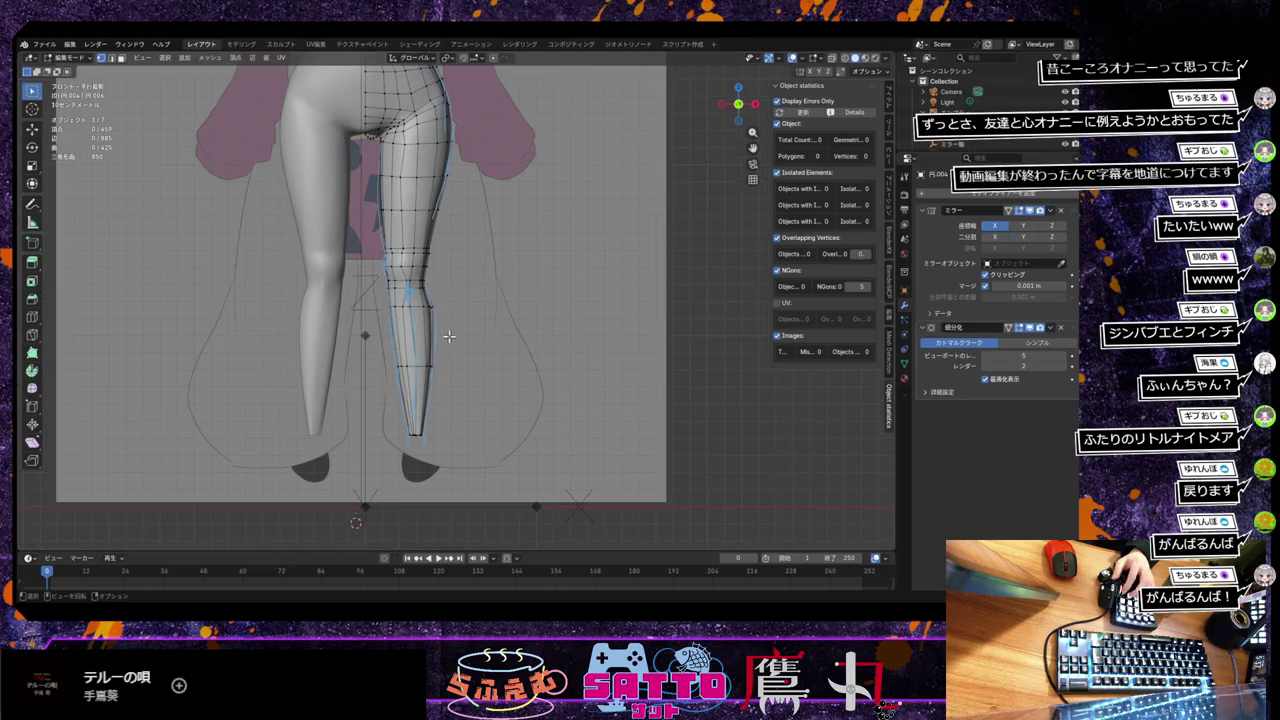
scroll(449, 337, "down", 1)
scroll(450, 346, "down", 1)
scroll(435, 343, "down", 1)
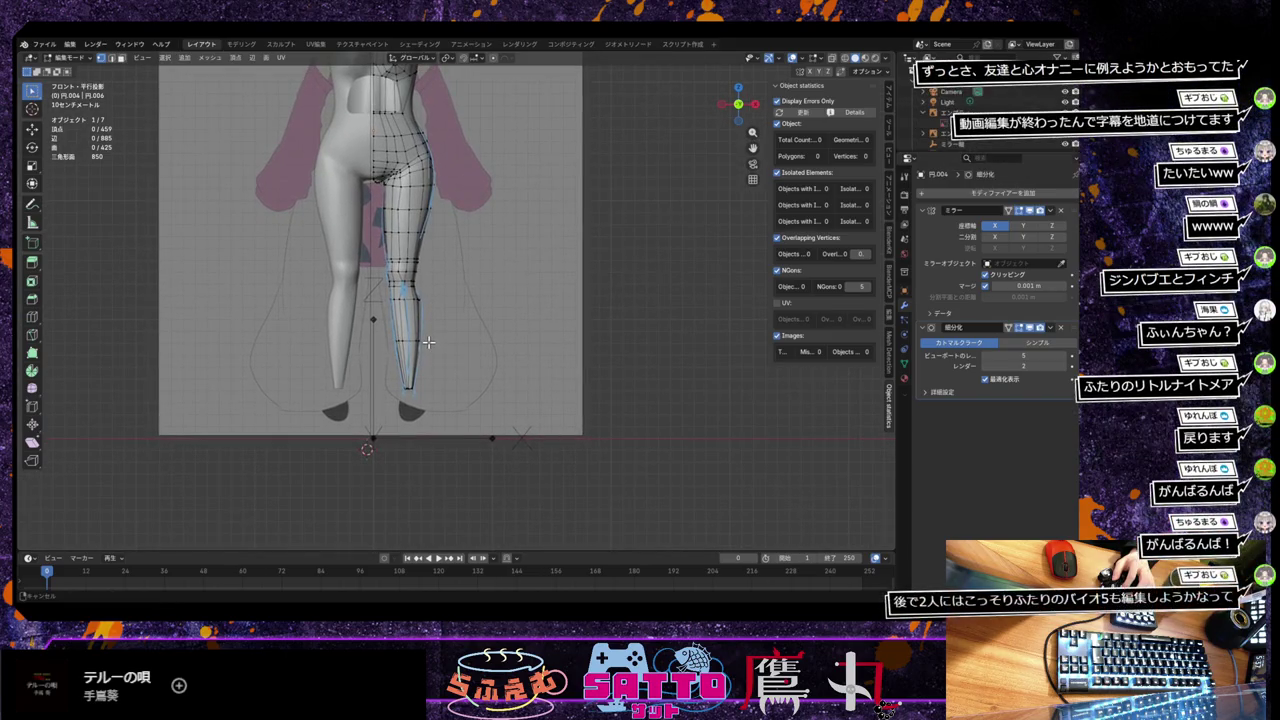
scroll(428, 342, "up", 4)
scroll(431, 340, "up", 1)
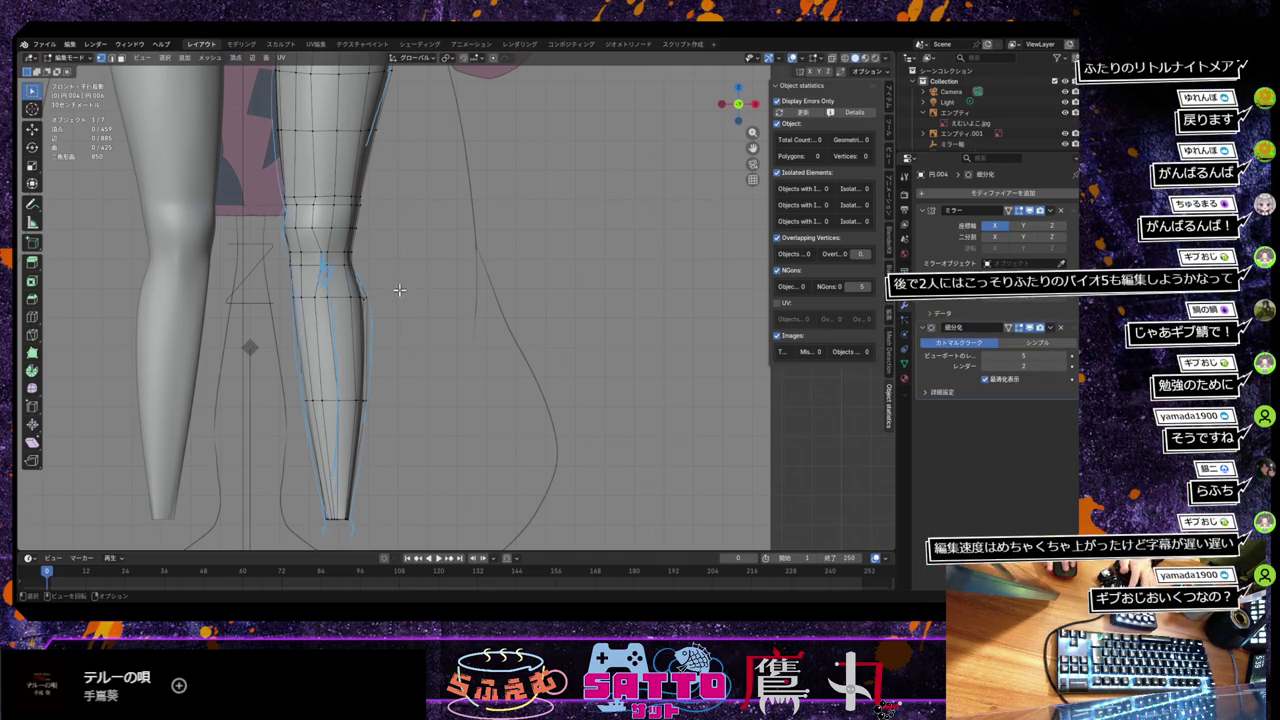
scroll(442, 279, "down", 3)
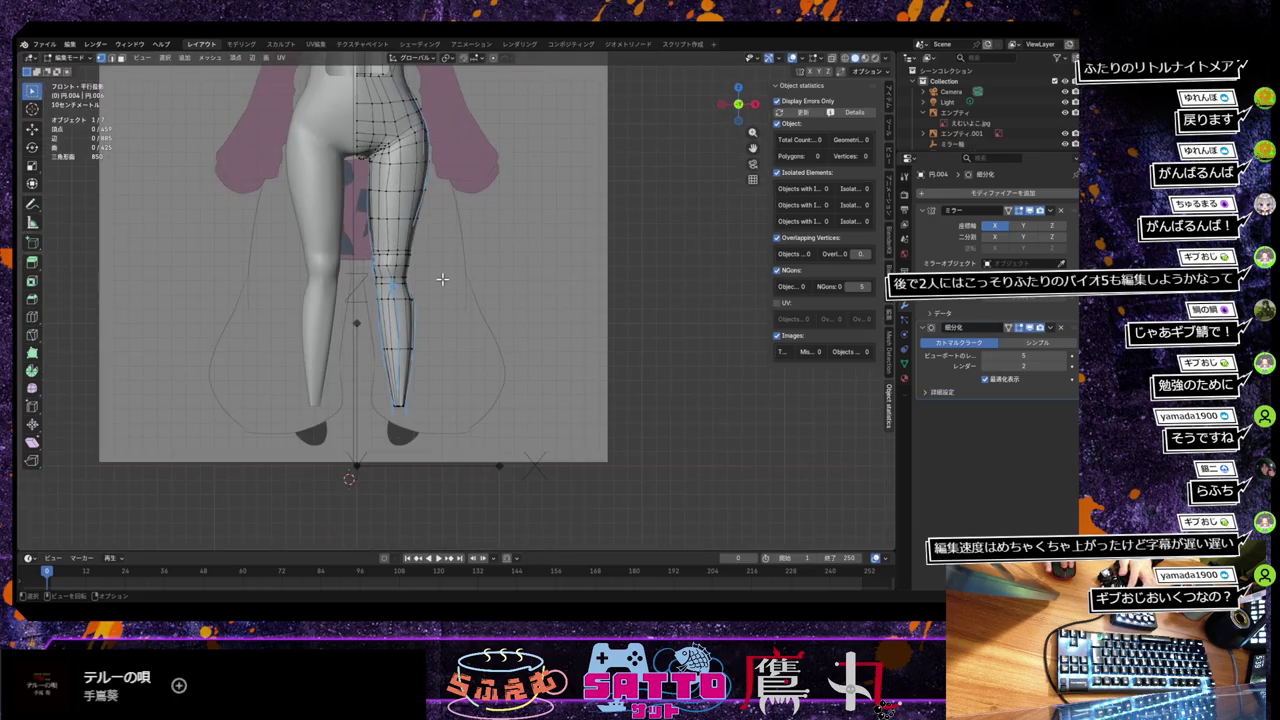
Step: Frame the full body and re-enable X-ray to overlay its wireframe on the reference
scroll(442, 279, "down", 2)
mouse_move(468, 265)
middle_mouse_down("shift")
mouse_move(443, 300)
mouse_move(423, 386)
middle_mouse_up("shift")
scroll(423, 386, "up", 1)
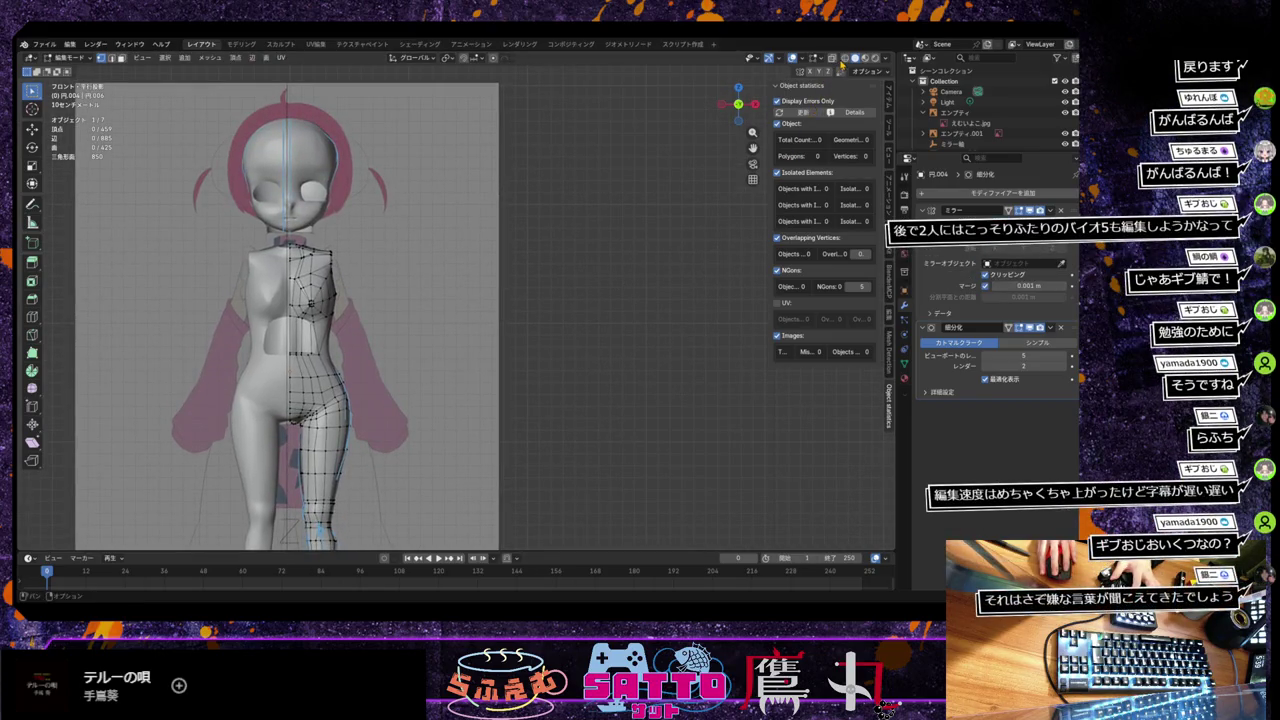
left_click(845, 60)
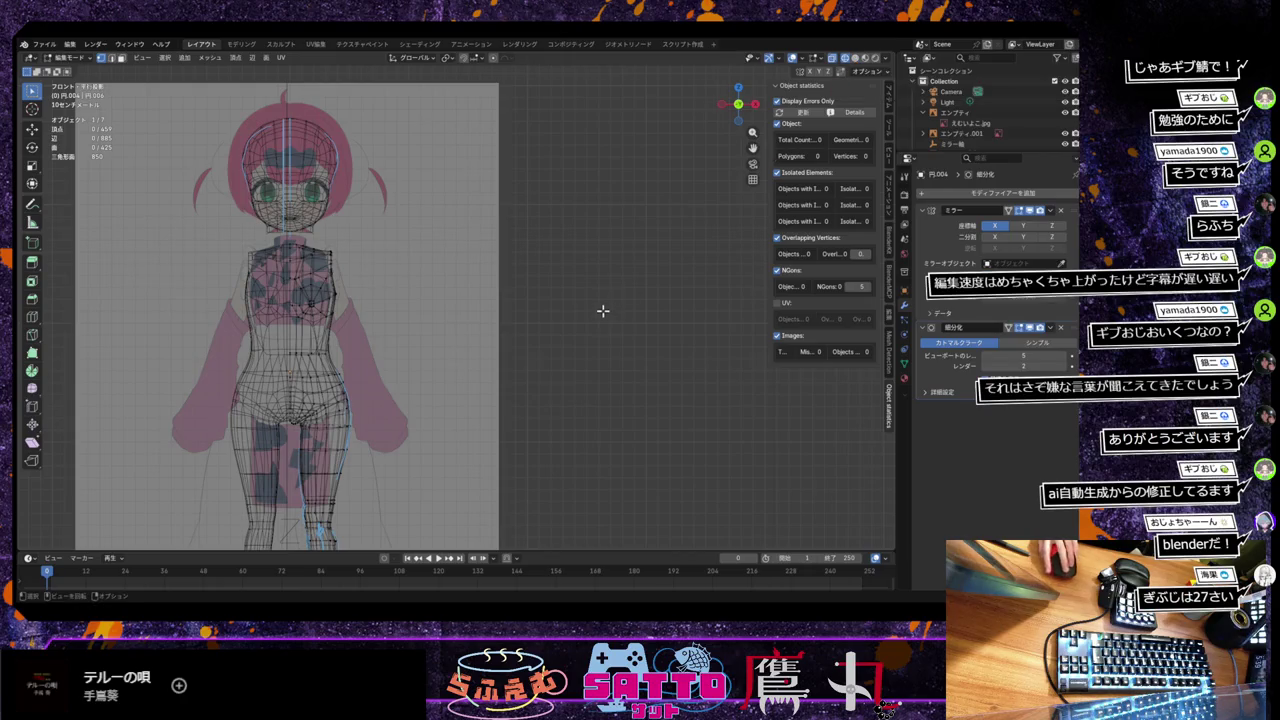
scroll(590, 307, "down", 2)
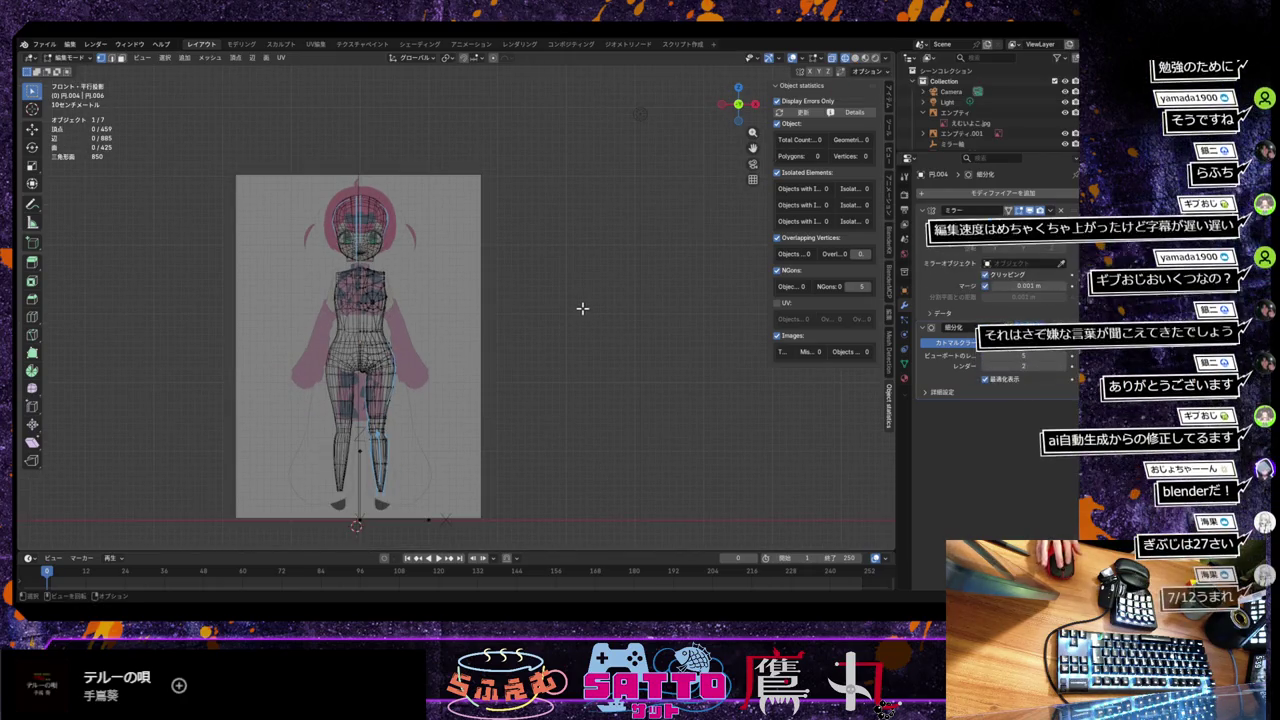
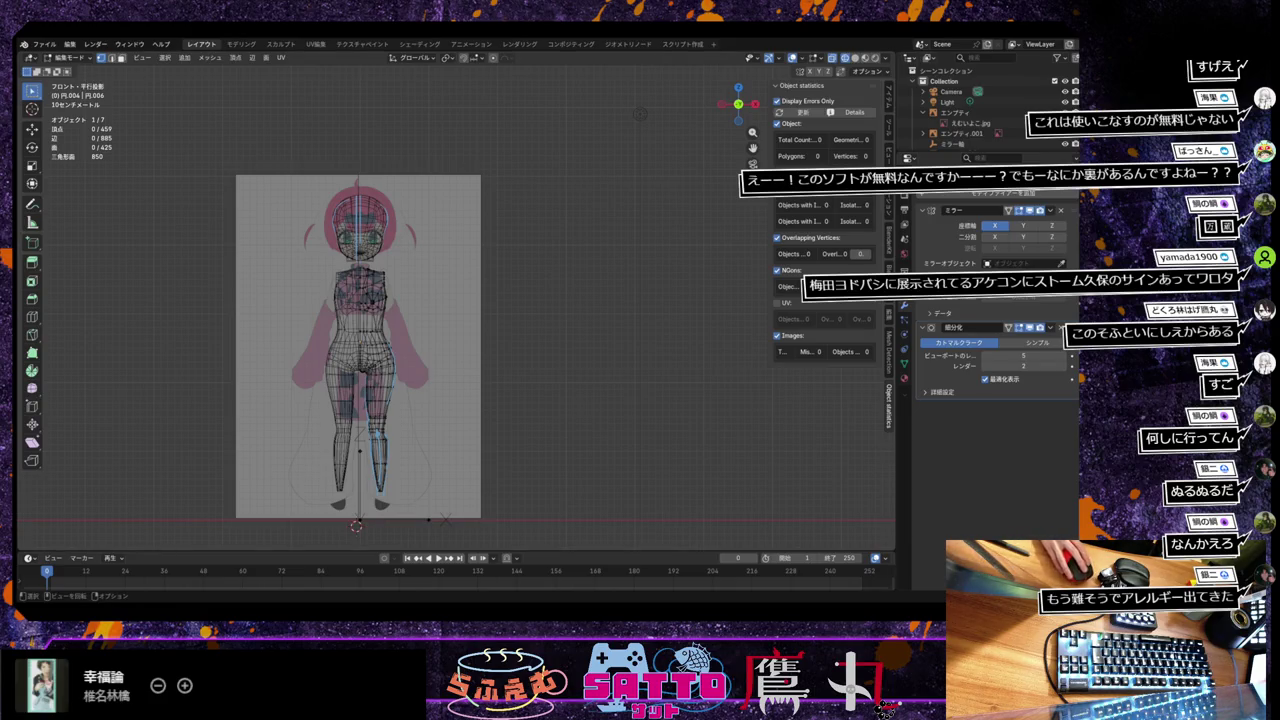
Step: Switch the sidebar to the BlenderMCP tab, inspect the legs and feet, then zoom back out
left_click(889, 345)
left_click(889, 285)
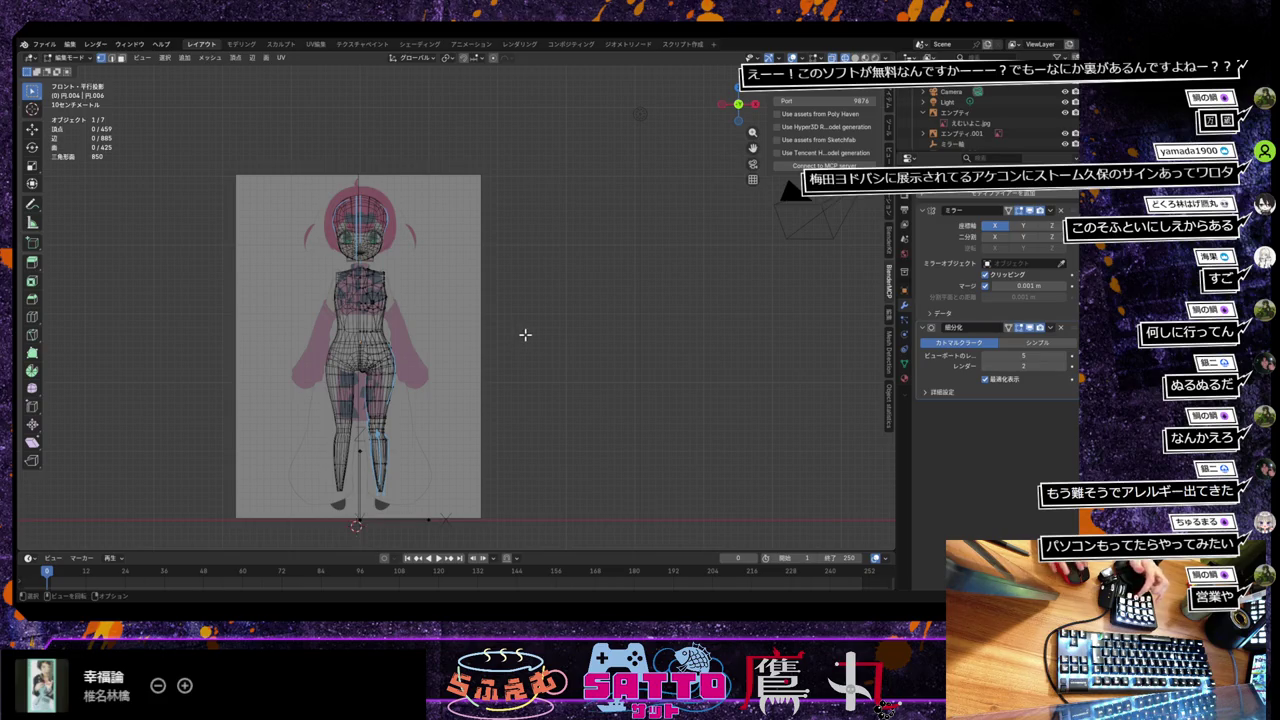
scroll(525, 335, "up", 1)
scroll(517, 329, "up", 2)
mouse_move(517, 329)
middle_mouse_down("ctrl")
mouse_move(579, 232)
mouse_move(608, 221)
middle_mouse_up("ctrl")
middle_click_drag(485, 353, 517, 285, "shift")
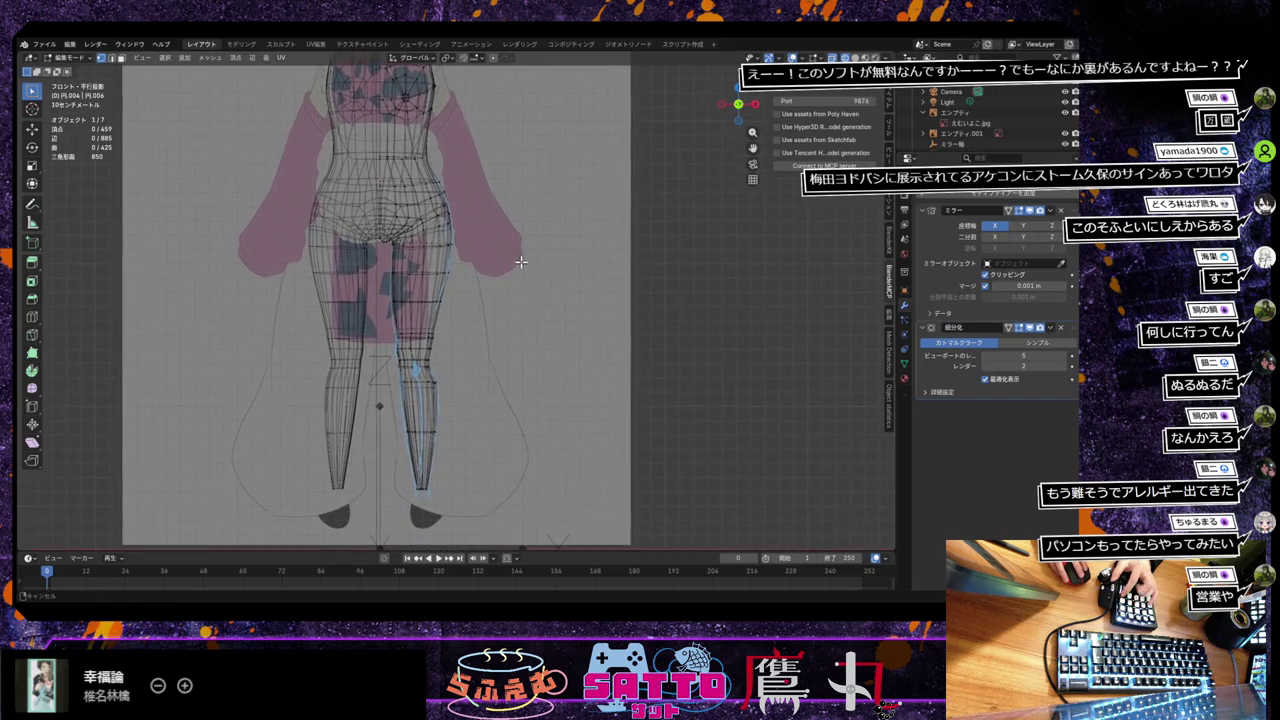
middle_click_drag(475, 362, 479, 263, "shift")
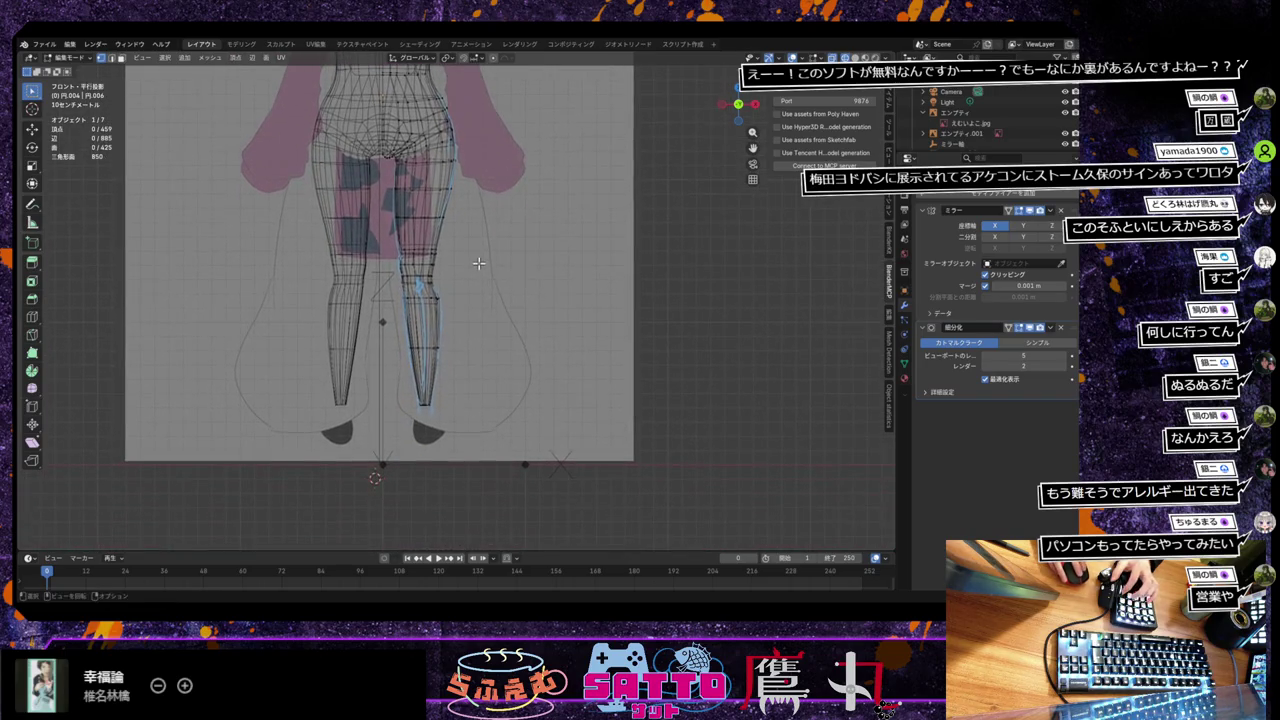
scroll(477, 292, "down", 5)
mouse_move(409, 443)
middle_mouse_down("shift")
mouse_move(443, 371)
mouse_move(803, 179)
middle_mouse_up("shift")
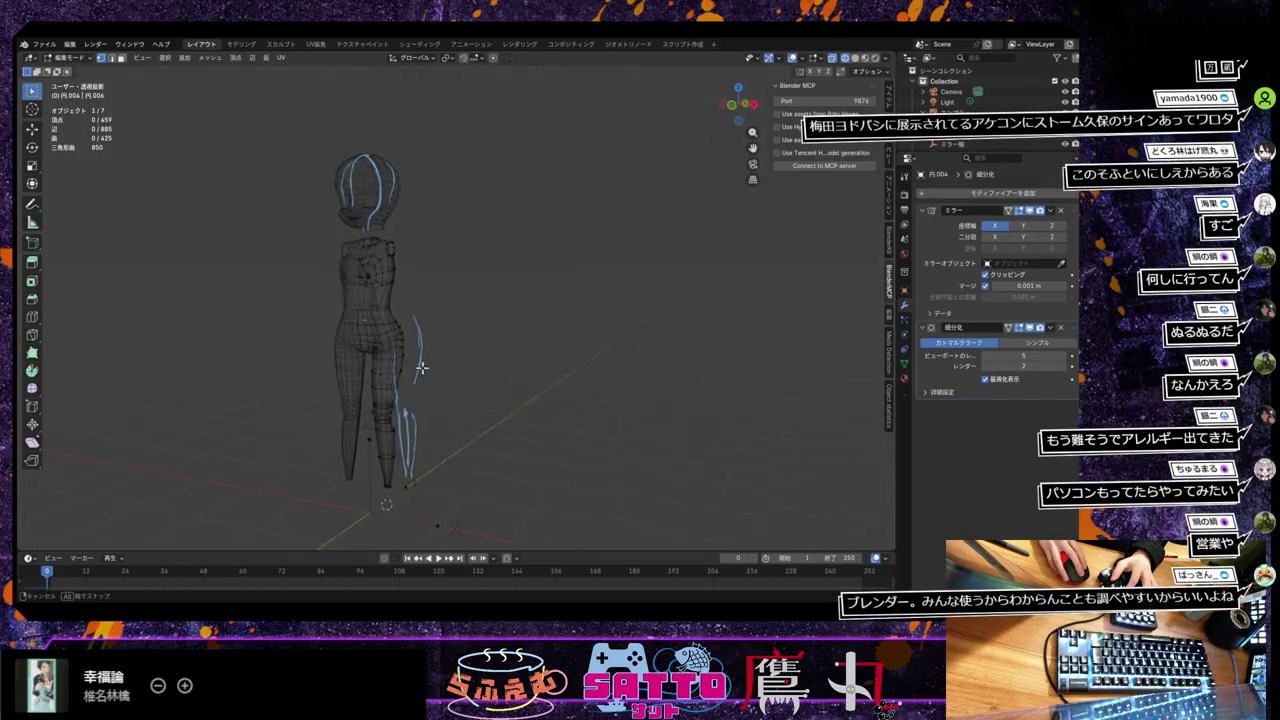
Step: View the body in Solid shading from the front orthographic view against the reference
left_click(855, 57)
mouse_move(611, 217)
middle_mouse_down()
mouse_move(606, 234)
mouse_move(714, 250)
mouse_move(686, 260)
mouse_move(617, 229)
middle_mouse_up()
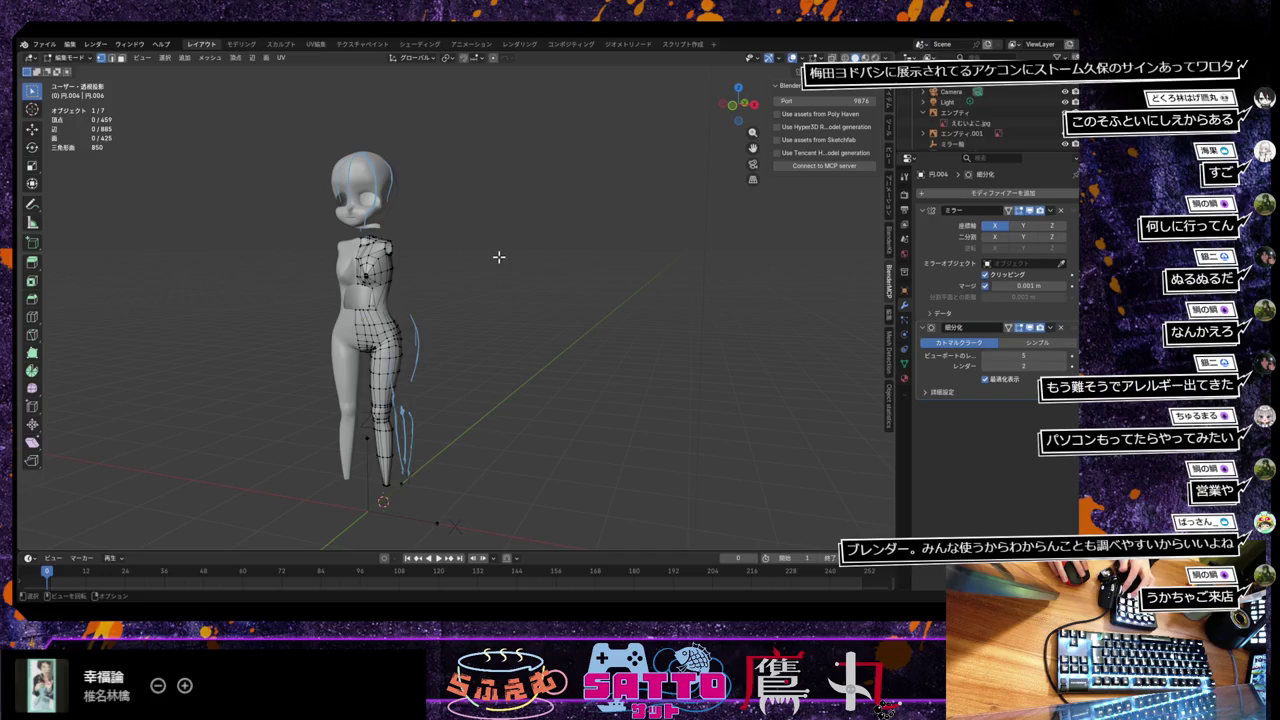
middle_click_drag(499, 257, 529, 252)
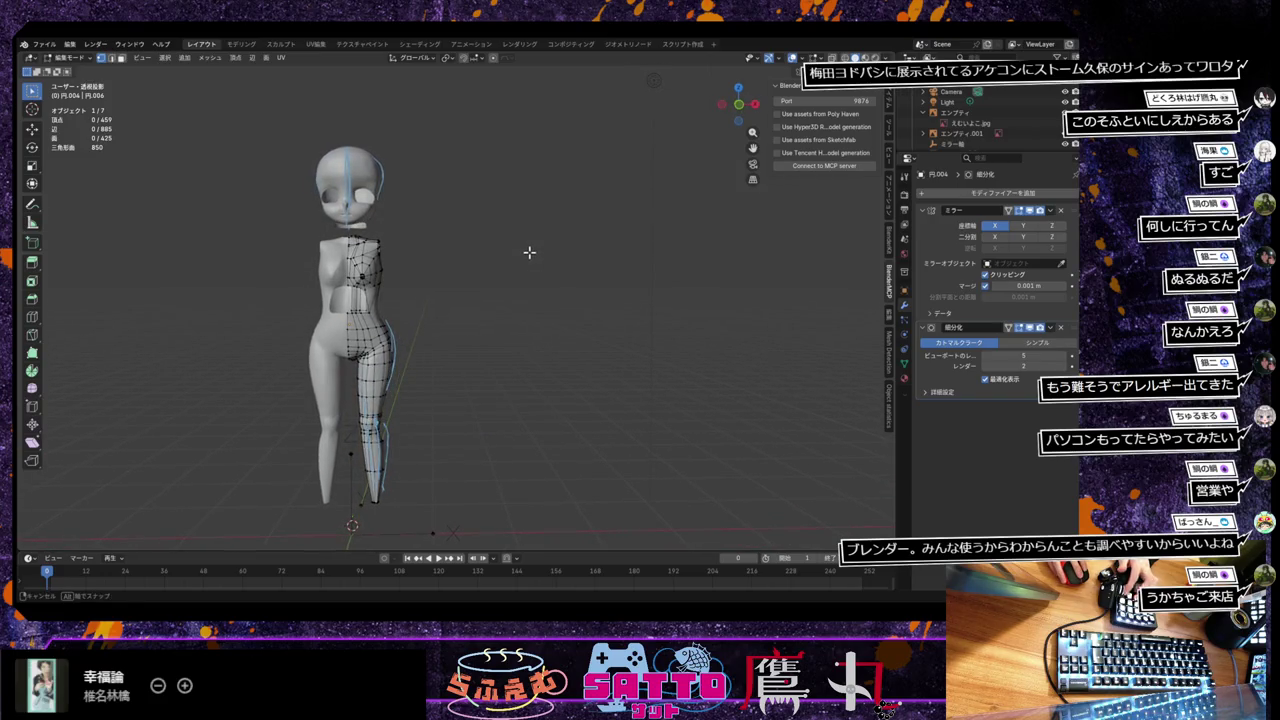
middle_click_drag(510, 294, 410, 380)
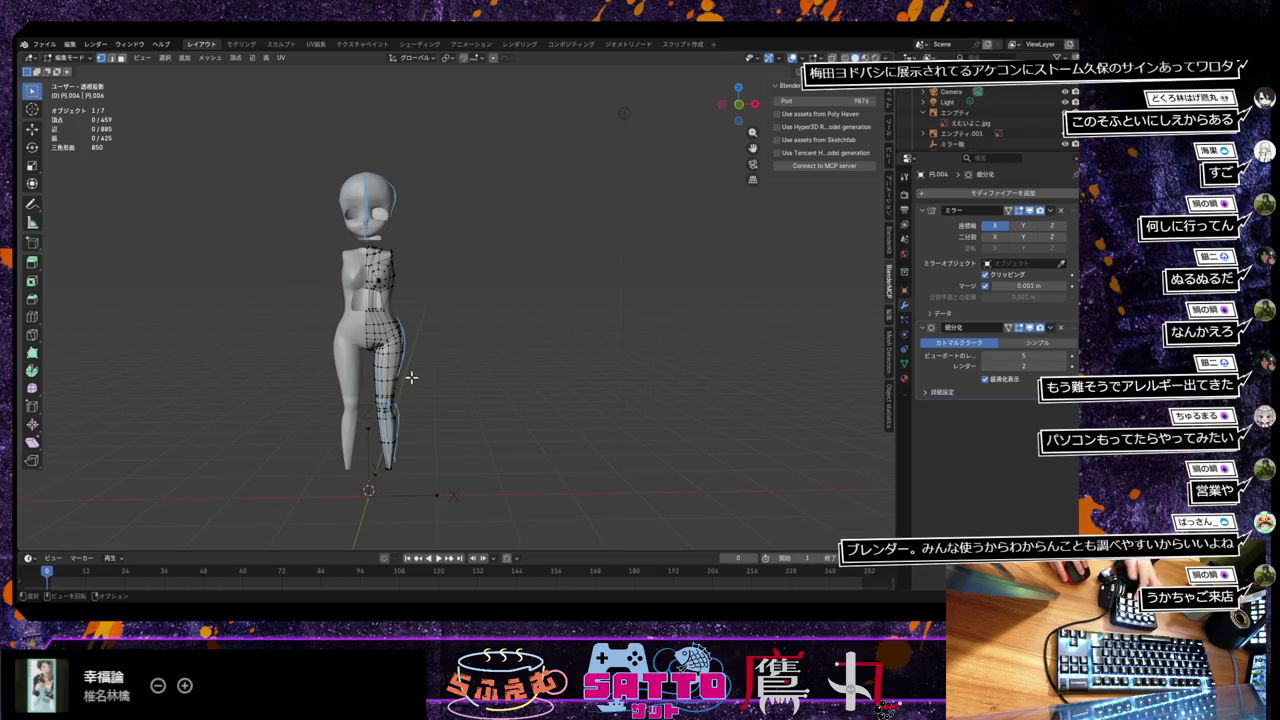
key("KP_1")
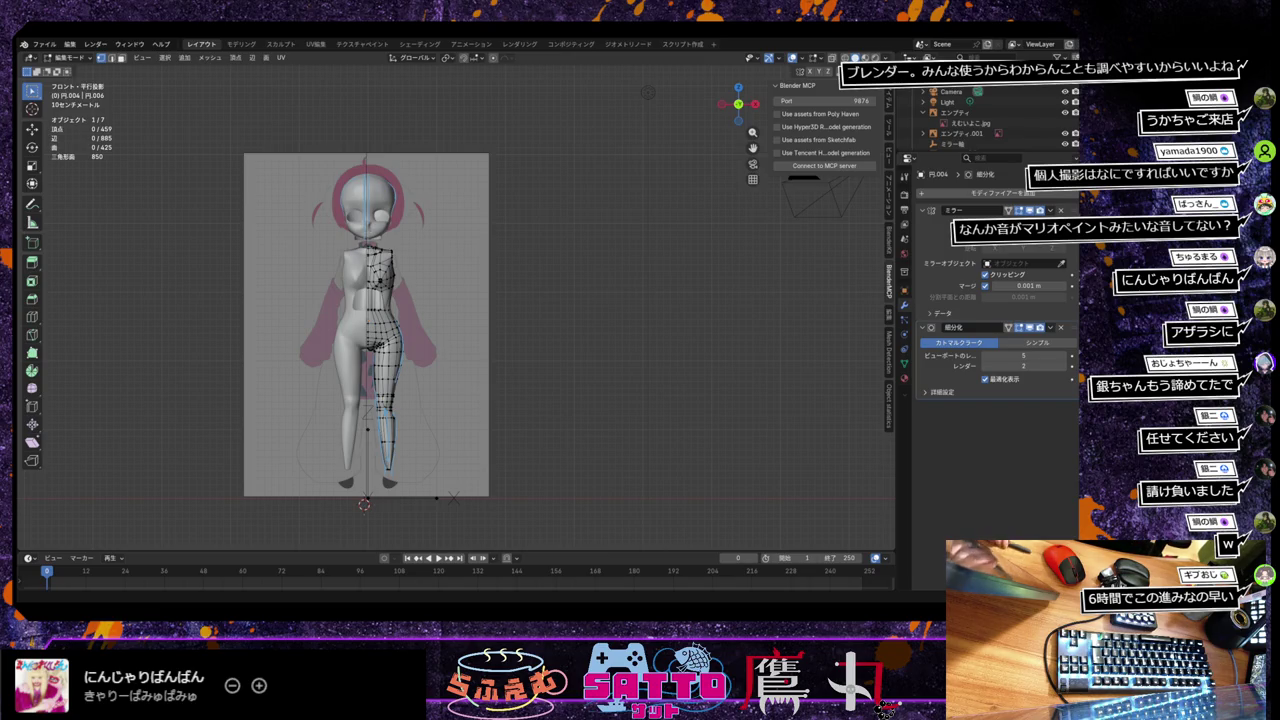
scroll(400, 400, "up", 5)
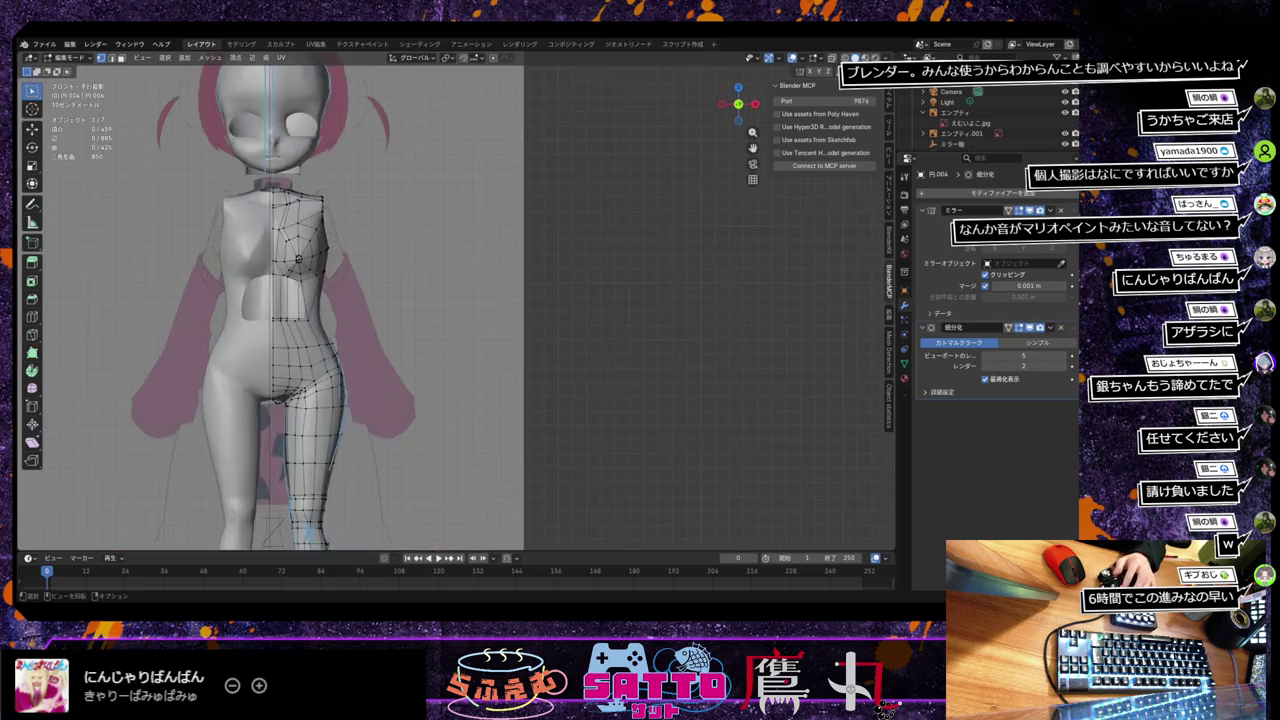
scroll(400, 400, "up", 2)
middle_click_drag(408, 150, 408, 313, "shift")
scroll(408, 313, "up", 1)
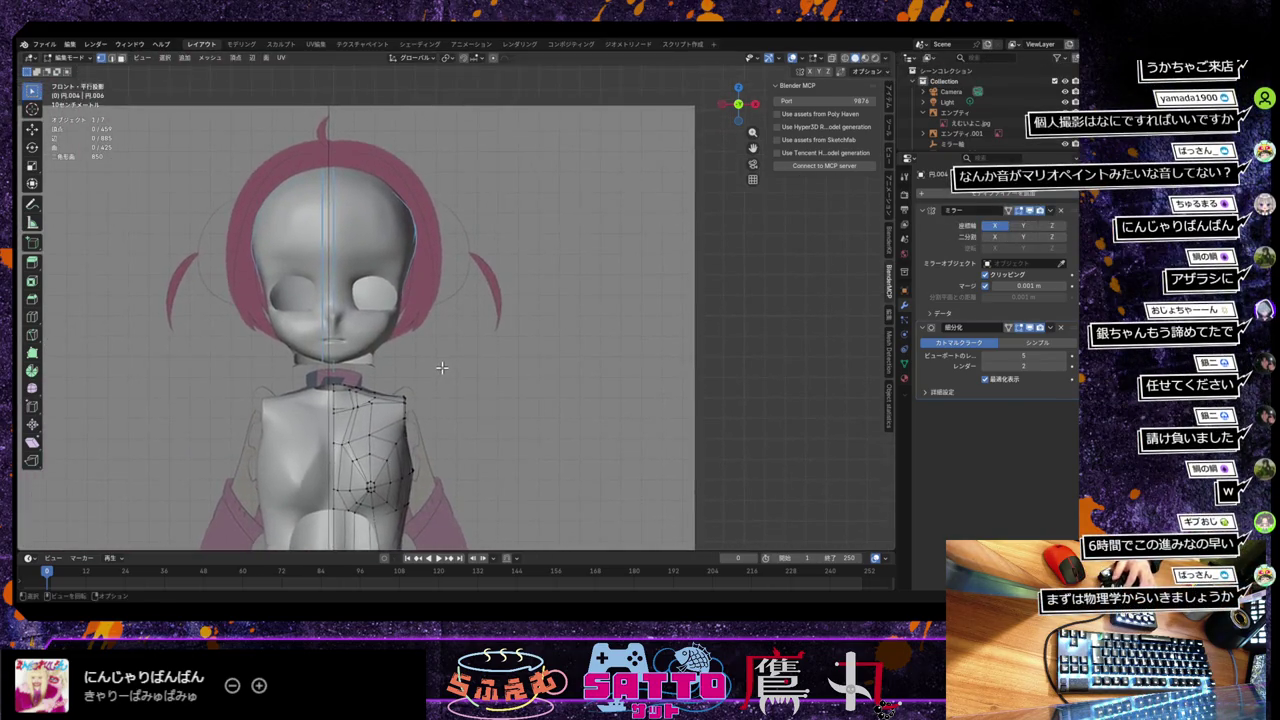
scroll(443, 366, "up", 2)
scroll(443, 366, "up", 1)
scroll(514, 409, "up", 1)
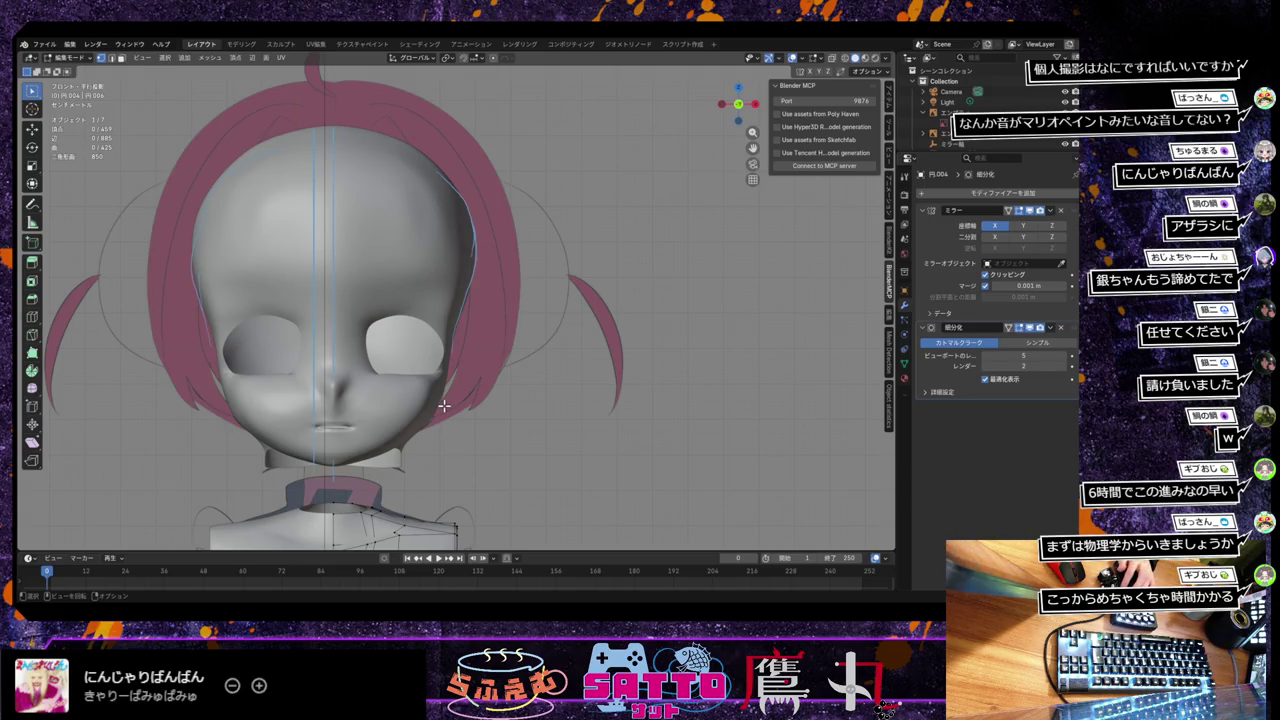
mouse_move(428, 418)
middle_mouse_down()
mouse_move(460, 386)
mouse_move(447, 391)
middle_mouse_up()
Step: Save the current head file, アバター顔6.blend
left_click(44, 45)
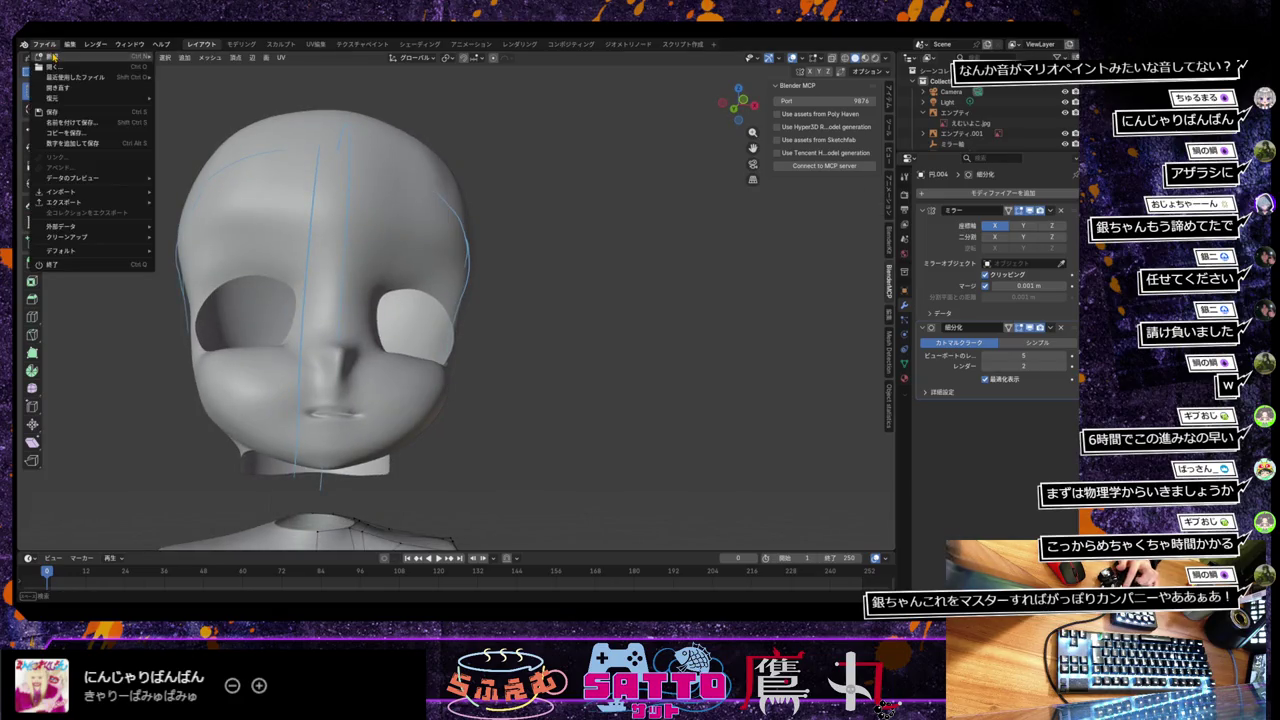
left_click(86, 120)
left_click(44, 46)
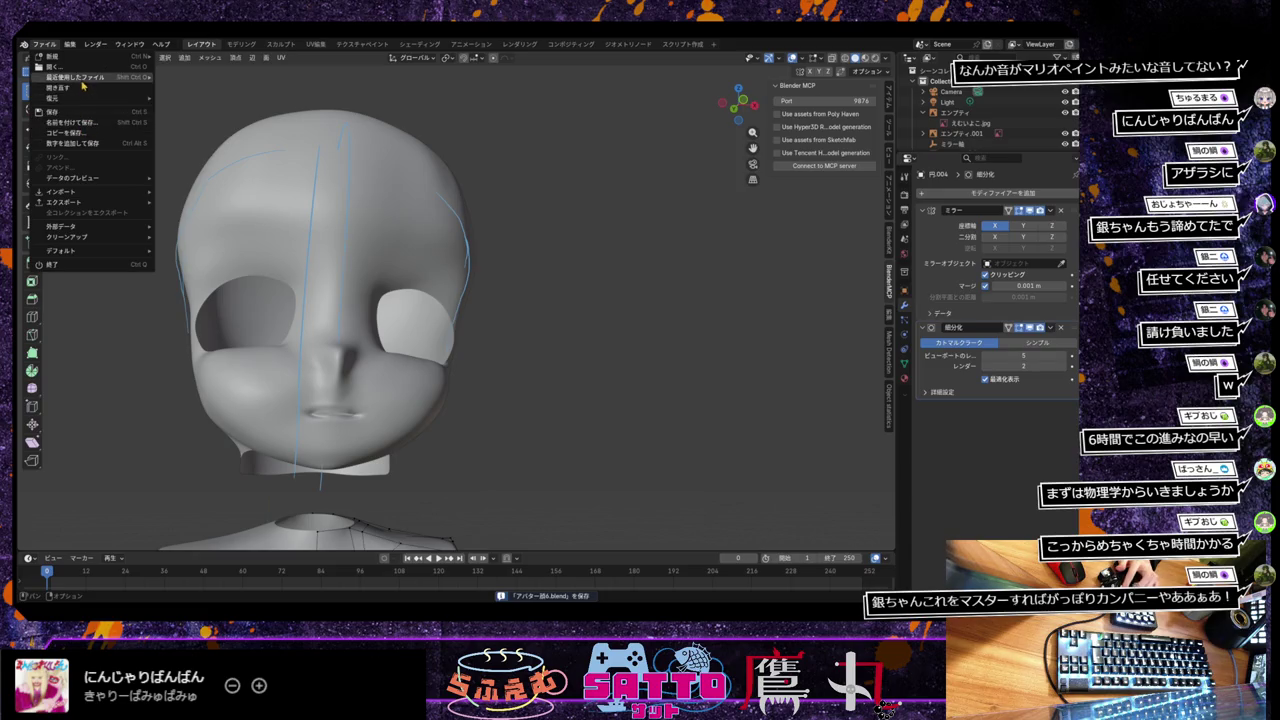
key("Escape")
Step: Rotate from the bottom view out to a full-body front view
key("ctrl+KP_7")
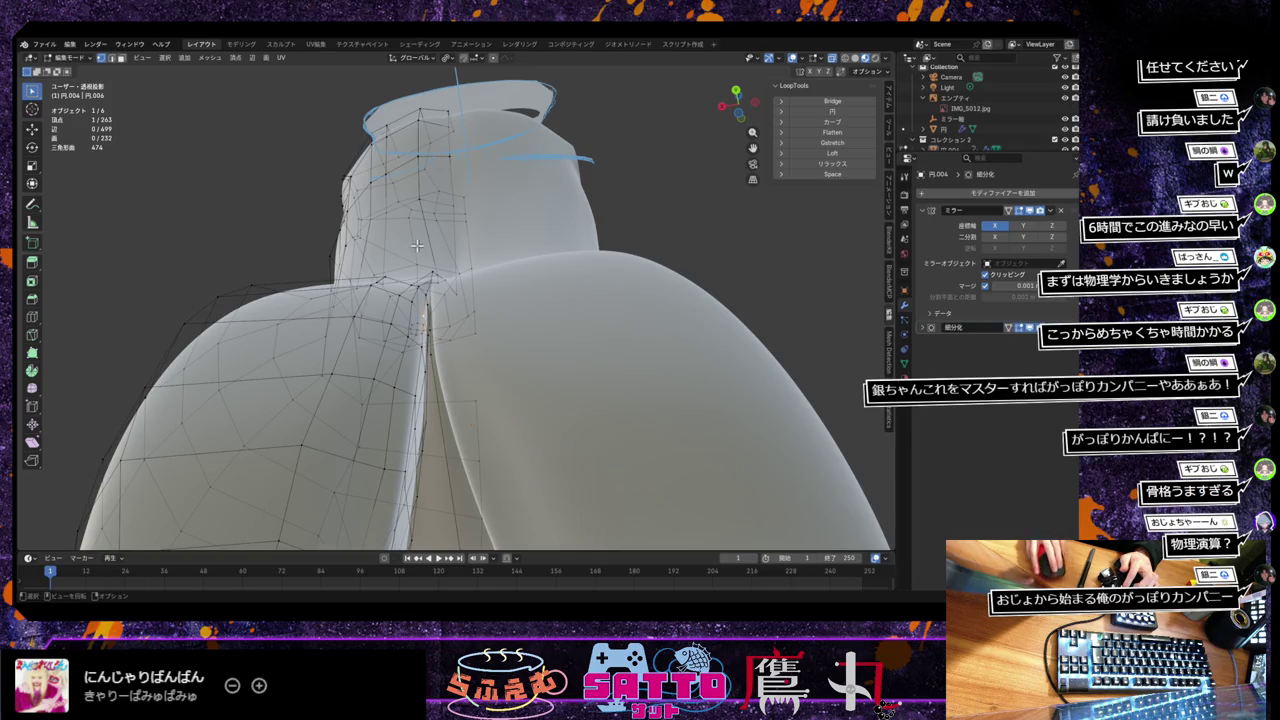
middle_click_drag(308, 305, 283, 274)
scroll(283, 274, "down", 6)
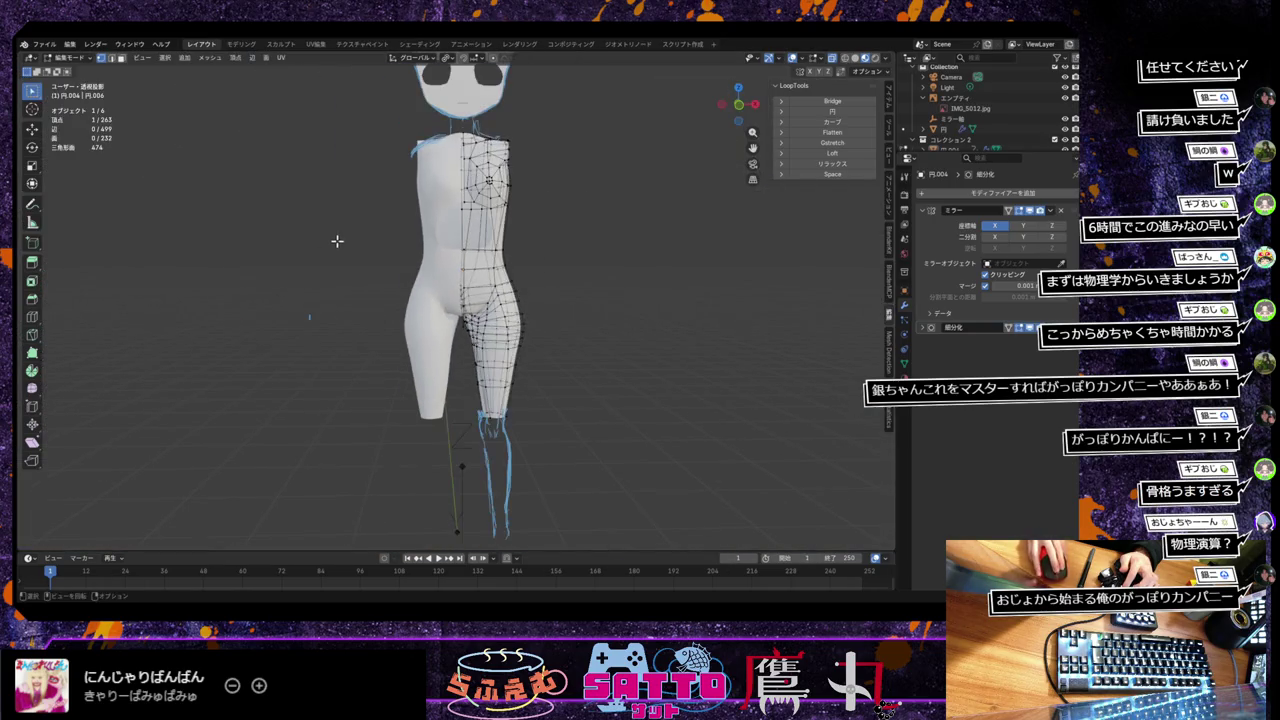
scroll(355, 243, "up", 2)
scroll(270, 405, "up", 2)
scroll(200, 350, "up", 2)
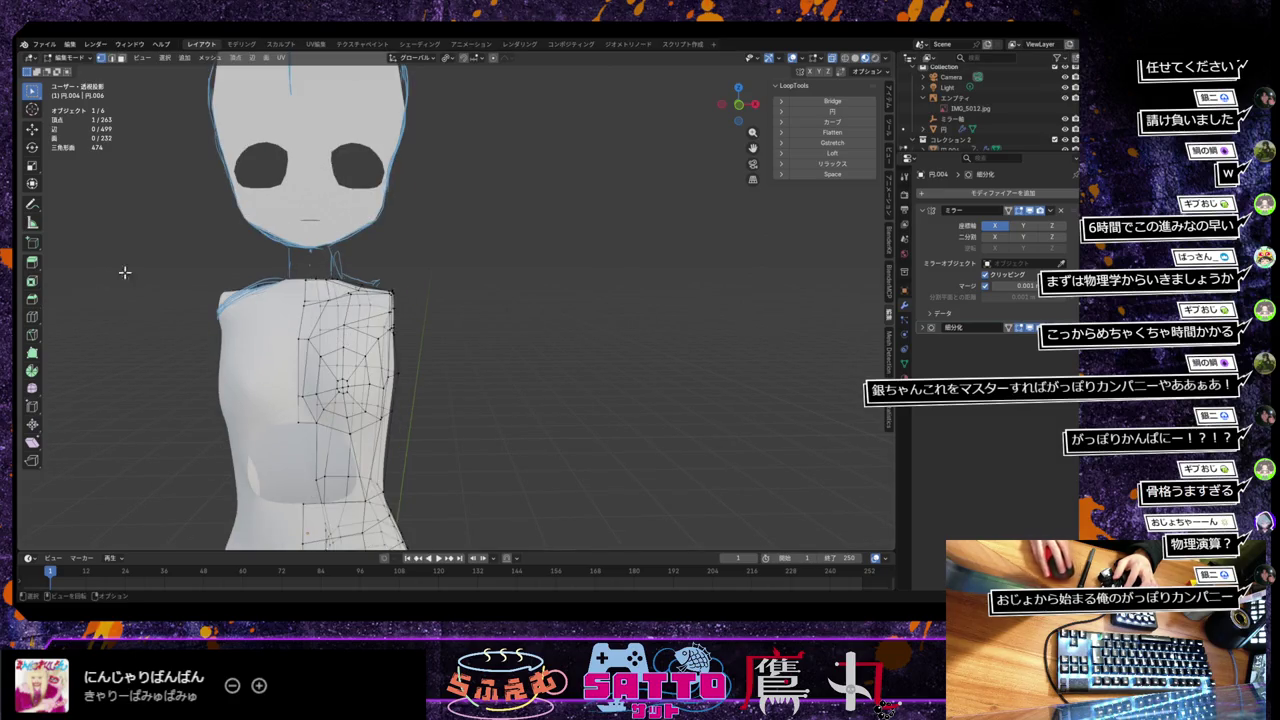
Step: Dismiss the File menu and undo back to Object Mode
left_click(47, 46)
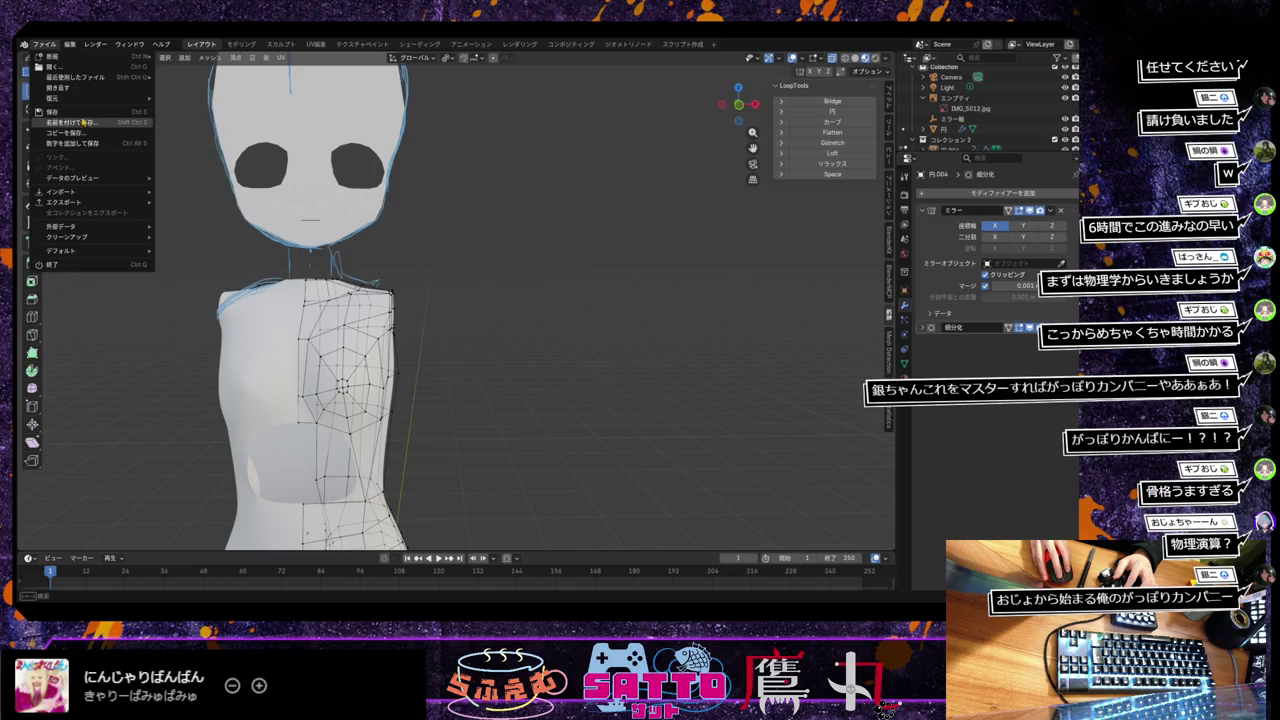
key("Escape")
key("ctrl+z")
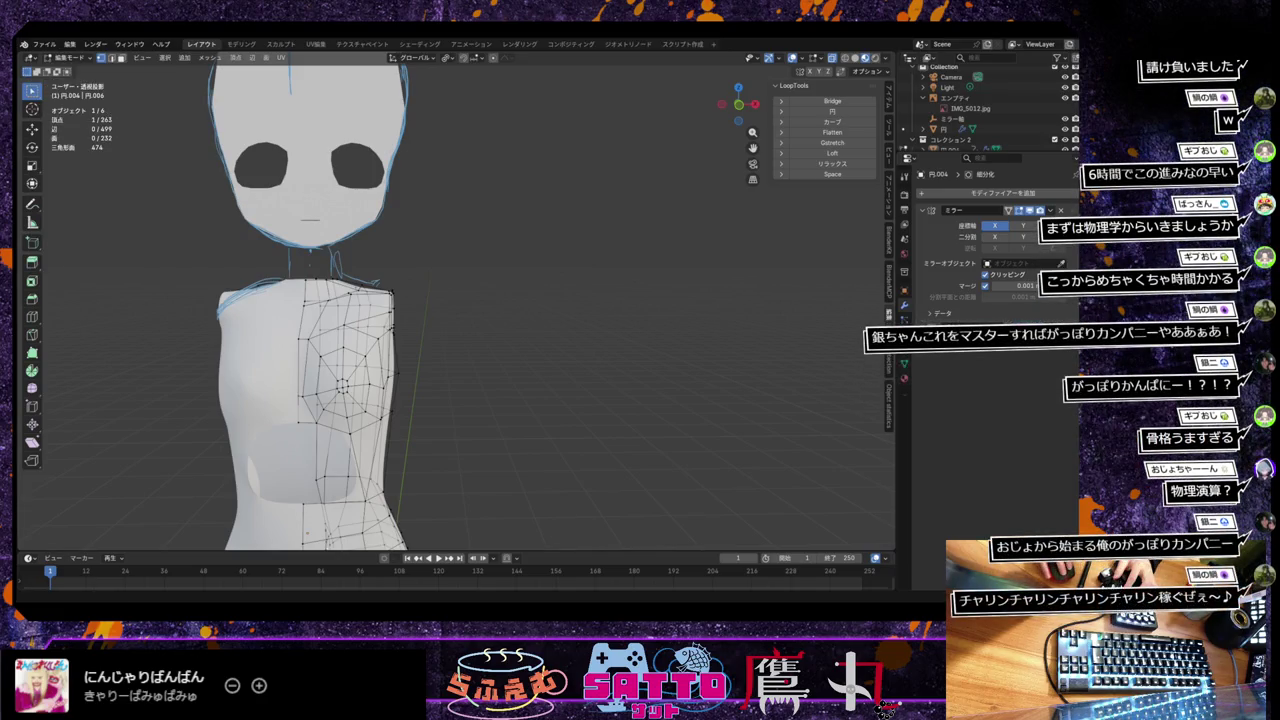
key("ctrl+z")
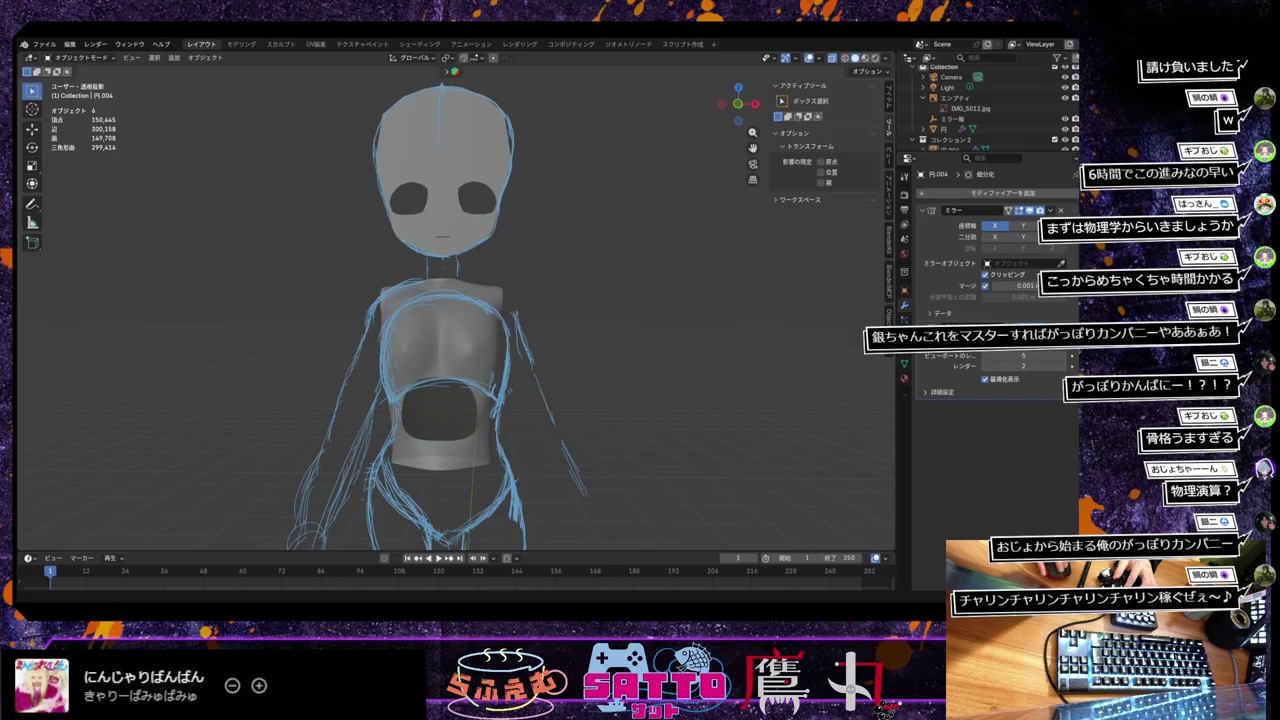
Step: Snap to the front orthographic view and zoom in to compare with the reference
left_click(44, 44)
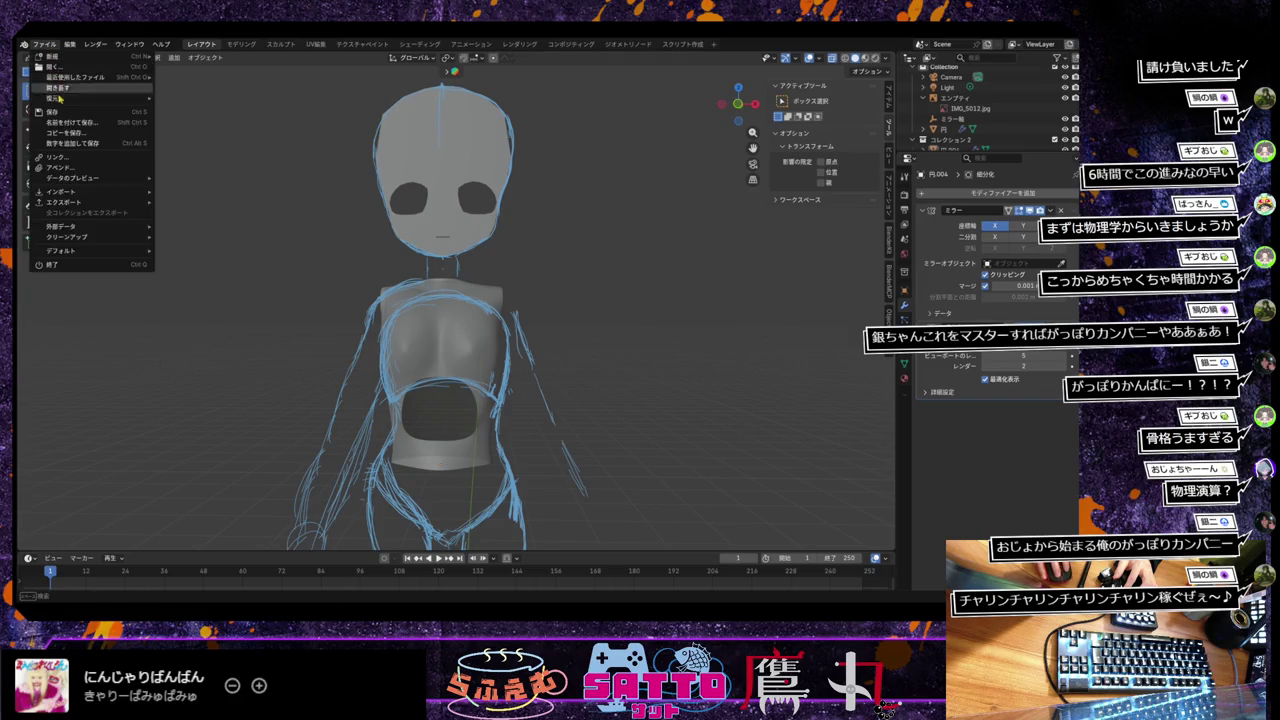
left_click(79, 72)
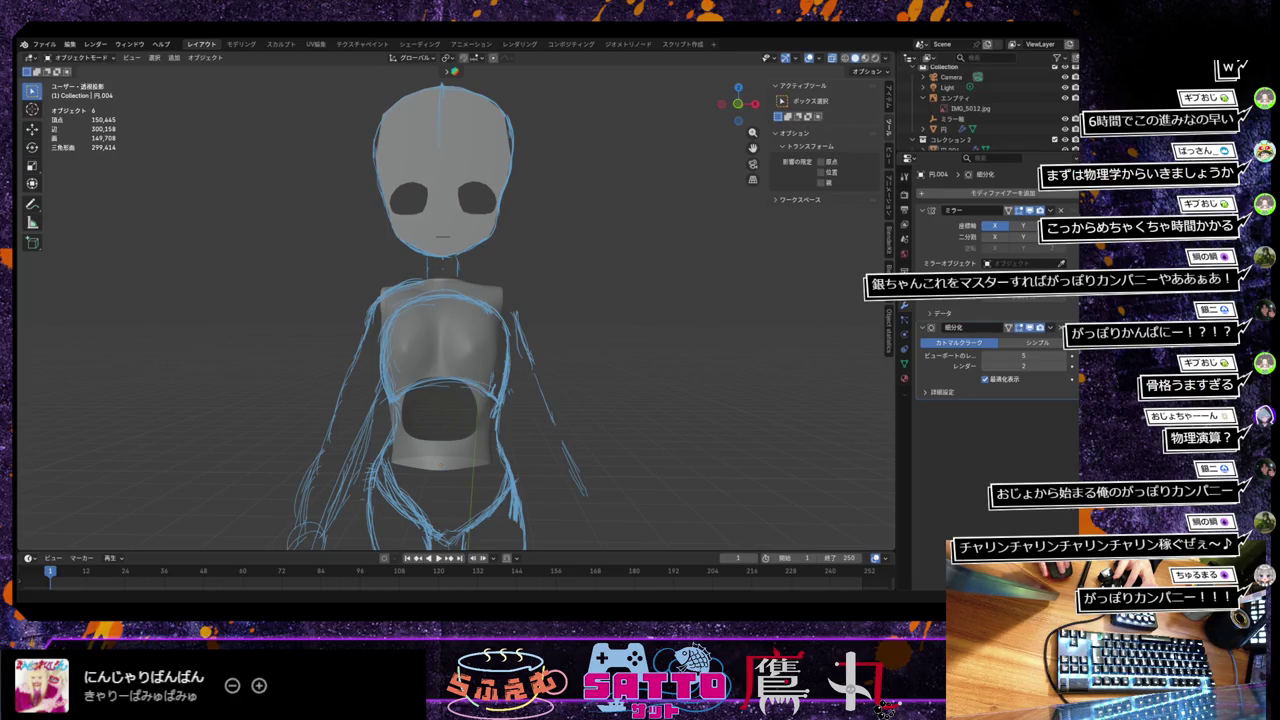
key("KP_1")
scroll(337, 67, "up", 1)
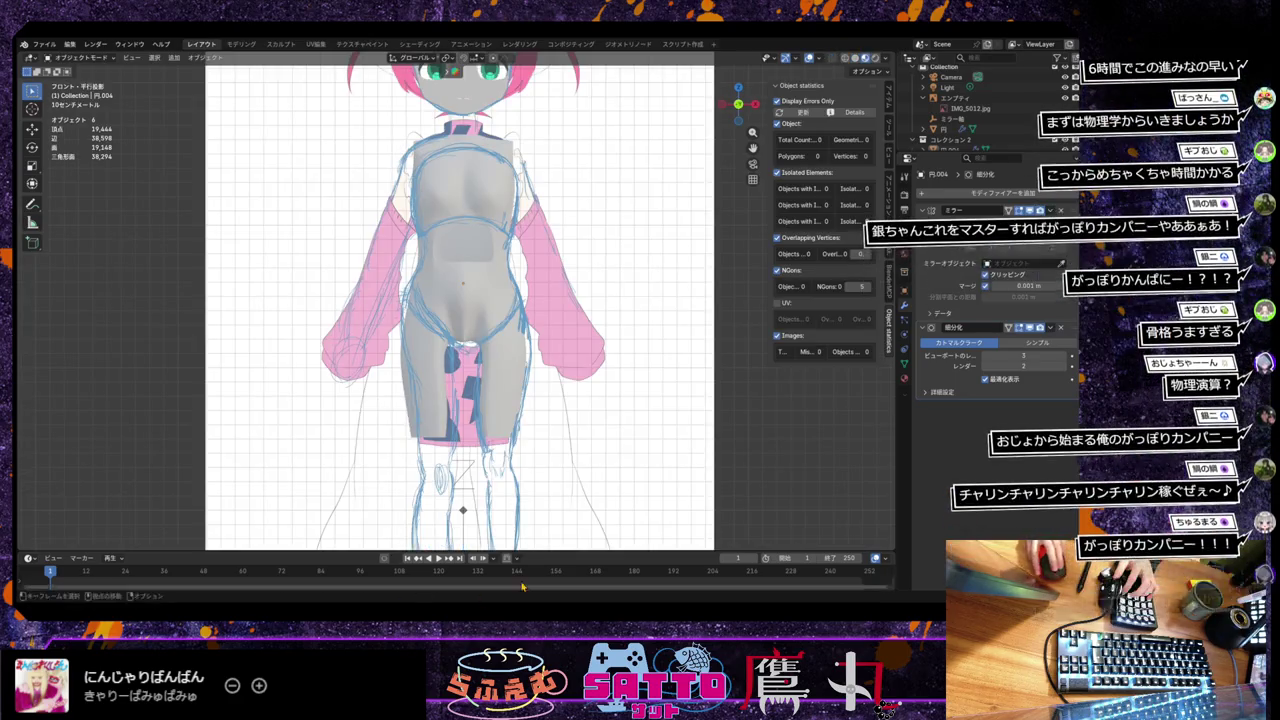
scroll(337, 67, "up", 2)
scroll(337, 67, "up", 2)
scroll(337, 67, "up", 2)
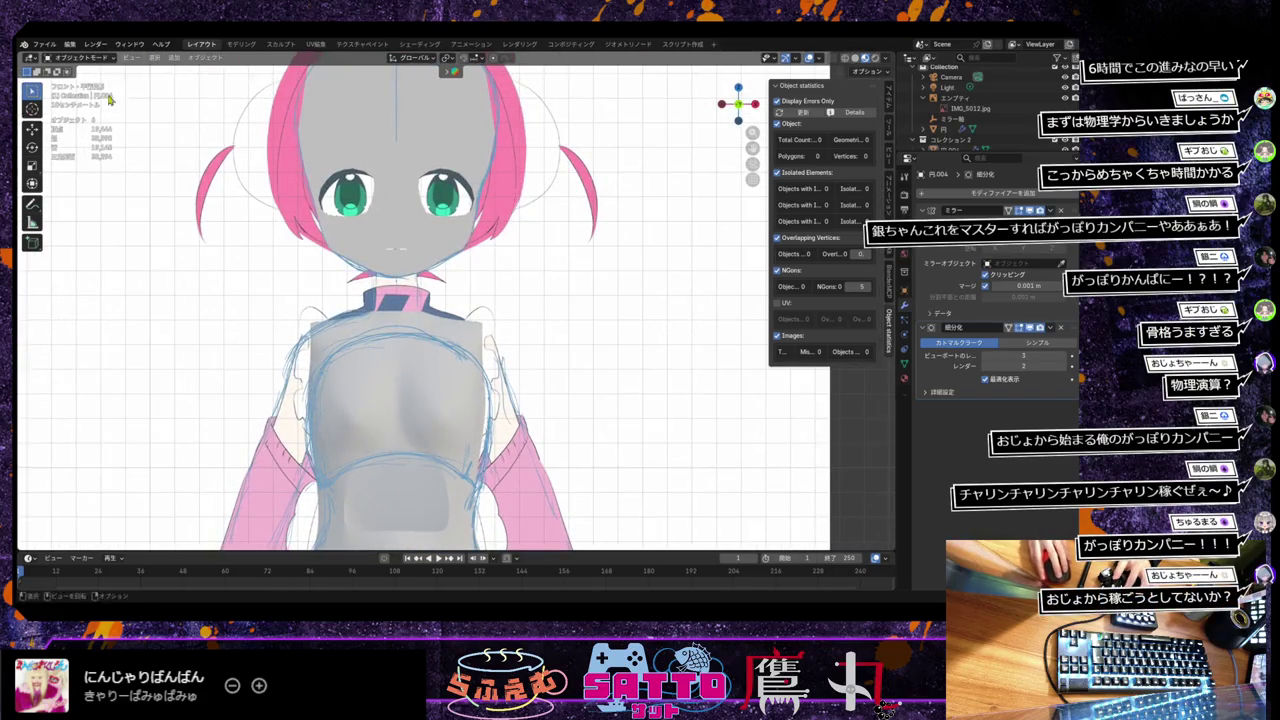
Step: Reopen the earlier head model file from Open Recent
left_click(44, 44)
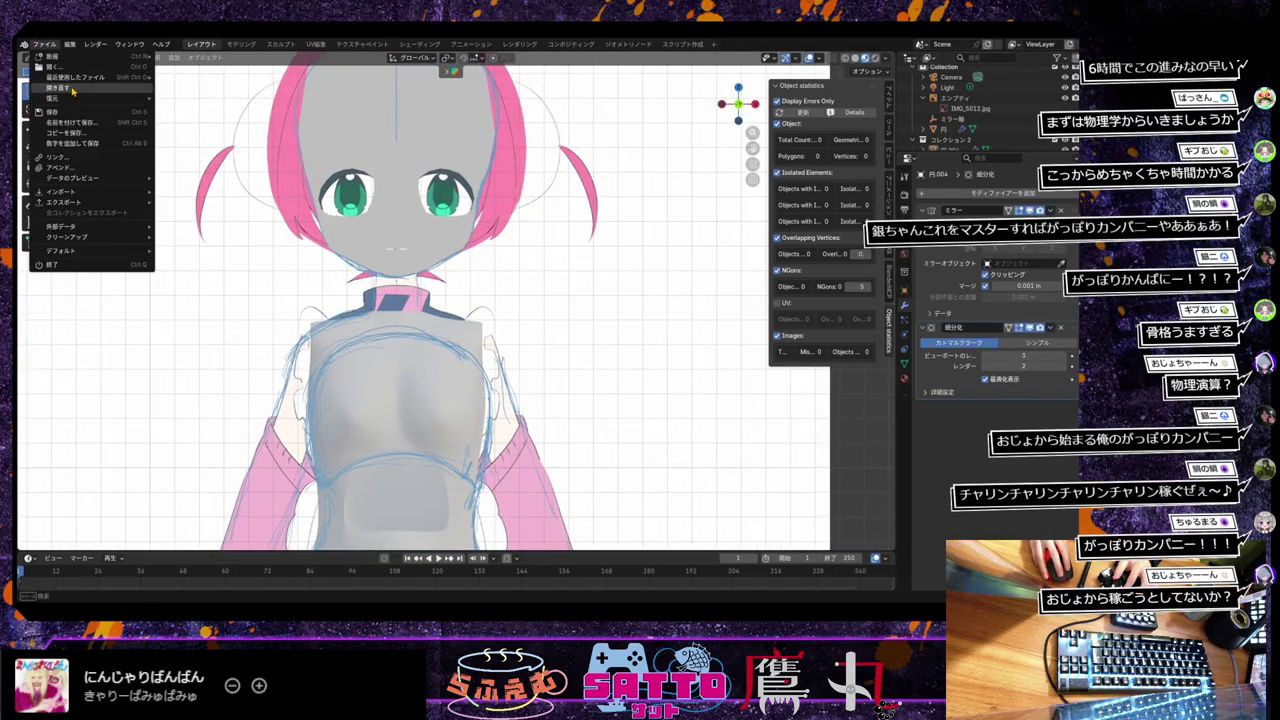
key("Escape")
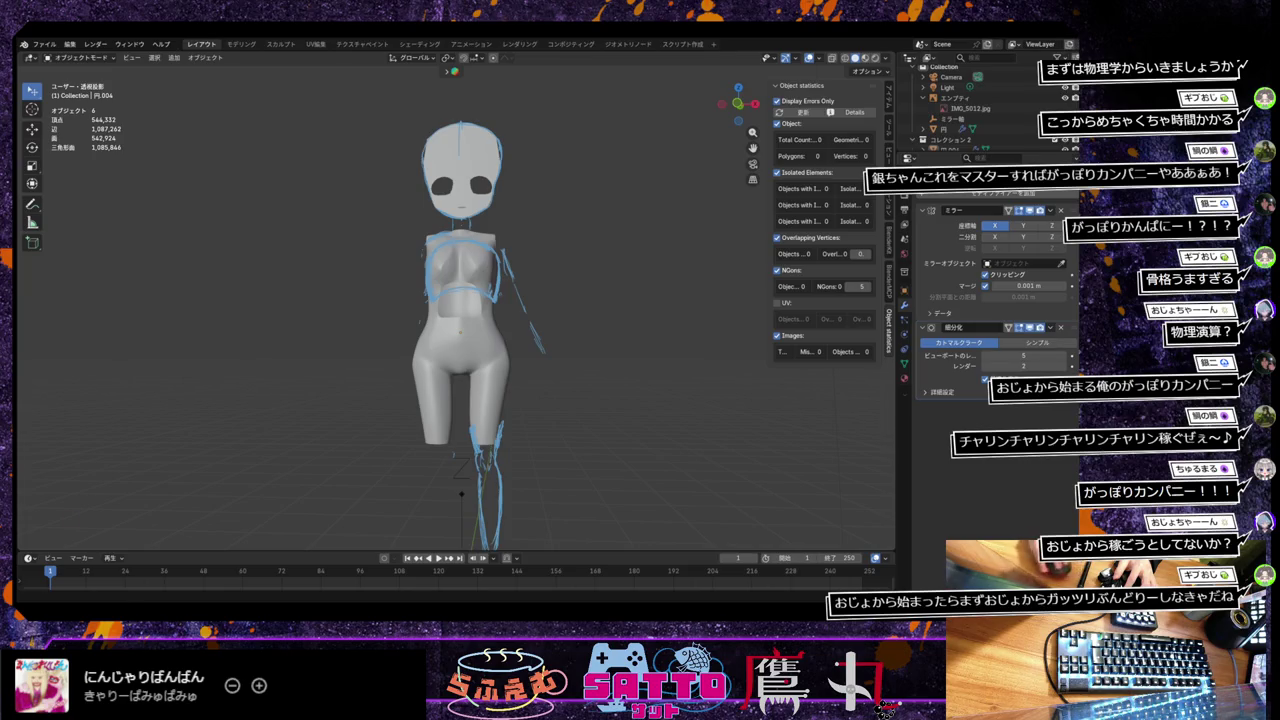
left_click(44, 44)
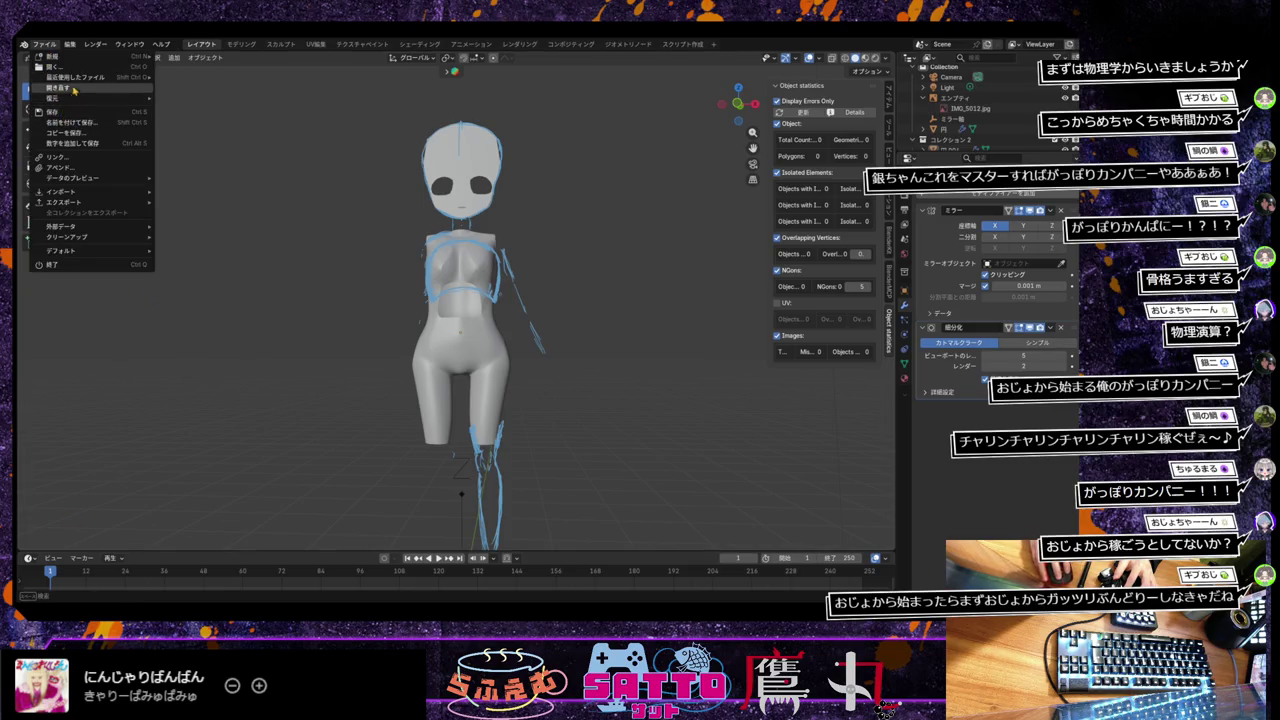
left_click(60, 87)
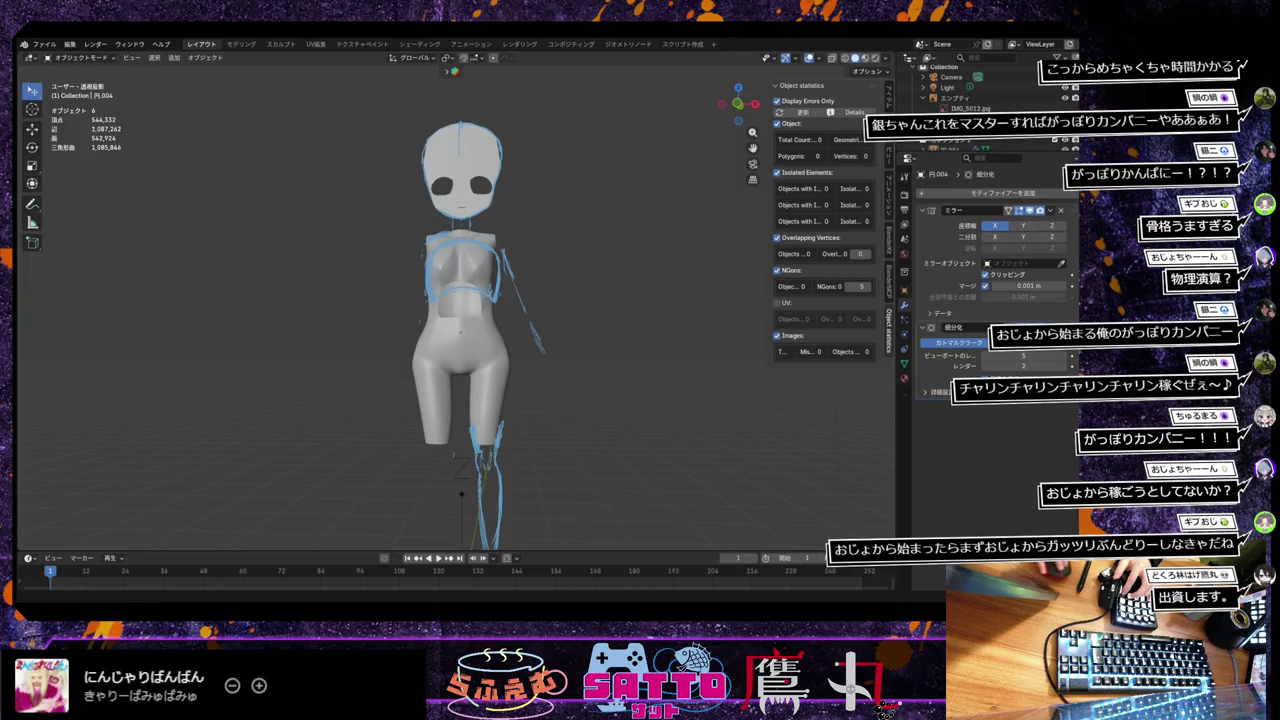
left_click(75, 57)
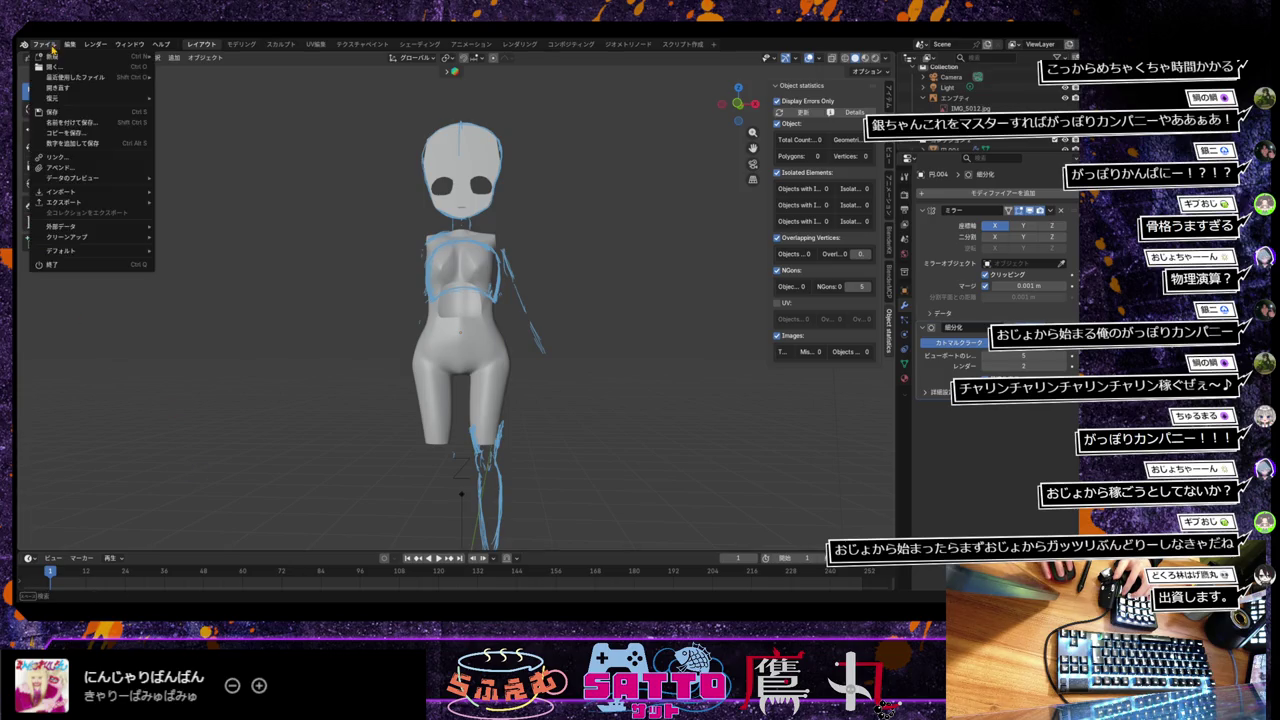
left_click(72, 74)
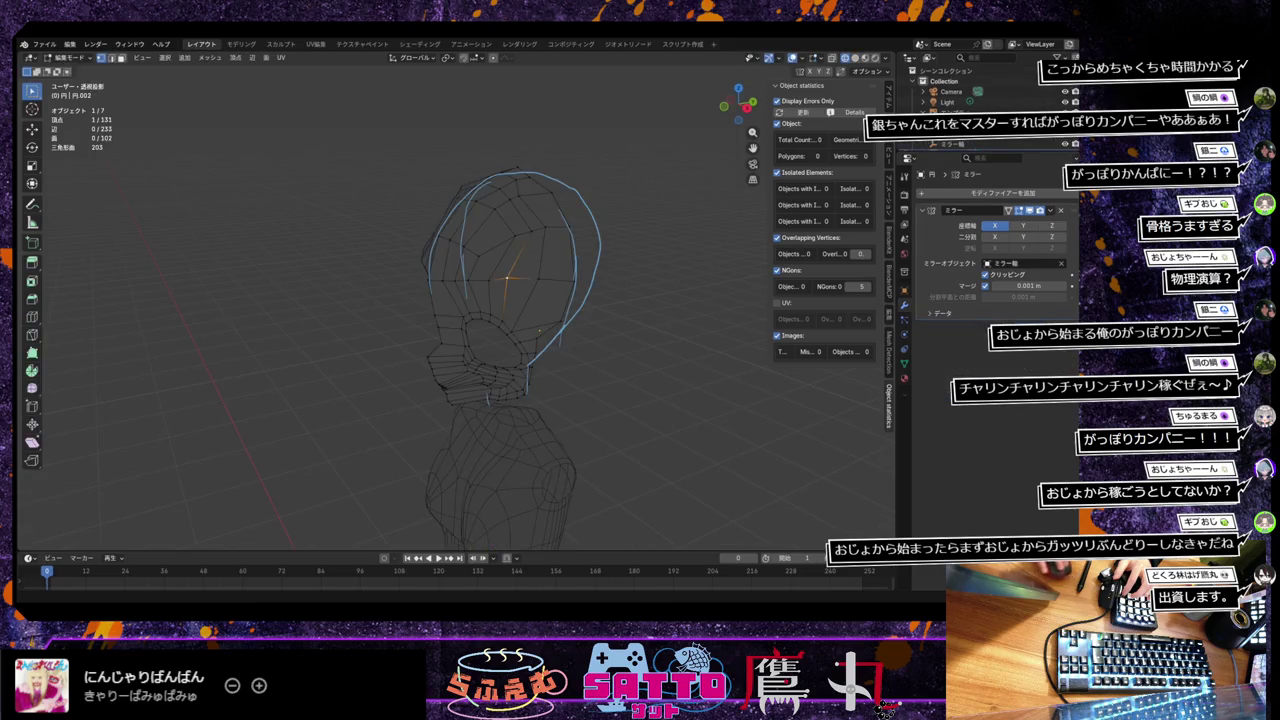
Step: Show the head in solid shading from a three-quarter left view
middle_click_drag(585, 386, 668, 354)
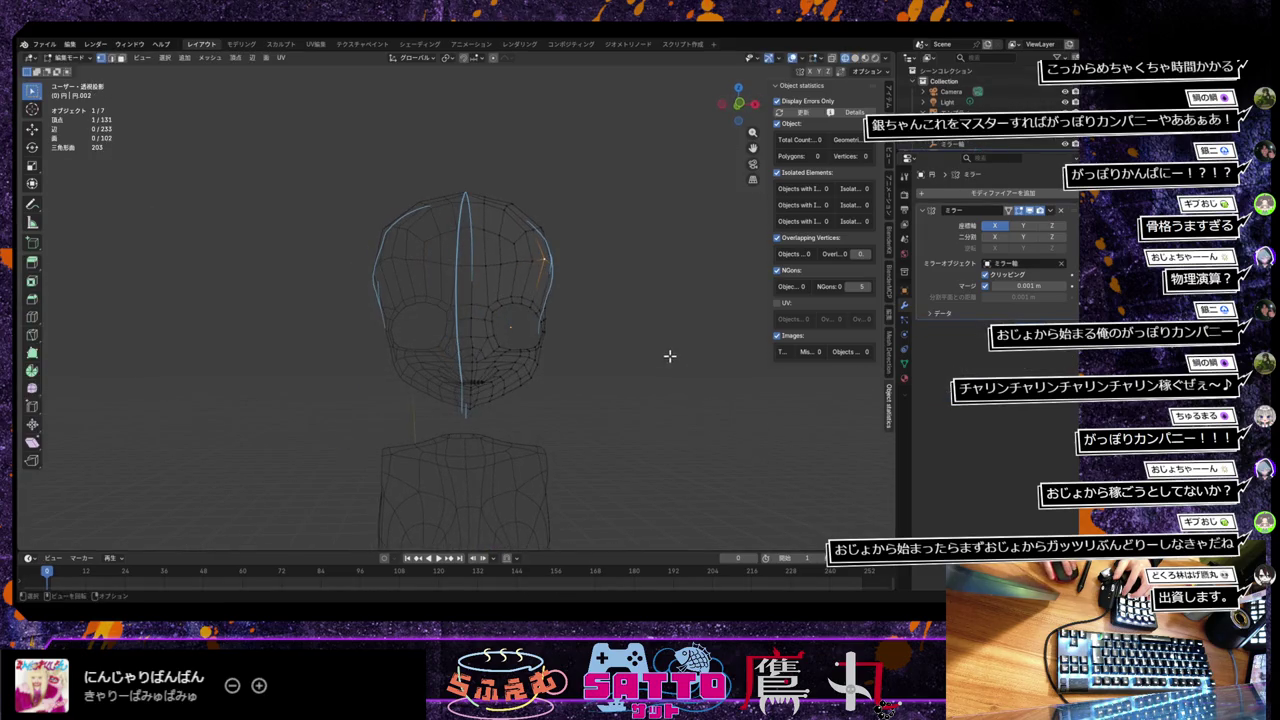
left_click(853, 57)
scroll(517, 385, "up", 2)
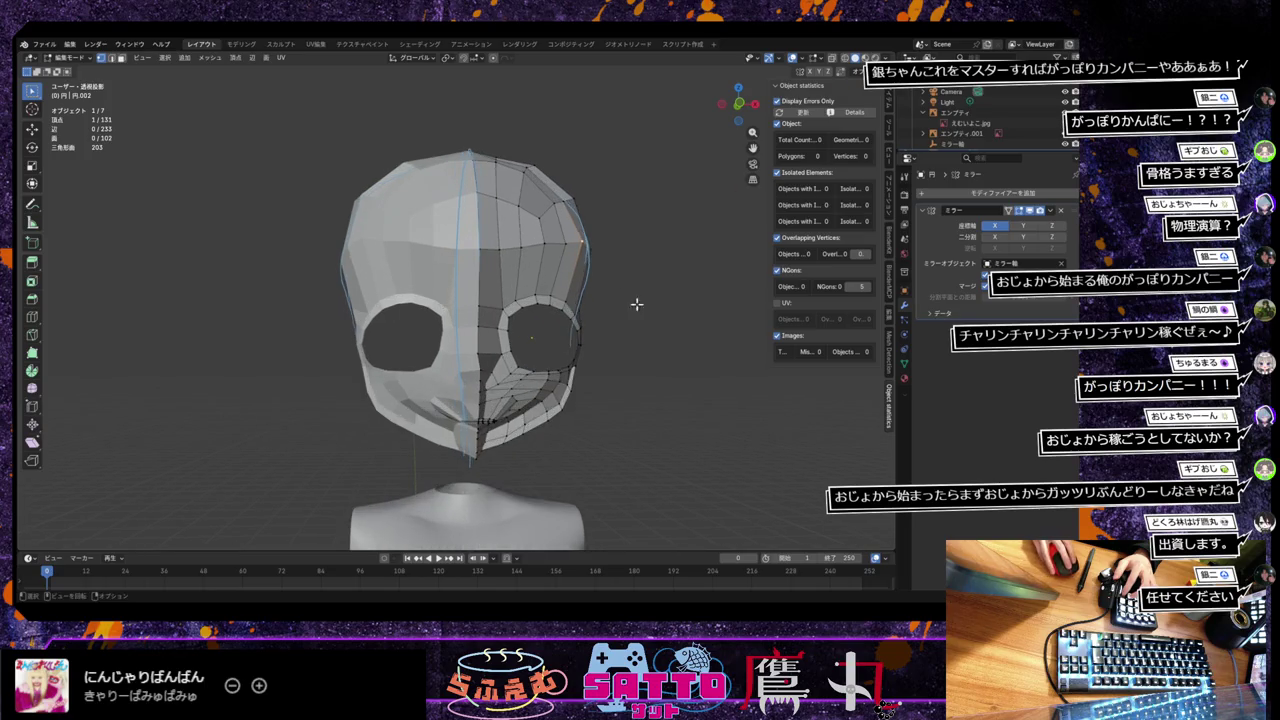
middle_click_drag(671, 294, 594, 303)
scroll(694, 325, "up", 2)
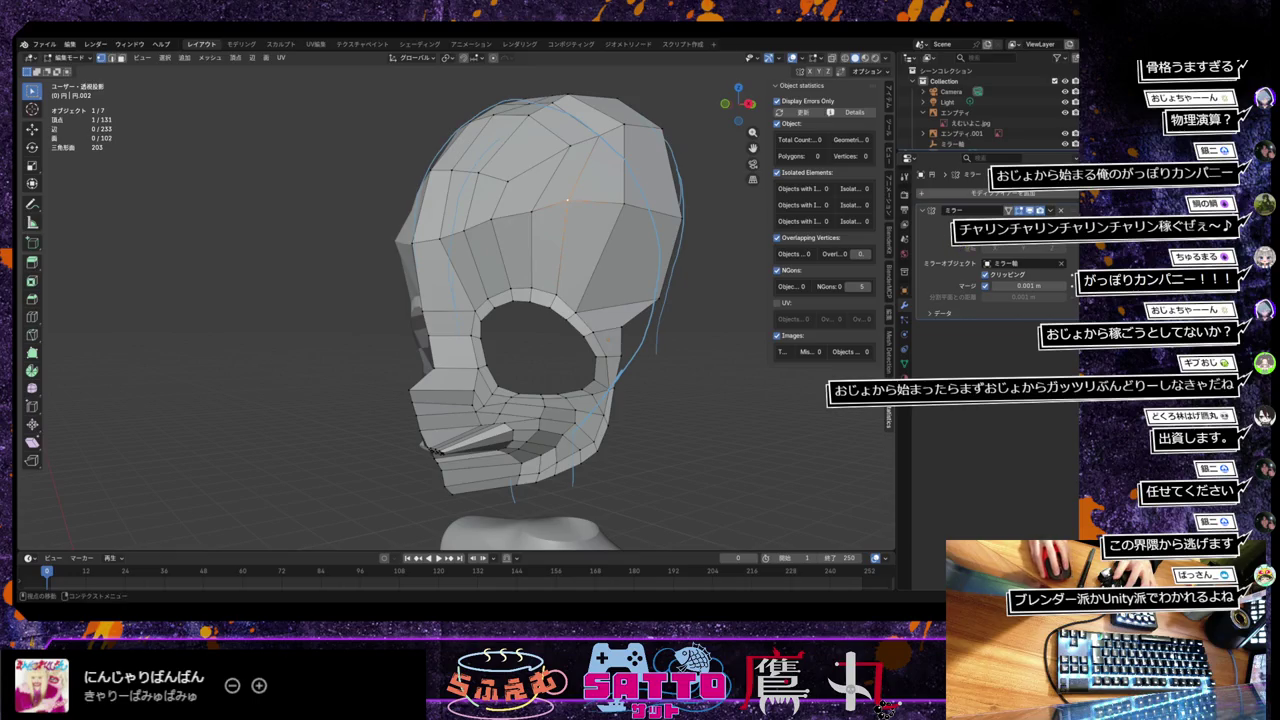
Step: Add a Subdivision Surface modifier to smooth the head and check it from the front
left_click(969, 197)
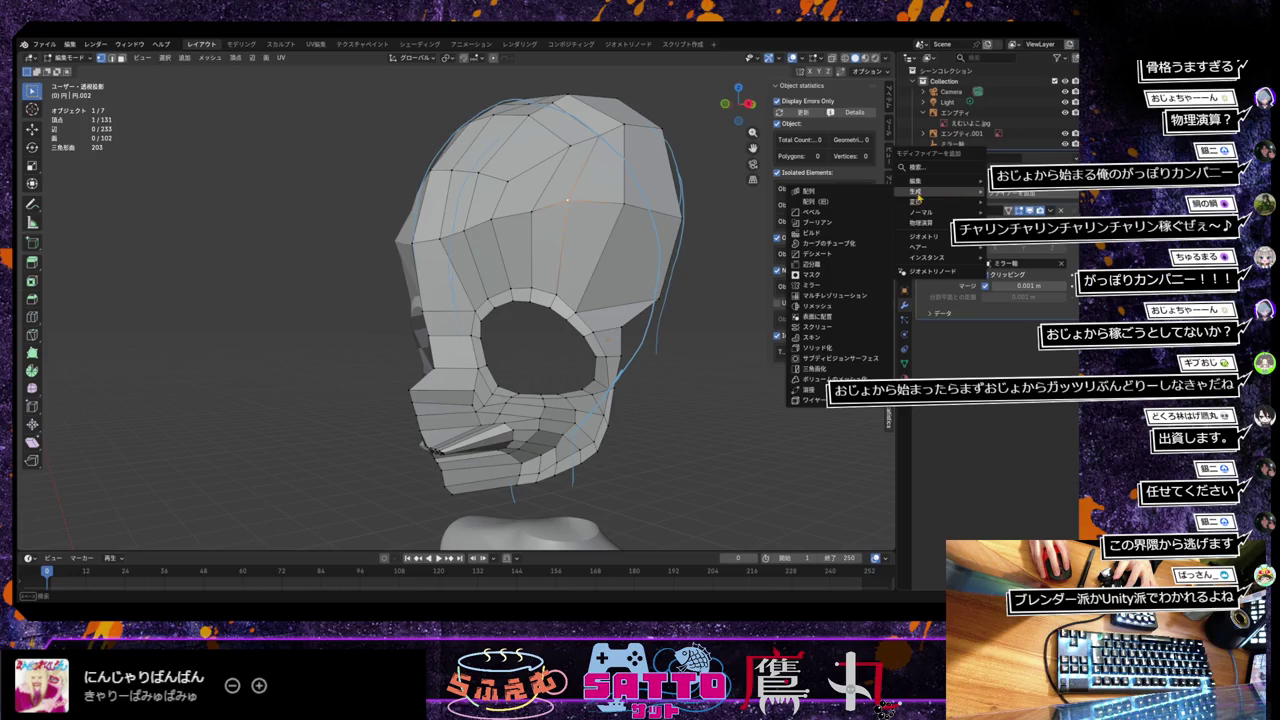
mouse_move(916, 191)
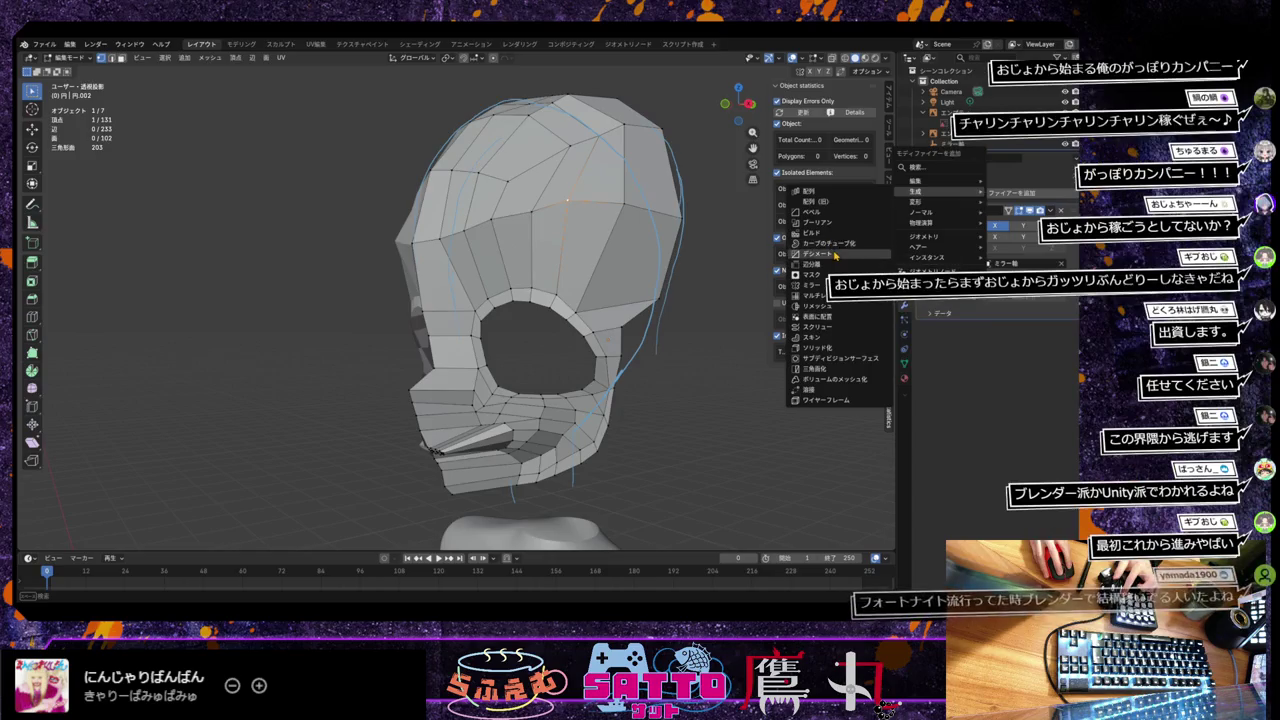
left_click(832, 358)
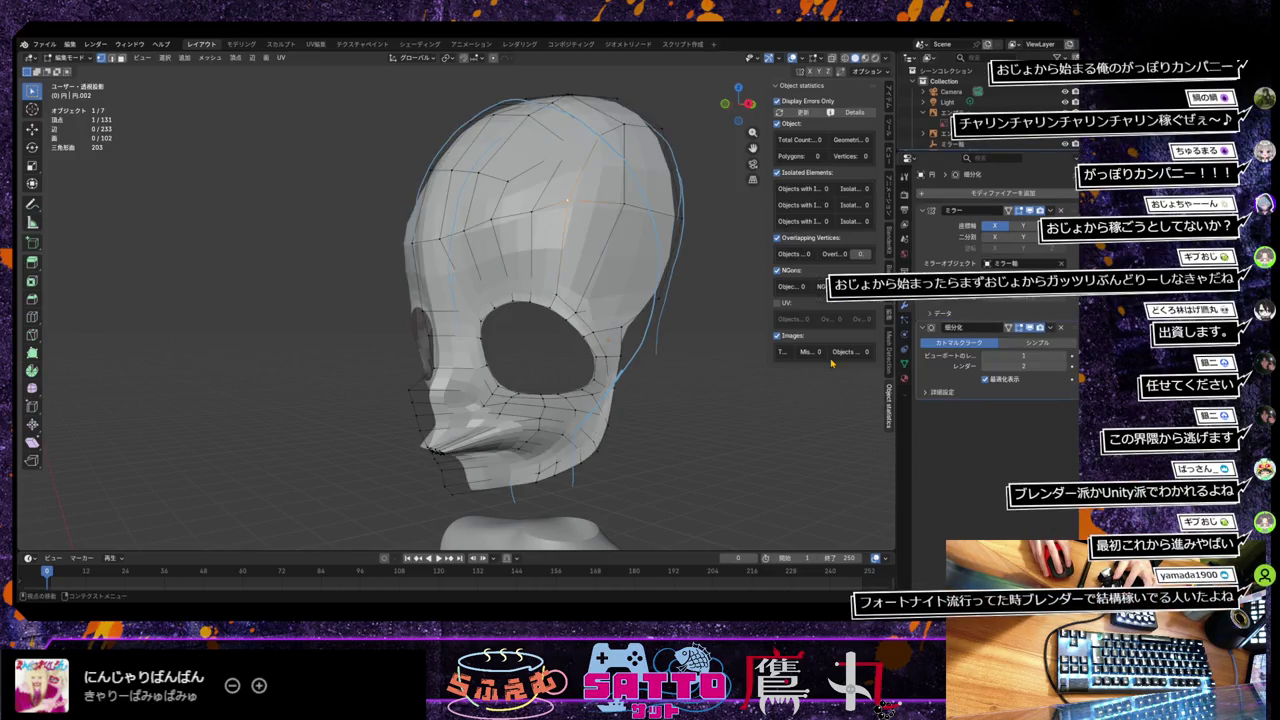
mouse_move(623, 366)
middle_mouse_down()
mouse_move(686, 350)
mouse_move(808, 363)
mouse_move(651, 349)
middle_mouse_up()
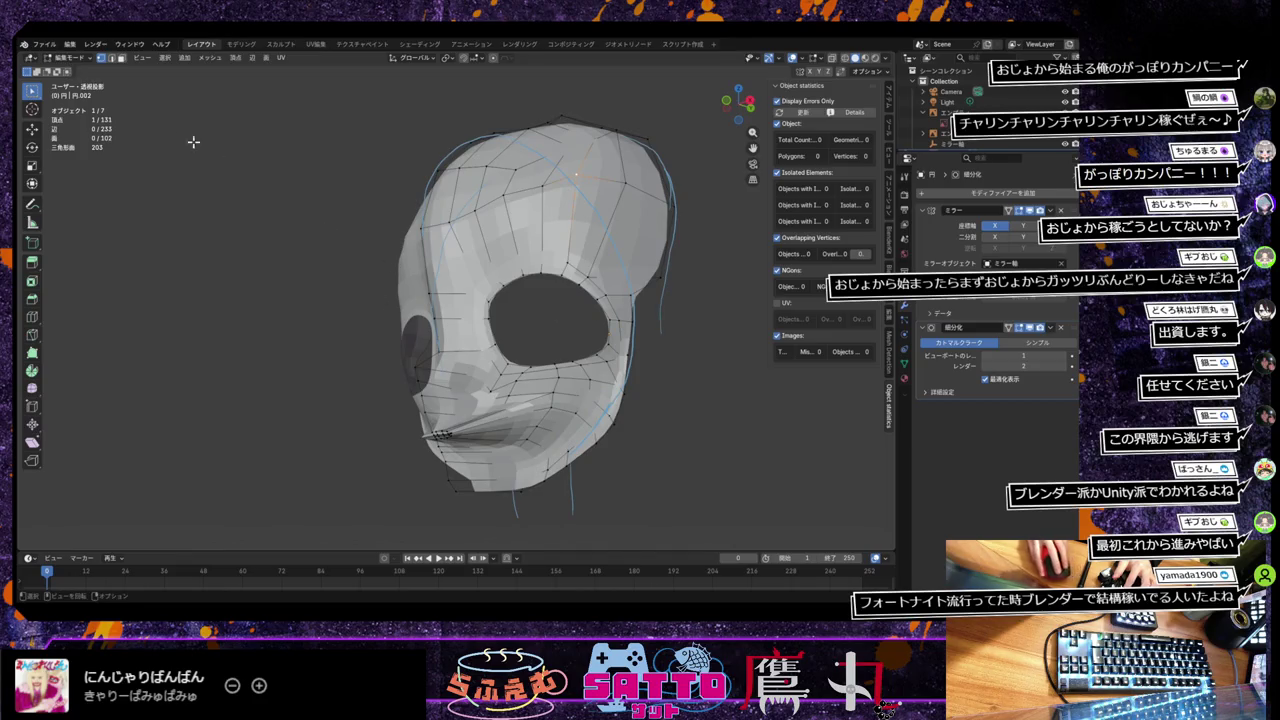
left_click(44, 44)
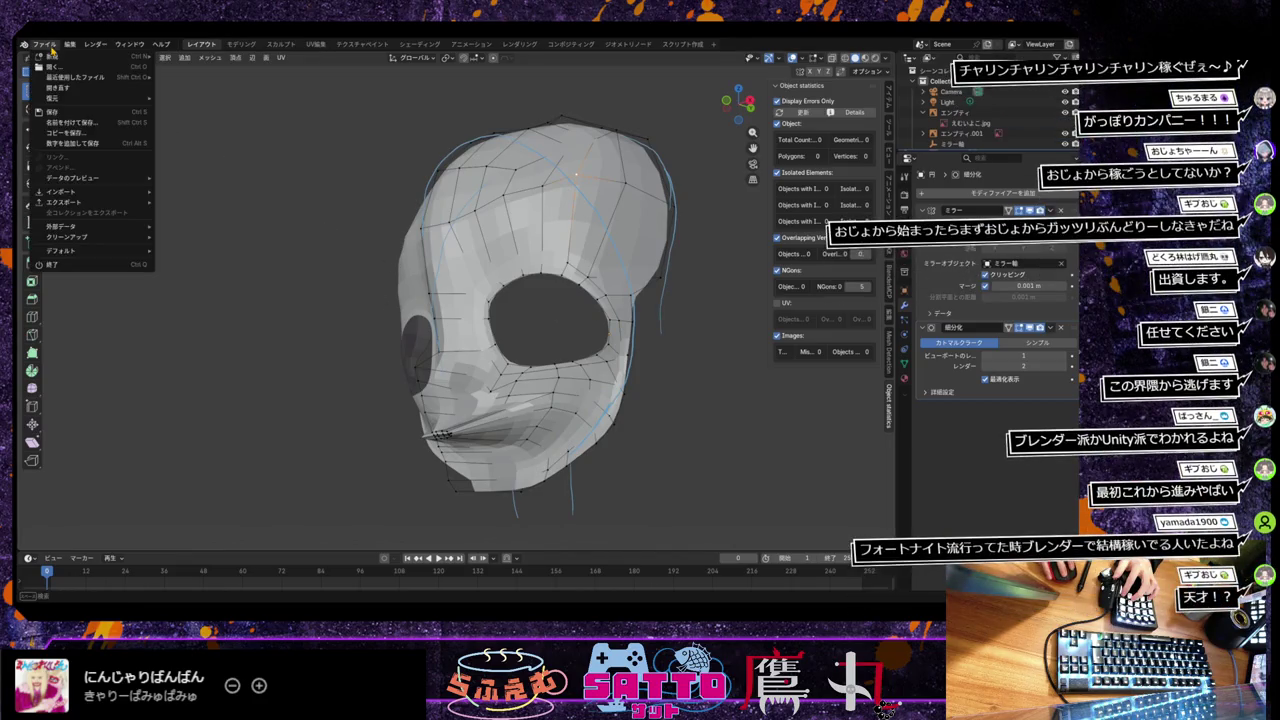
Step: Open the body file without saving the head file, and zoom out
left_click(79, 68)
key("Escape")
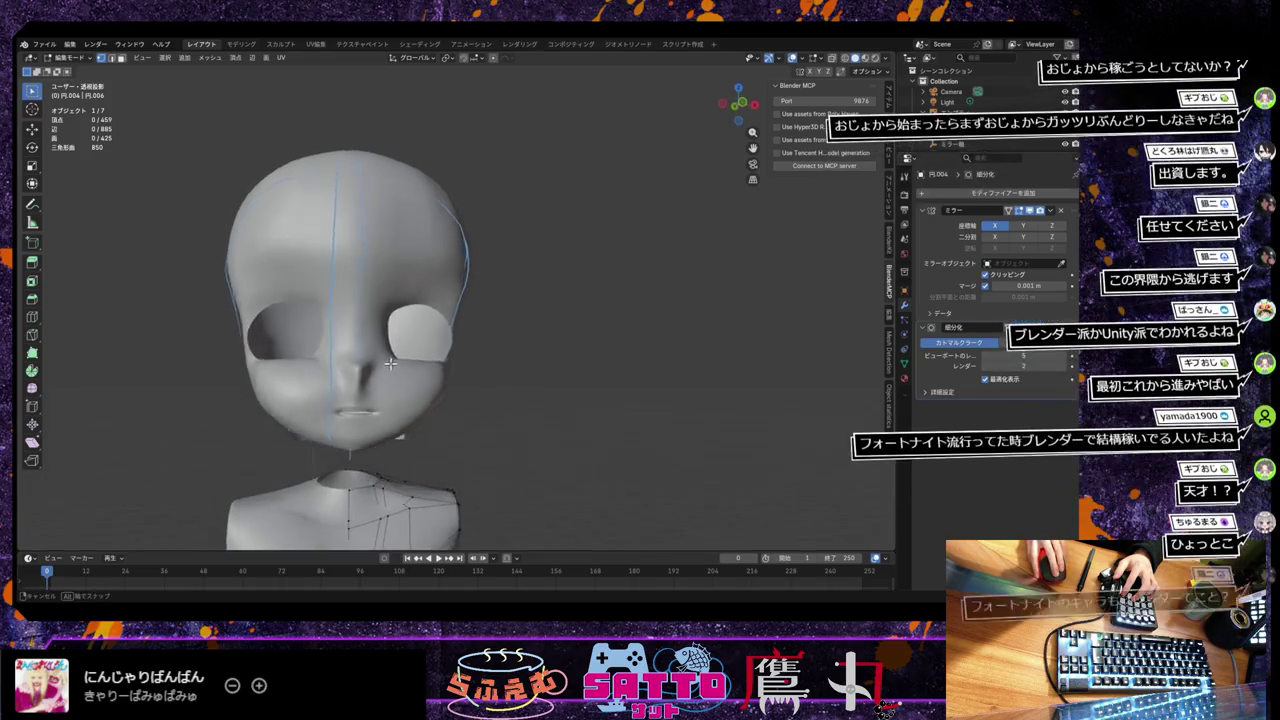
scroll(400, 320, "down", 3)
scroll(409, 266, "down", 2, "shift")
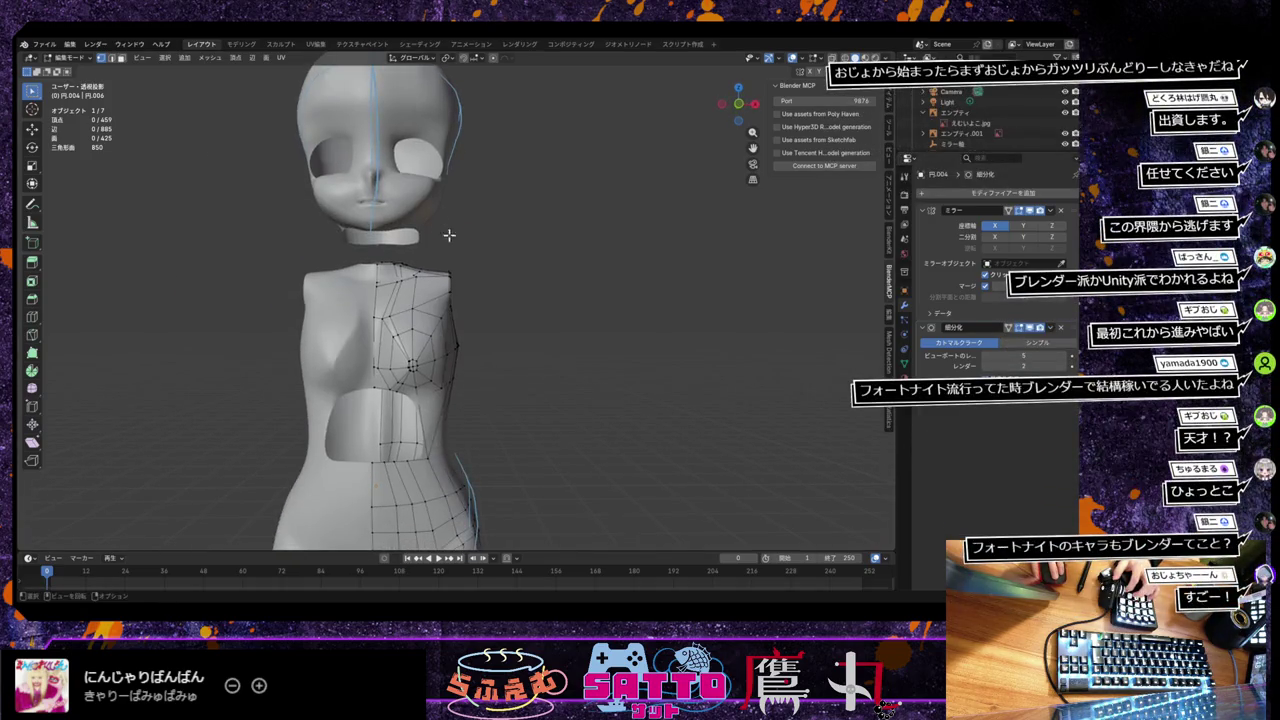
scroll(449, 223, "down", 3, "shift")
scroll(400, 280, "down", 2, "shift")
scroll(357, 330, "down", 2, "shift")
scroll(360, 320, "down", 3, "shift")
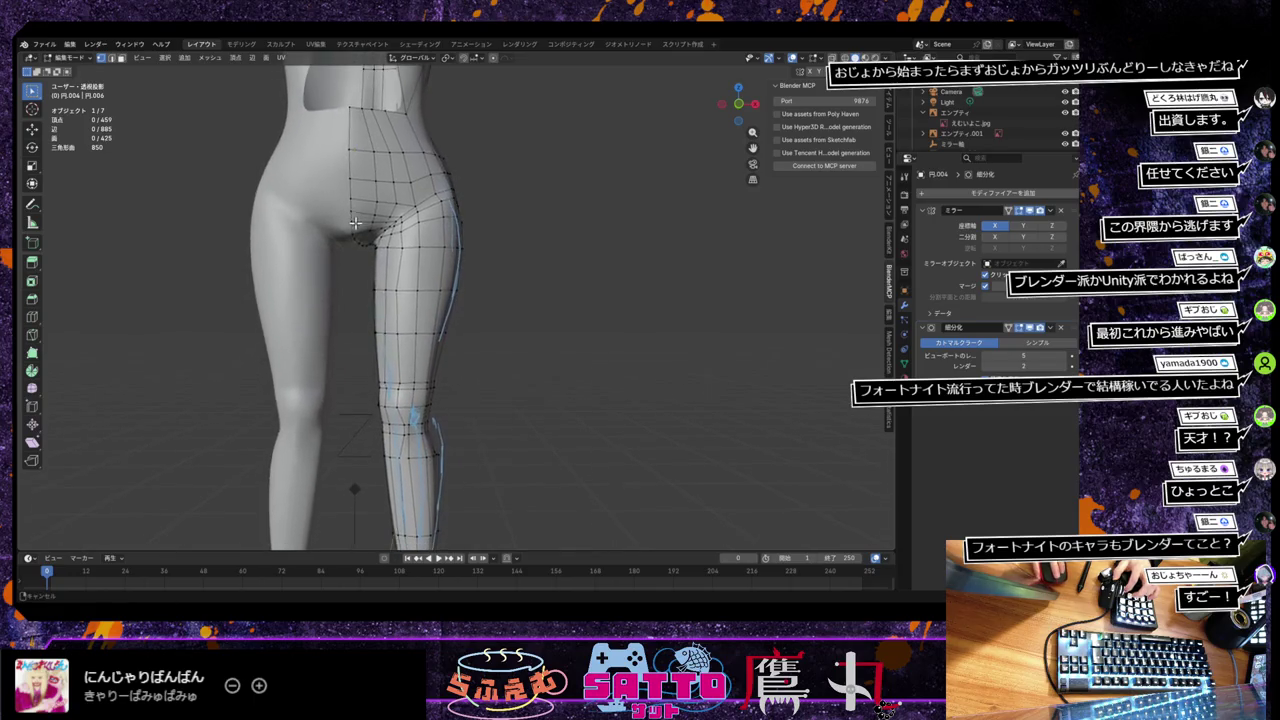
scroll(371, 286, "down", 3, "shift")
scroll(377, 294, "down", 2, "shift")
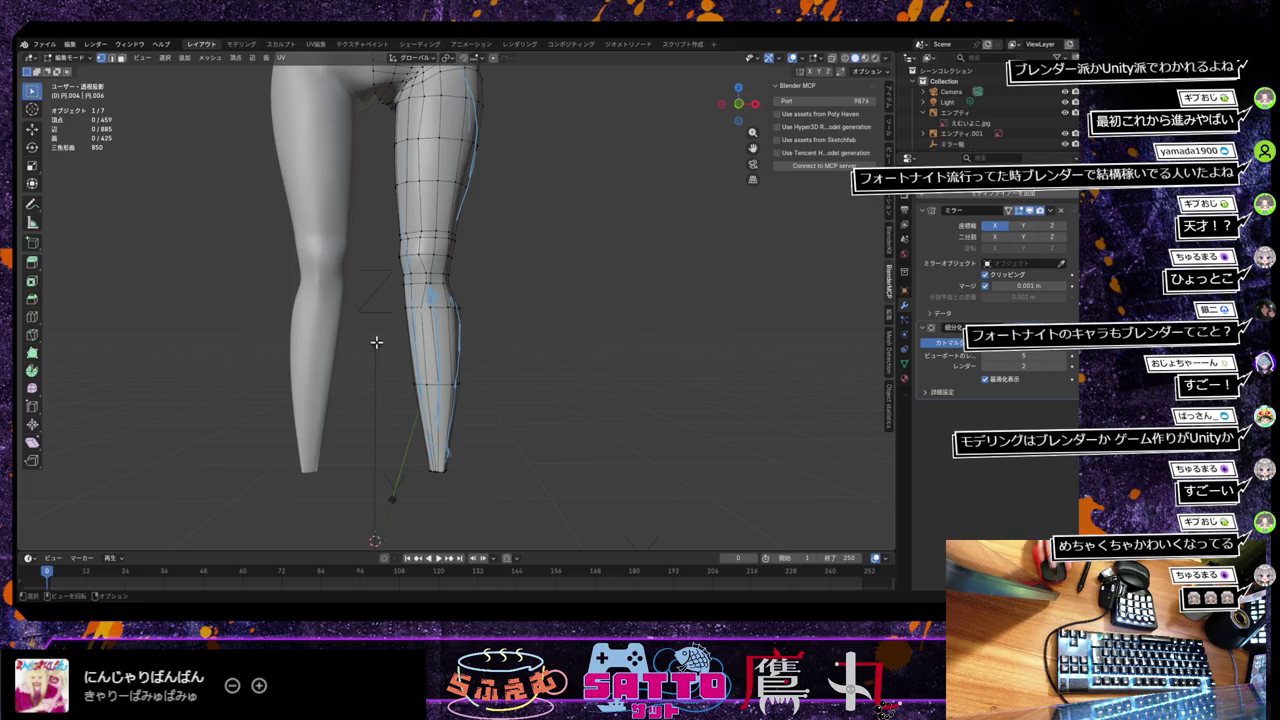
Step: Orbit around the legs to see the modelled leg from several sides
mouse_move(373, 343)
middle_mouse_down()
mouse_move(370, 360)
mouse_move(349, 271)
middle_mouse_up()
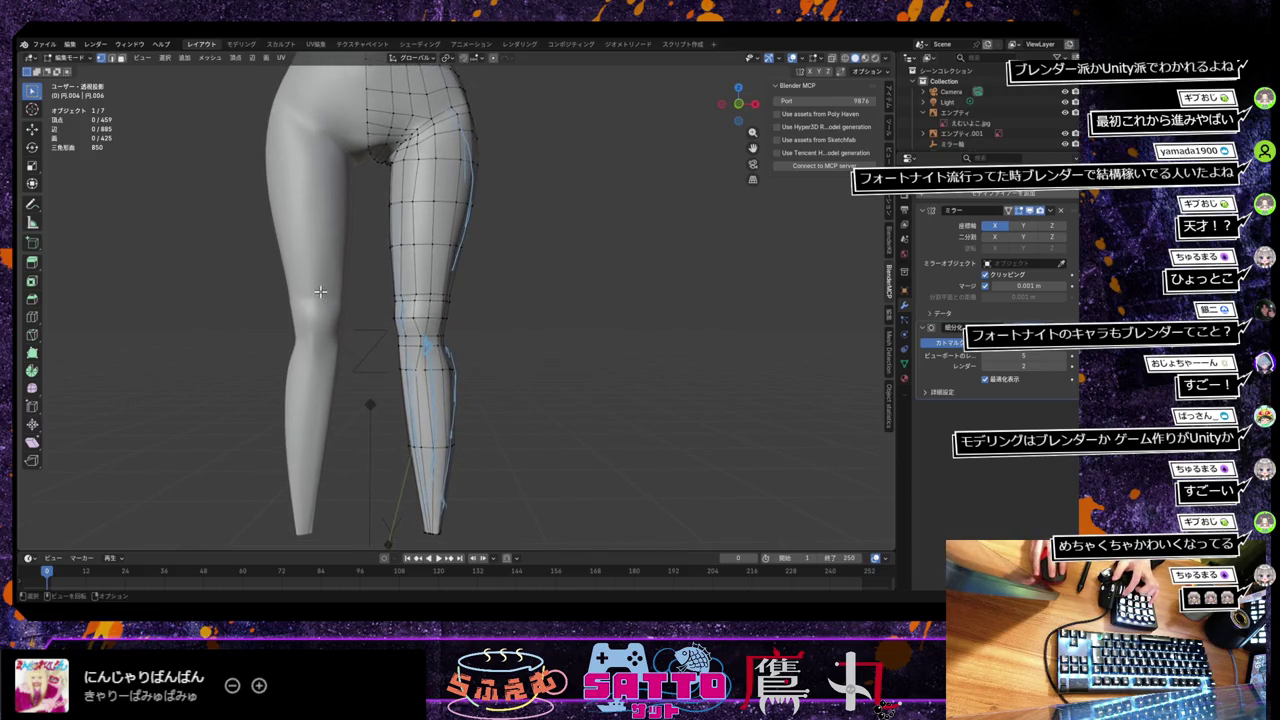
scroll(349, 271, "up", 2)
middle_click_drag(335, 358, 335, 309)
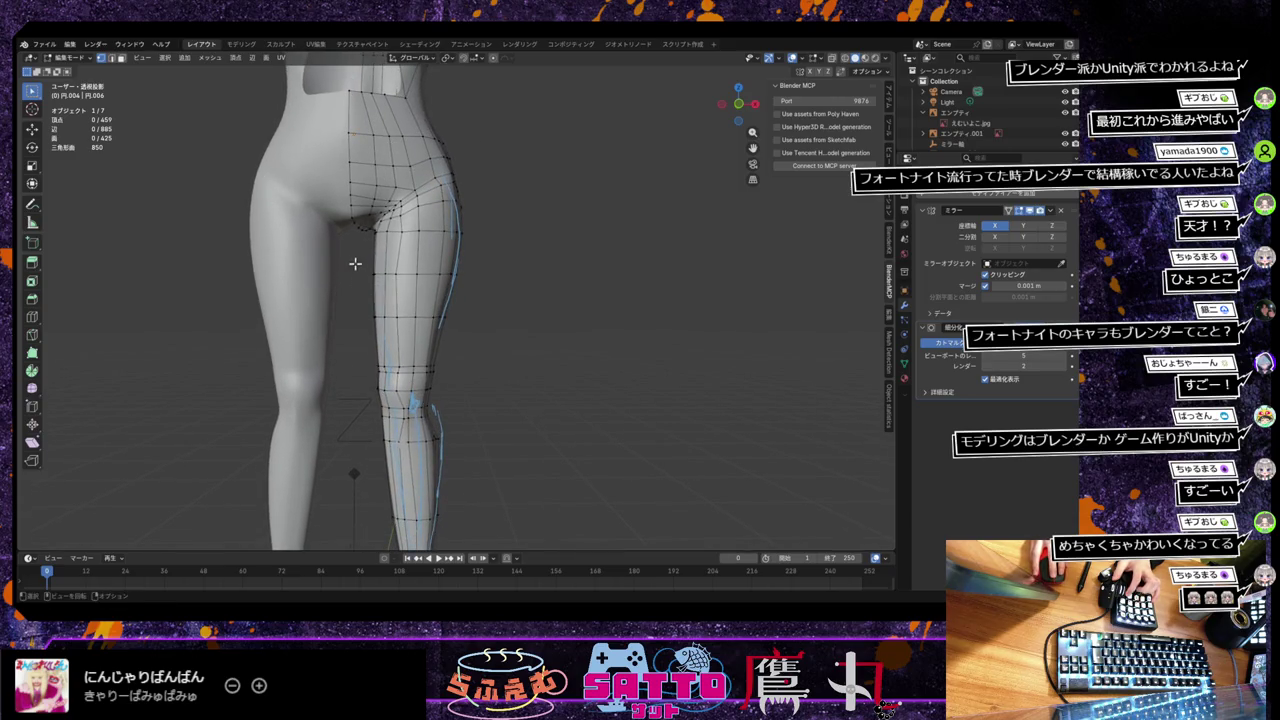
mouse_move(351, 289)
middle_mouse_down()
mouse_move(349, 319)
mouse_move(340, 310)
middle_mouse_up()
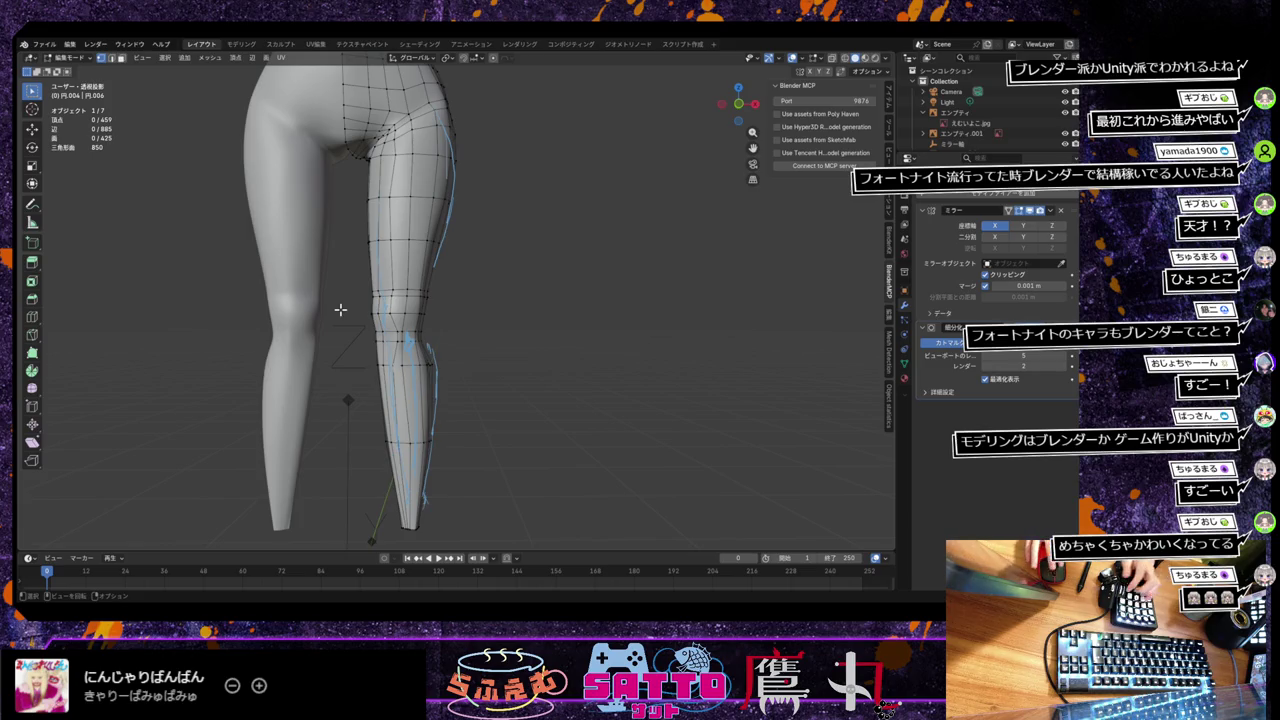
mouse_move(346, 363)
middle_mouse_down()
mouse_move(320, 305)
mouse_move(443, 357)
middle_mouse_up()
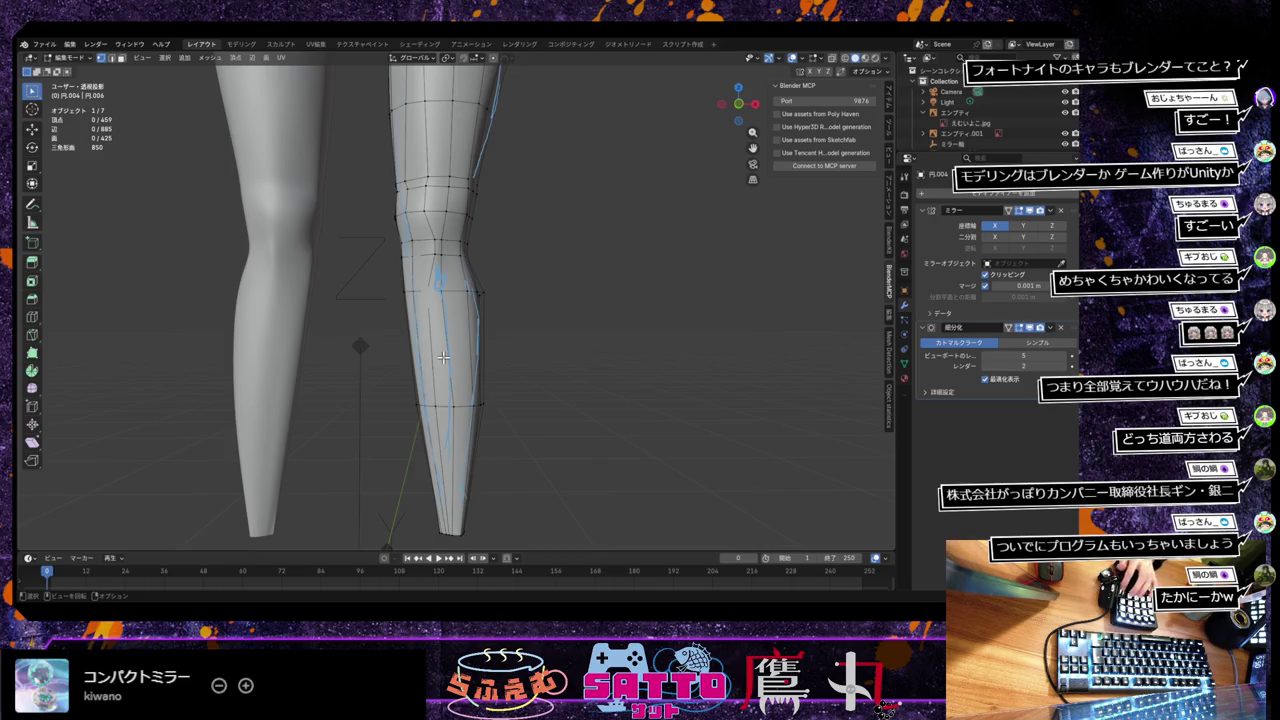
scroll(520, 338, "up", 2)
scroll(519, 339, "down", 3)
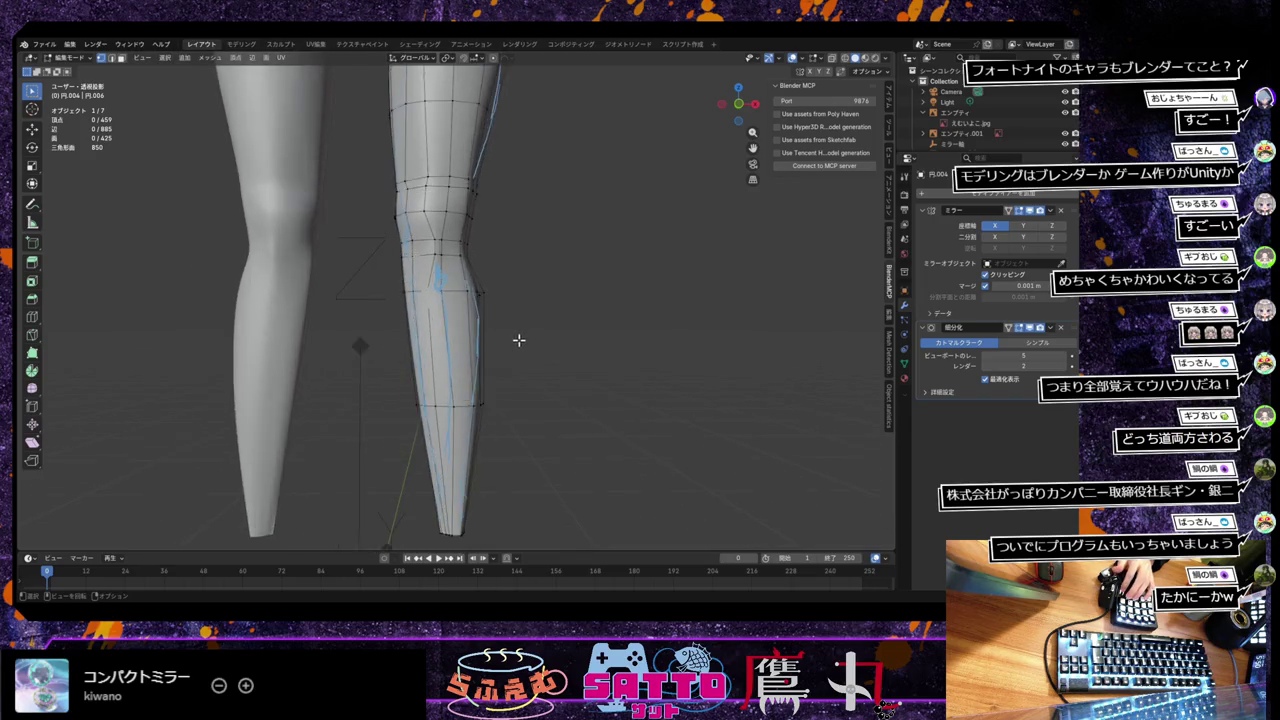
scroll(517, 340, "up", 3)
mouse_move(517, 340)
middle_mouse_down("shift")
mouse_move(525, 382)
mouse_move(466, 416)
mouse_move(497, 408)
middle_mouse_up("shift")
scroll(525, 382, "up", 1)
scroll(525, 382, "down", 1)
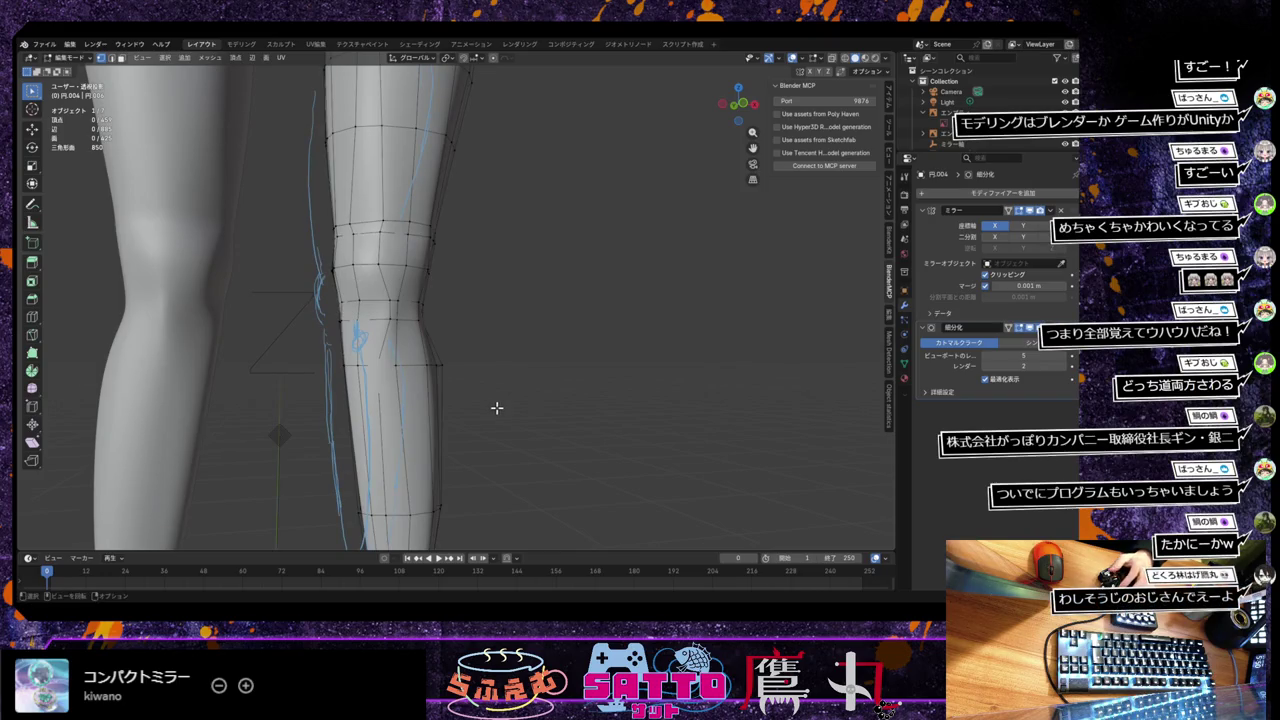
key("KP_1")
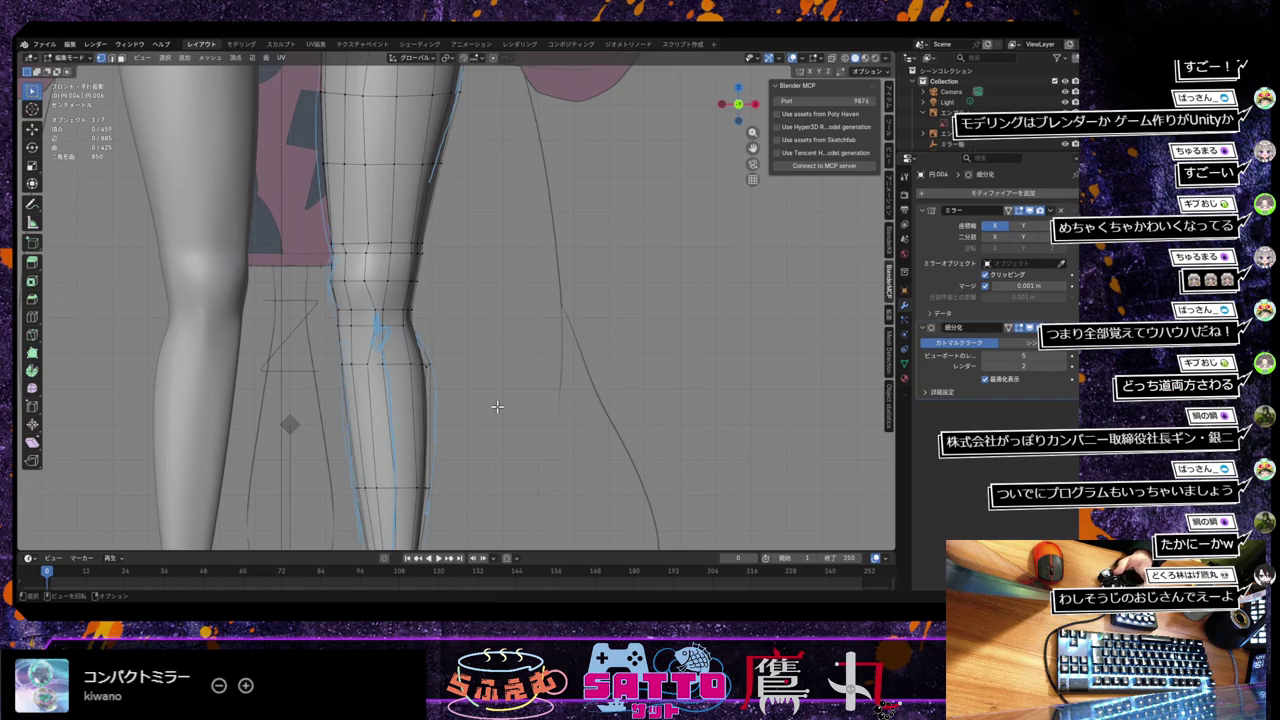
scroll(497, 405, "up", 2)
scroll(497, 434, "up", 1)
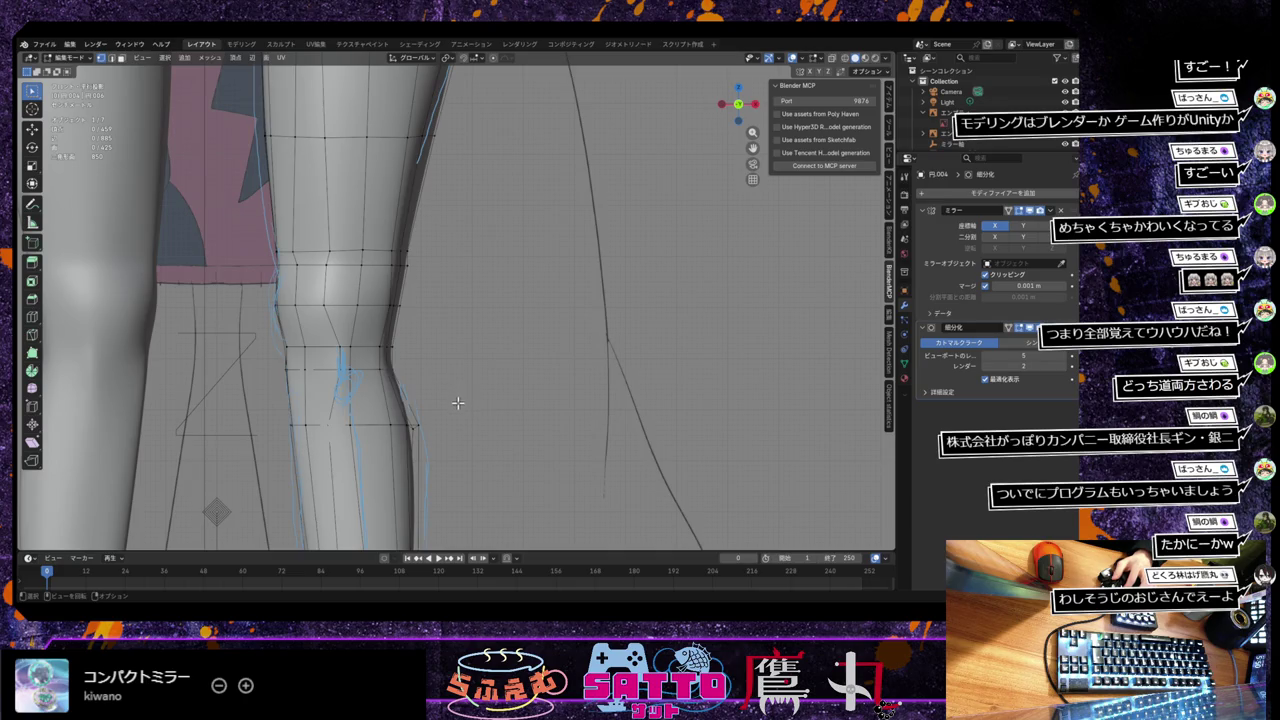
mouse_move(457, 403)
middle_mouse_down("shift")
mouse_move(535, 386)
mouse_move(509, 312)
mouse_move(478, 372)
mouse_move(503, 428)
mouse_move(493, 331)
mouse_move(466, 349)
mouse_move(423, 421)
middle_mouse_up("shift")
Step: Shift the knee vertices and a lower-leg vertex along the Y axis
key("g")
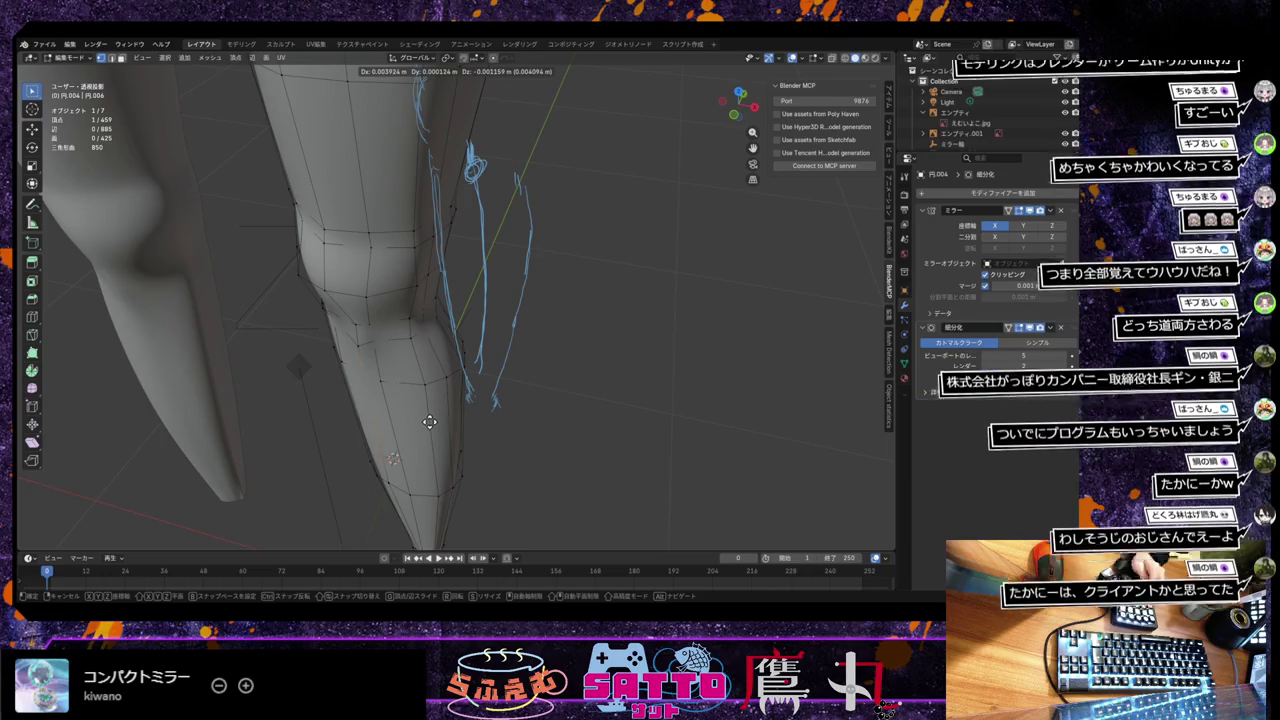
key("y")
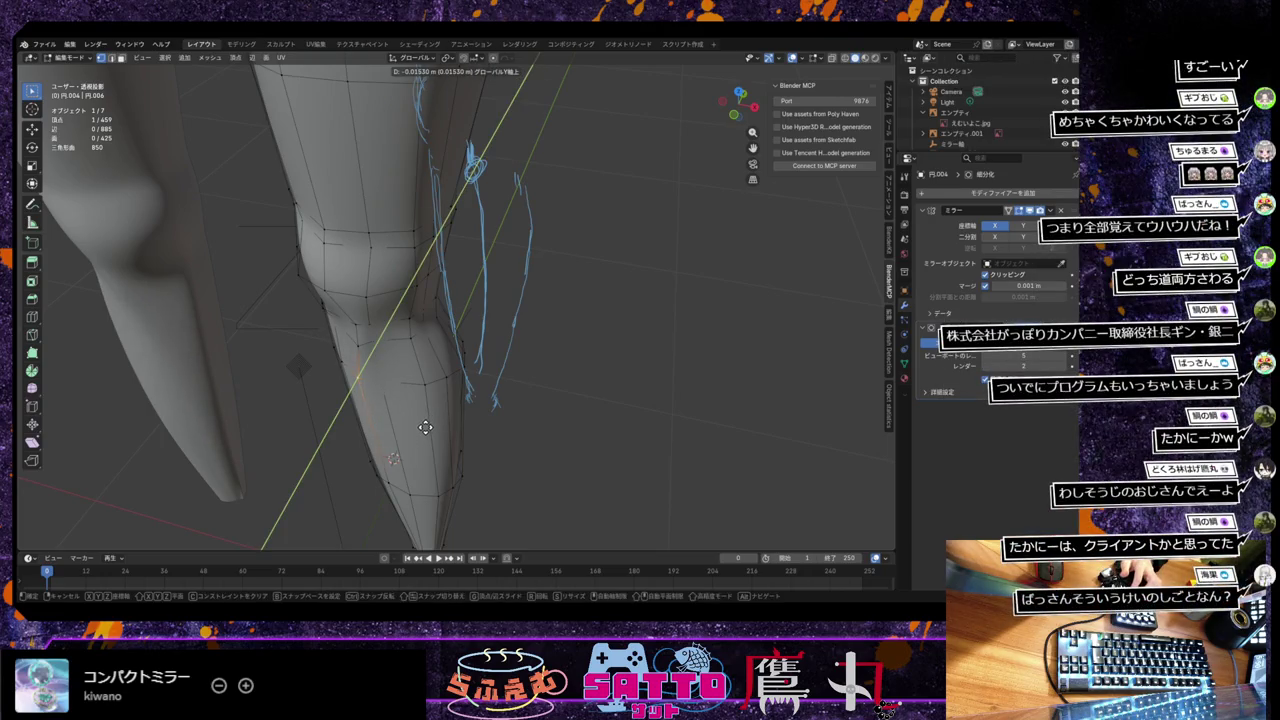
left_click(426, 427)
mouse_move(430, 430)
middle_mouse_down()
mouse_move(438, 363)
mouse_move(377, 420)
middle_mouse_up()
left_click(375, 421)
key("g")
key("y")
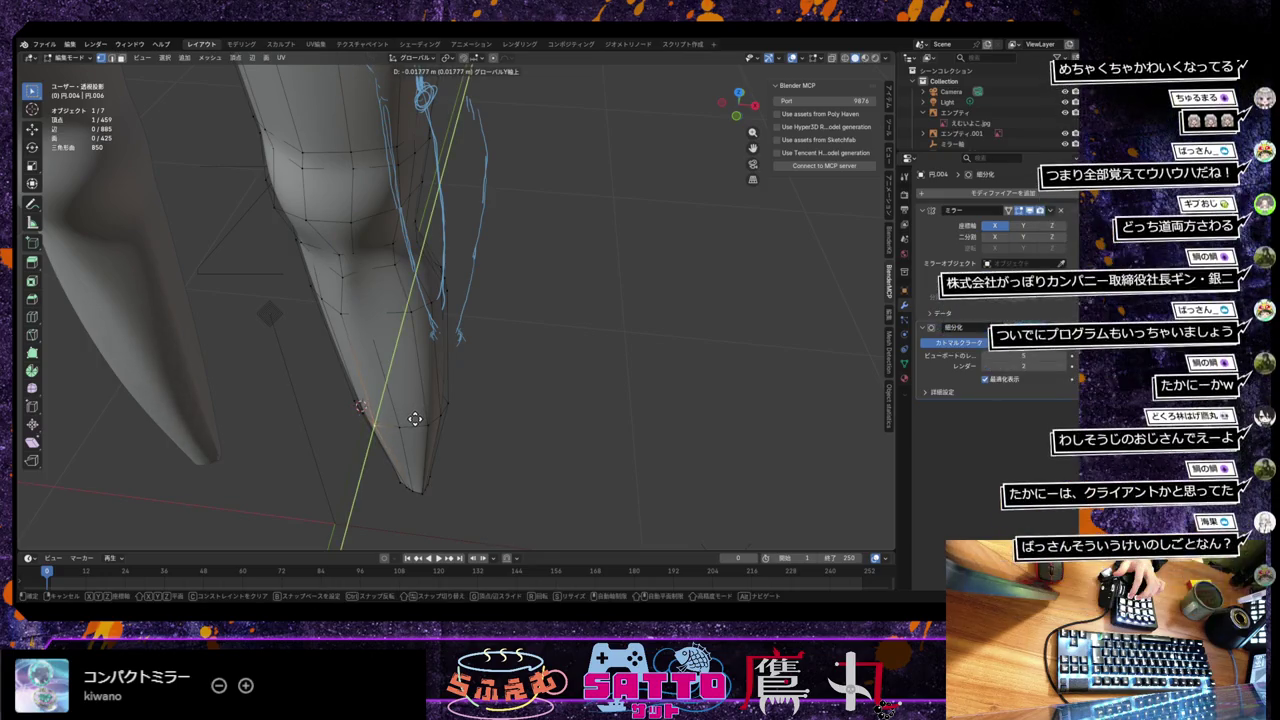
left_click(416, 418)
Step: Zoom out, toggle Edit Mode, and move the selected leg vertices along Y
middle_click_drag(416, 418, 442, 401)
scroll(442, 401, "down", 3)
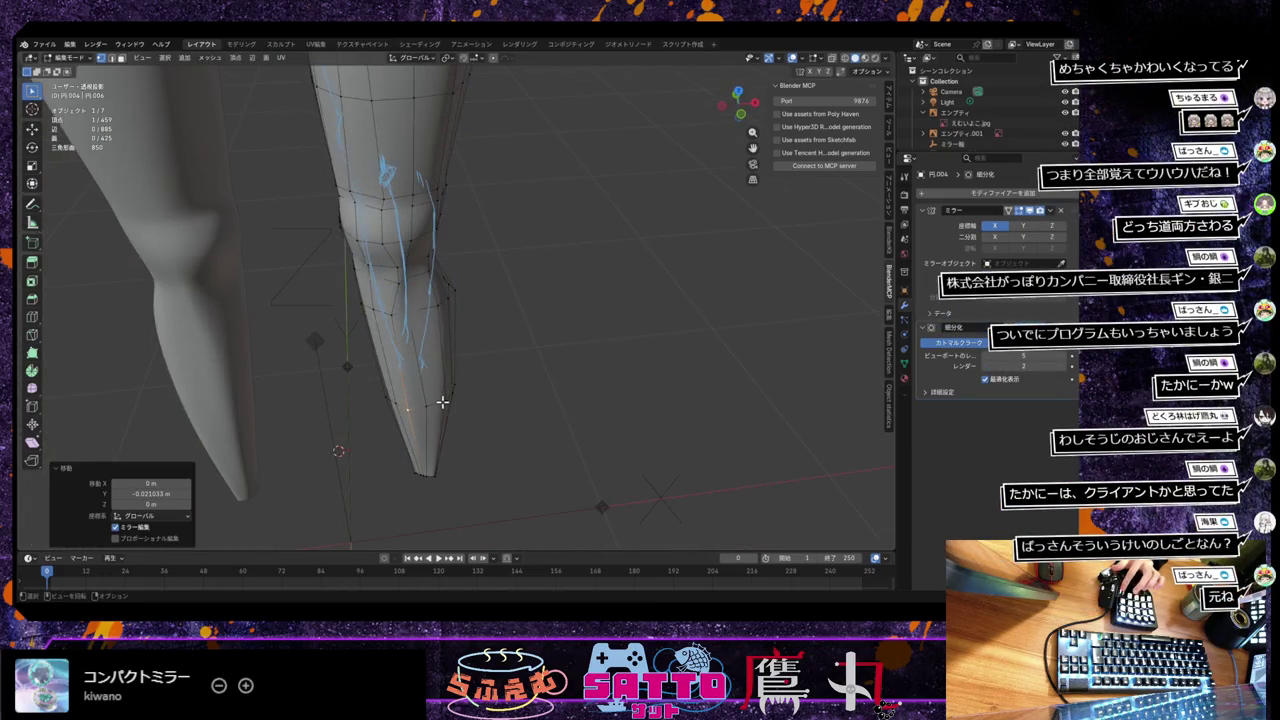
scroll(446, 397, "down", 2)
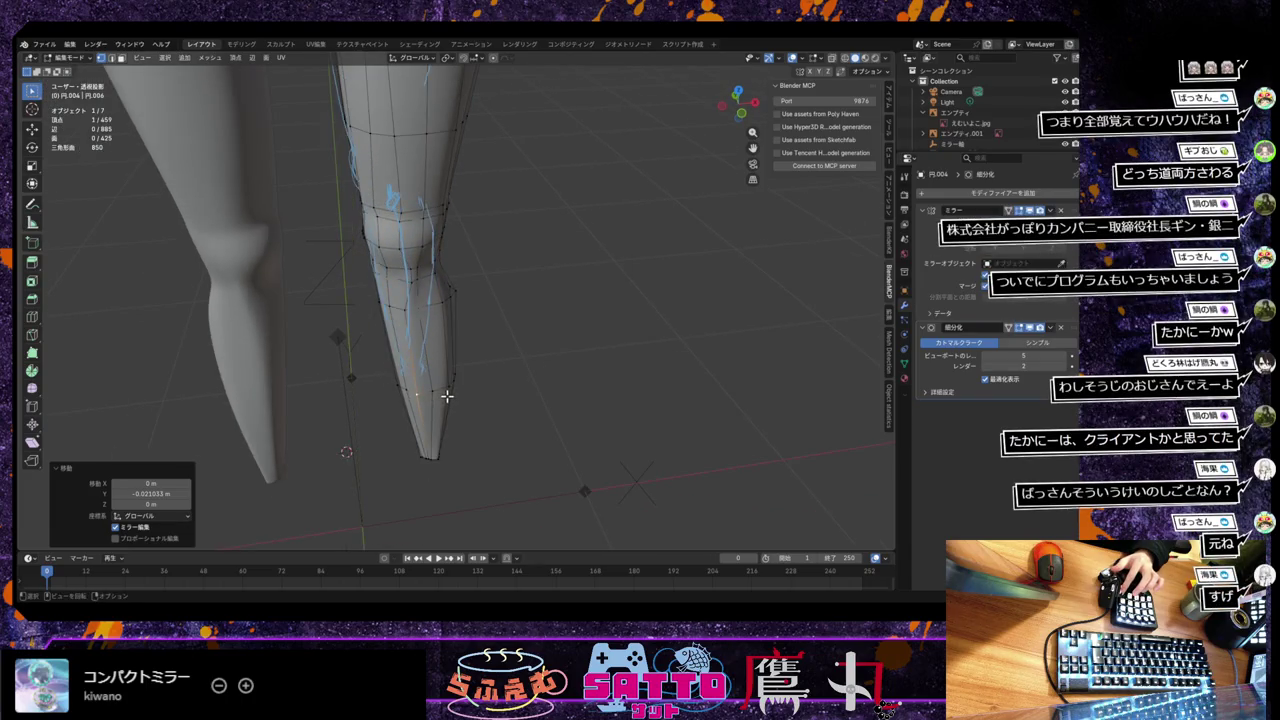
scroll(445, 396, "down", 2)
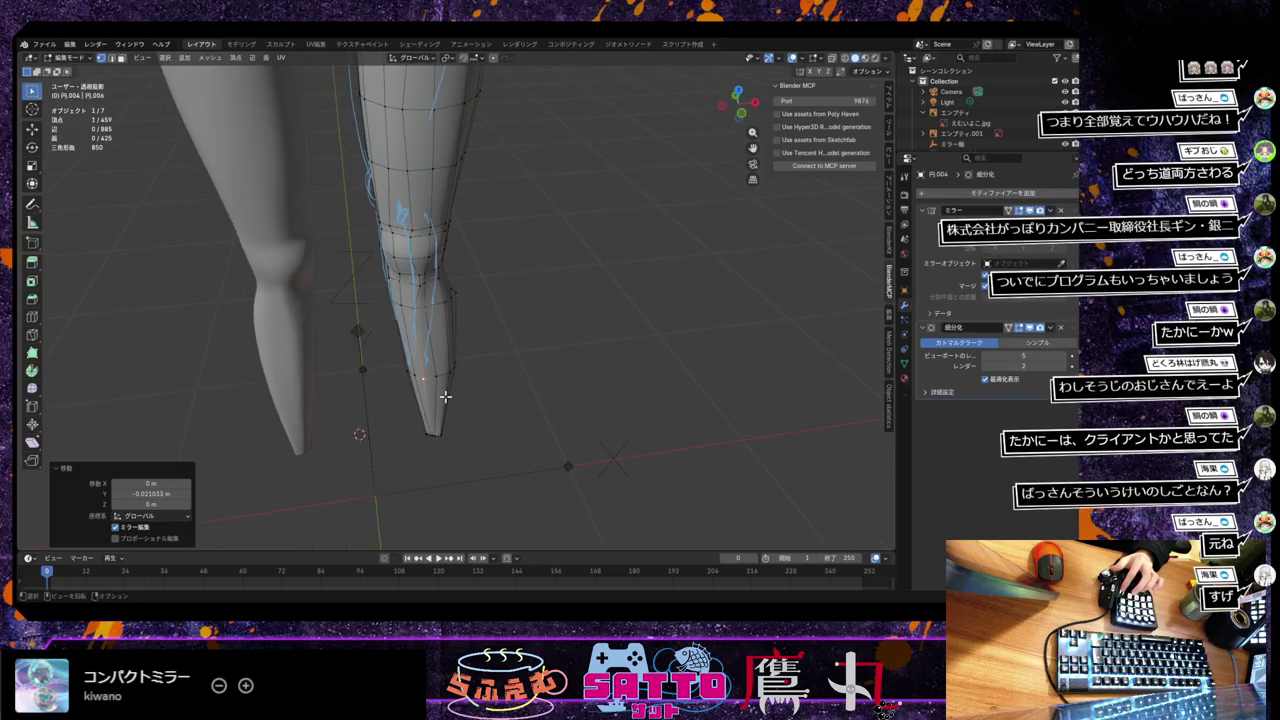
key("Tab")
key("Tab")
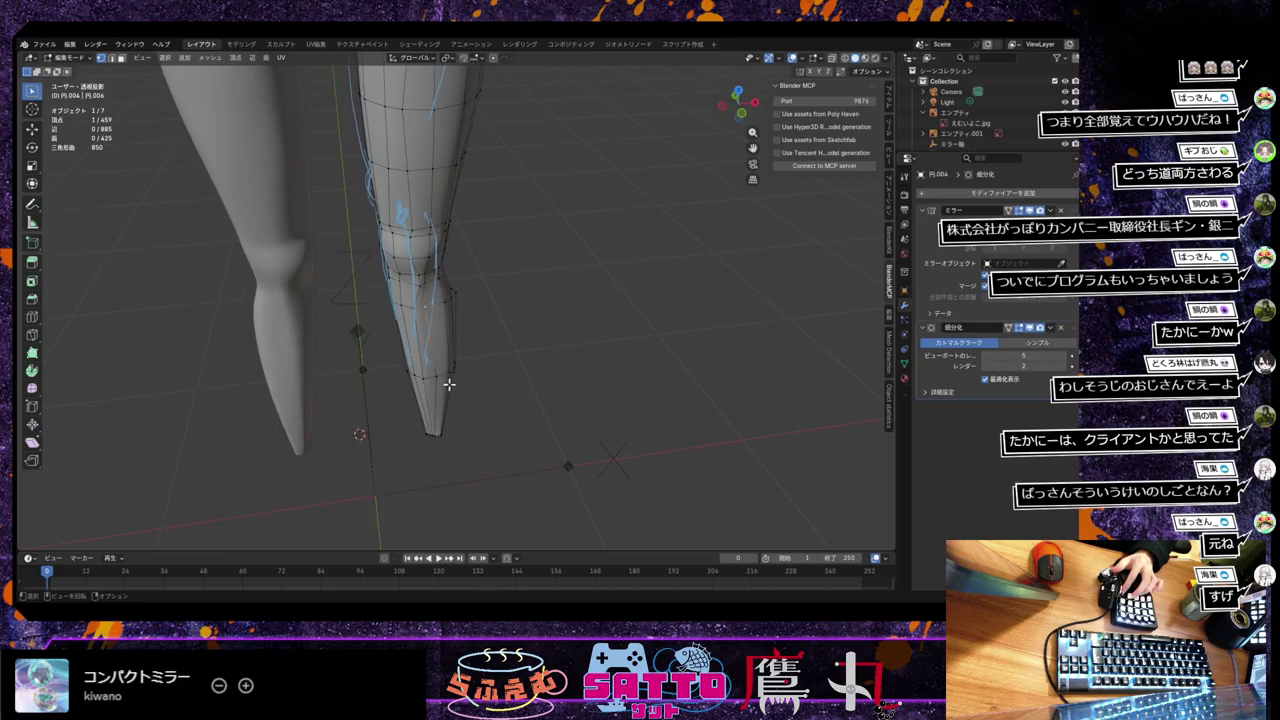
middle_click_drag(447, 382, 437, 391)
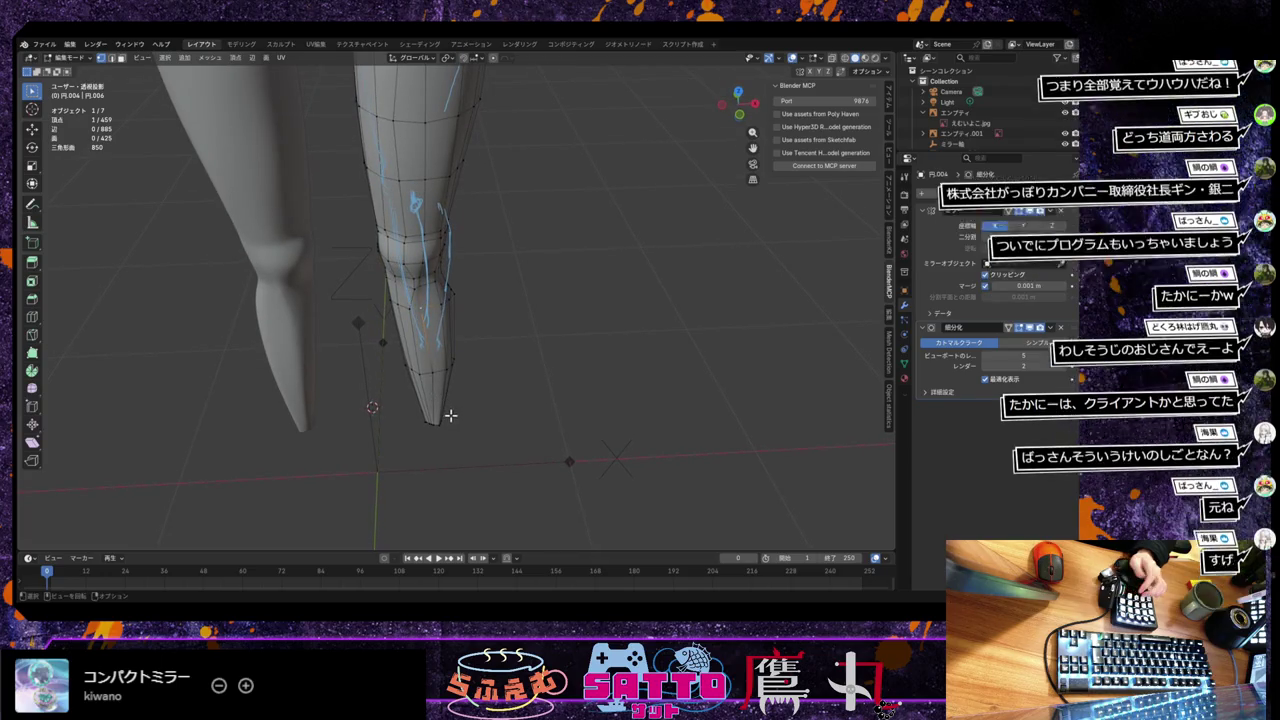
key("g")
key("y")
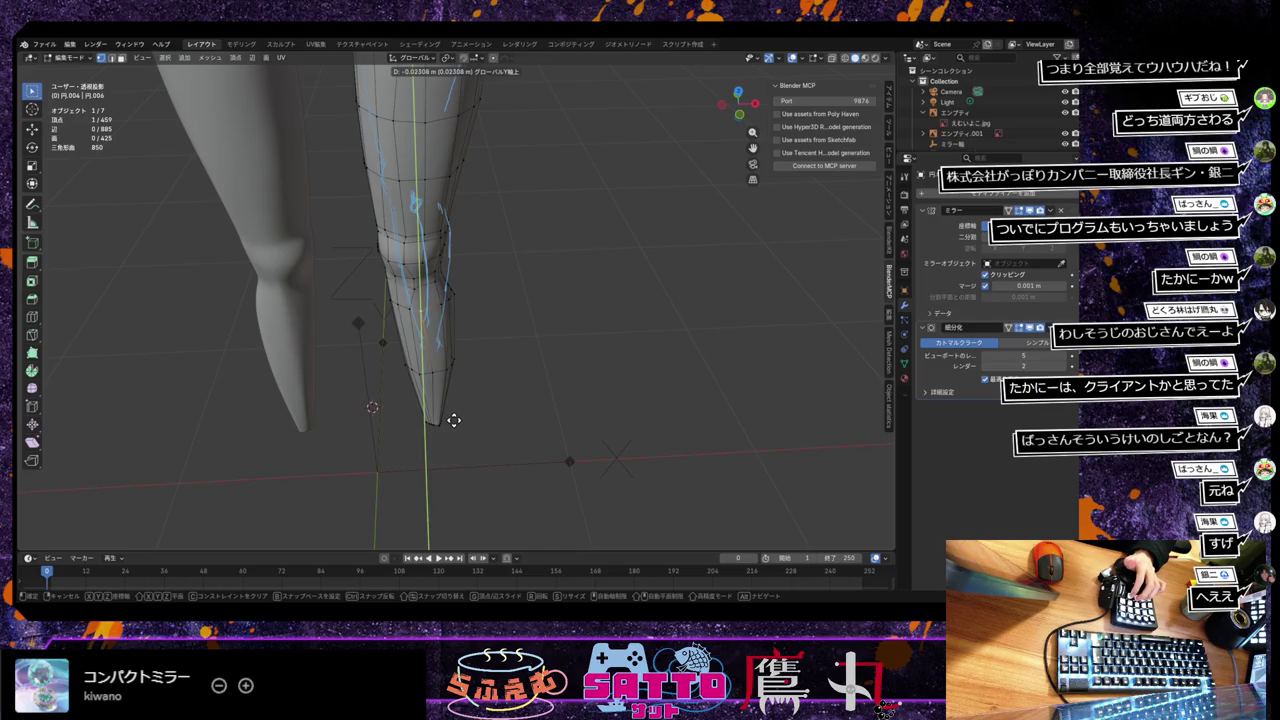
left_click(453, 421)
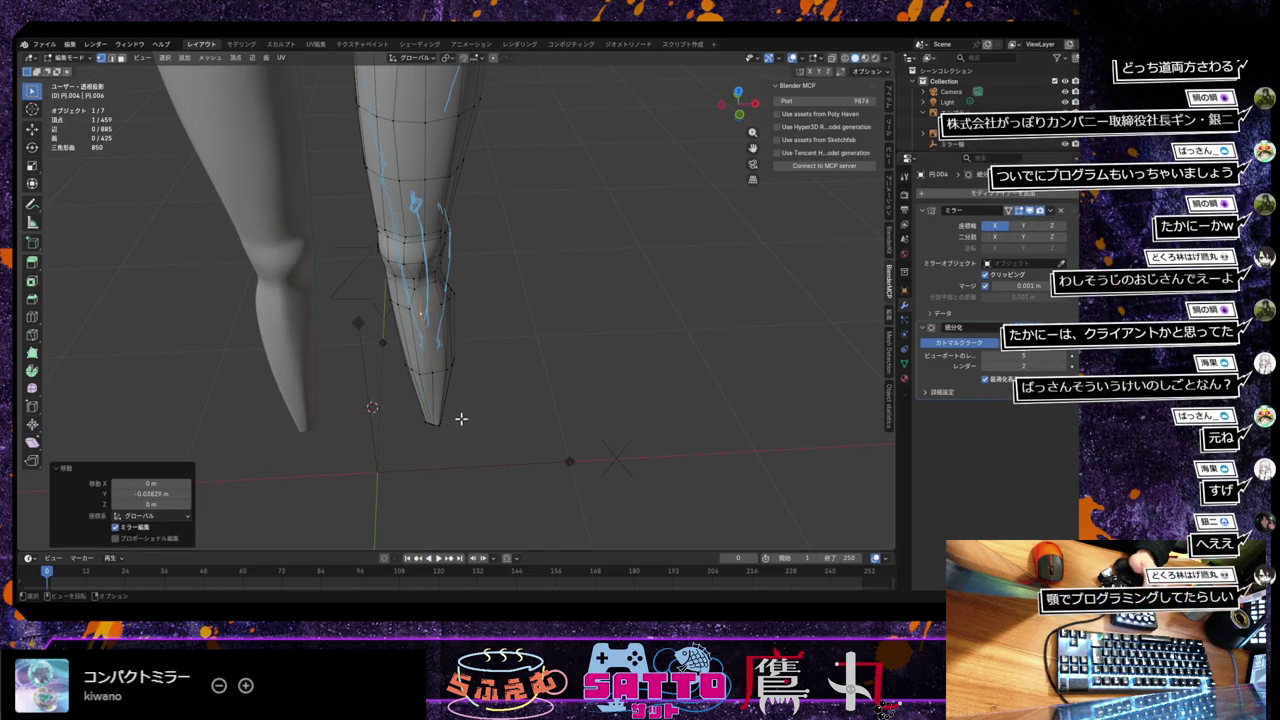
Step: Slide vertices on the calf and near the ankle along their edges
key("g")
key("g")
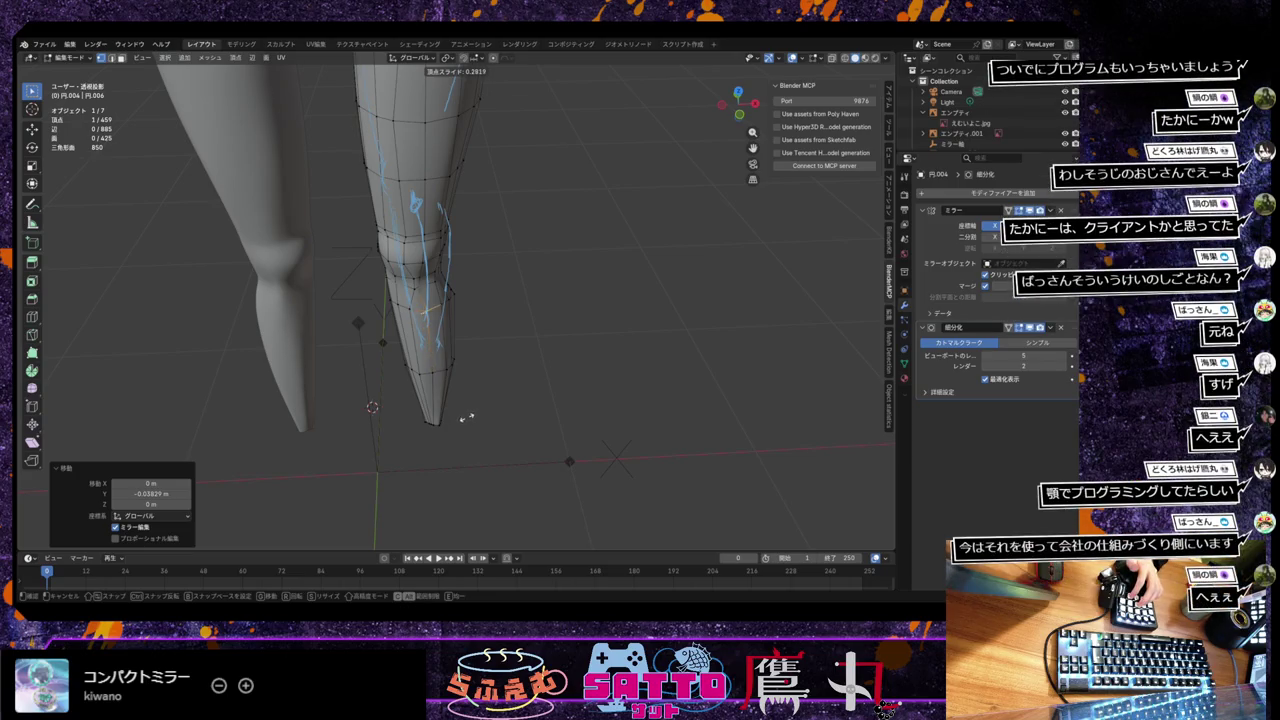
left_click(466, 419)
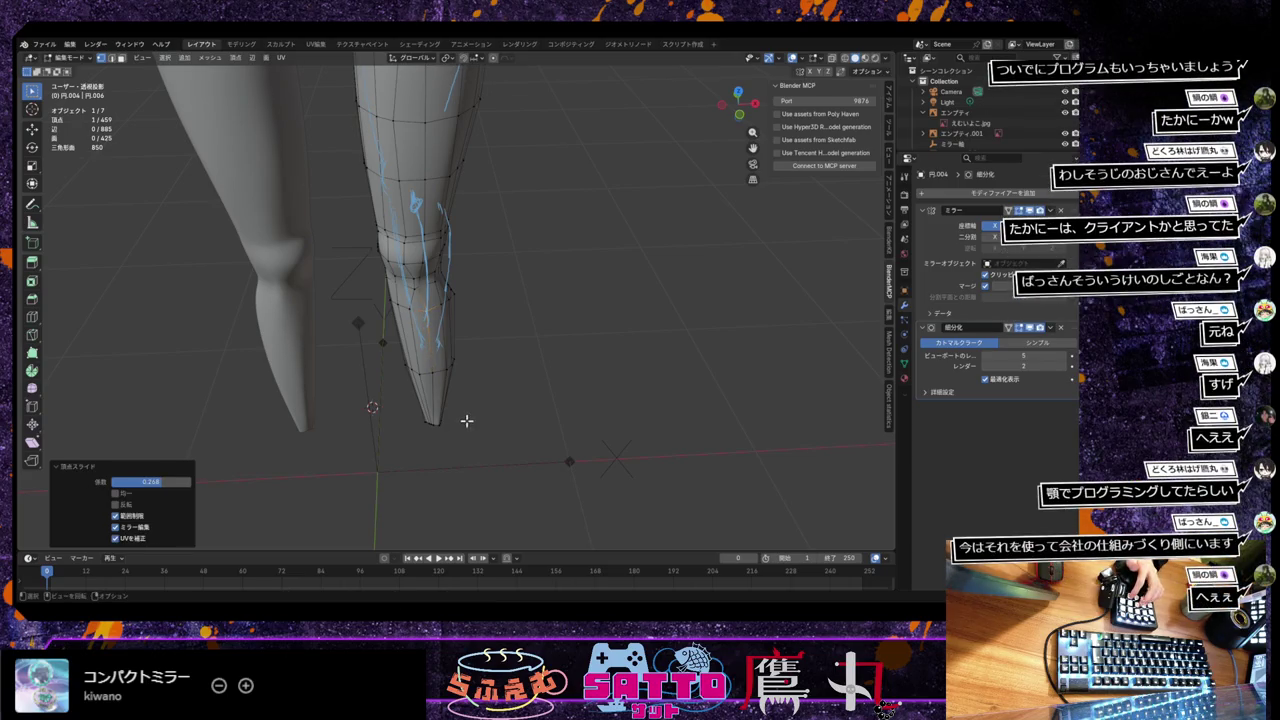
left_click(410, 310)
key("g")
key("g")
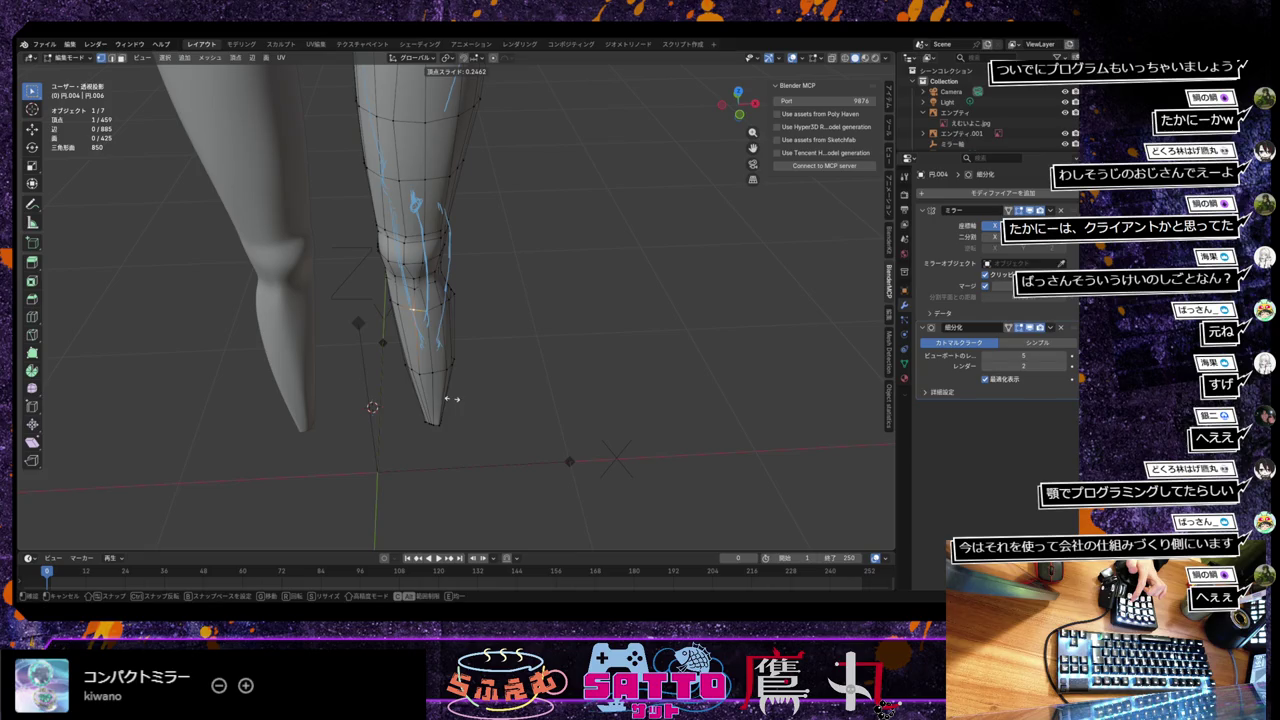
left_click(450, 399)
left_click(420, 376)
key("g")
key("g")
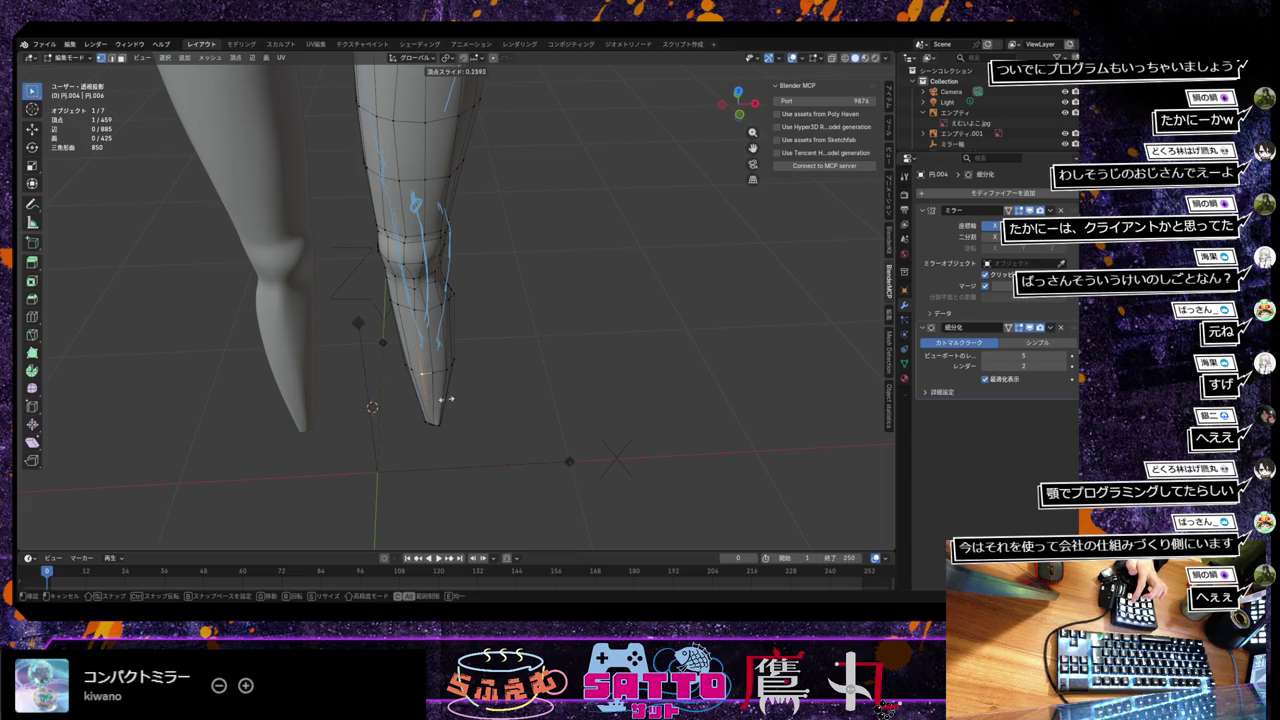
left_click(447, 399)
mouse_move(450, 420)
middle_mouse_down()
mouse_move(416, 430)
mouse_move(437, 420)
mouse_move(436, 479)
mouse_move(440, 417)
mouse_move(491, 409)
mouse_move(485, 419)
mouse_move(474, 394)
mouse_move(471, 429)
middle_mouse_up()
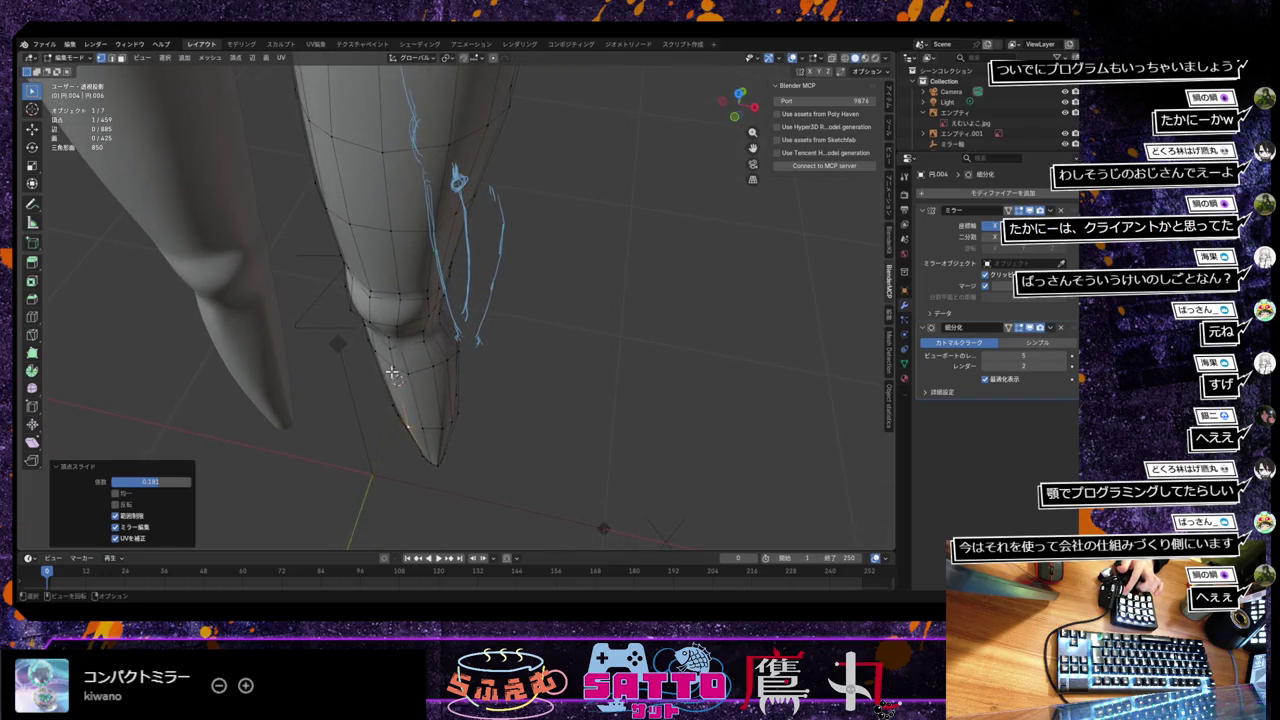
Step: Move more vertices near the lower-leg tip along Y to taper the ankle
left_click(431, 426)
key("g")
key("y")
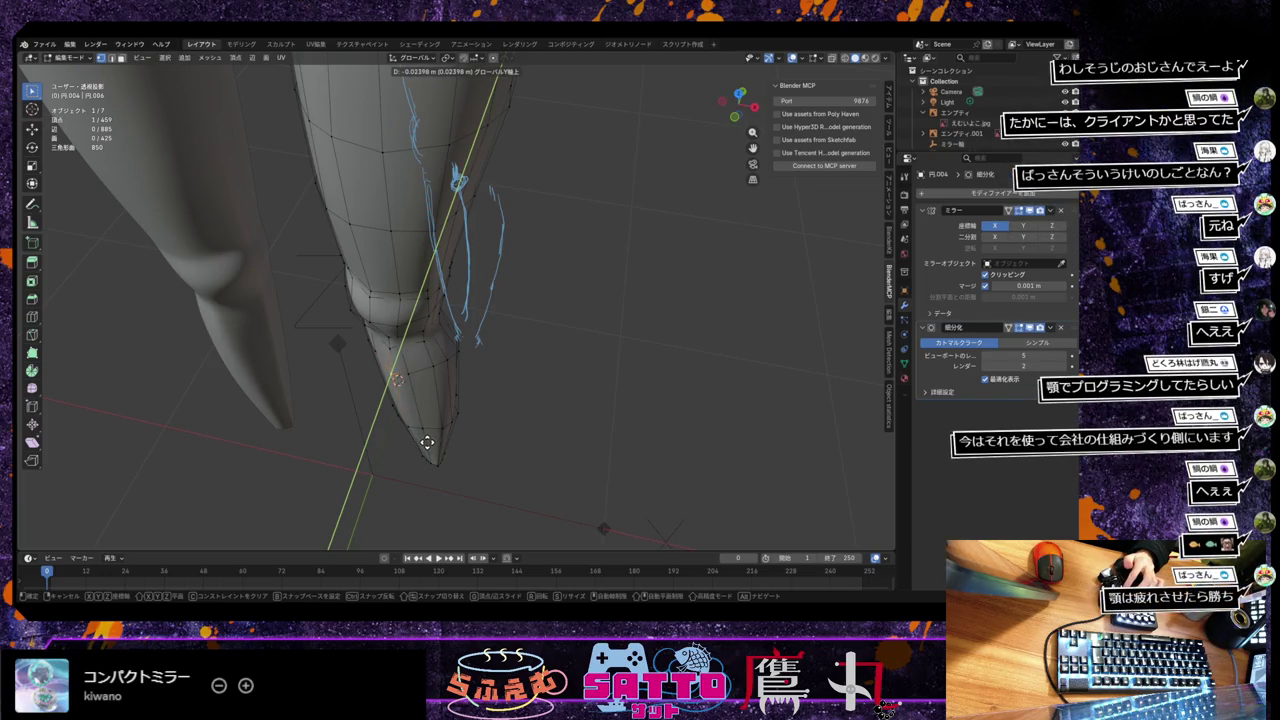
left_click(427, 442)
left_click(435, 432)
left_click(417, 378)
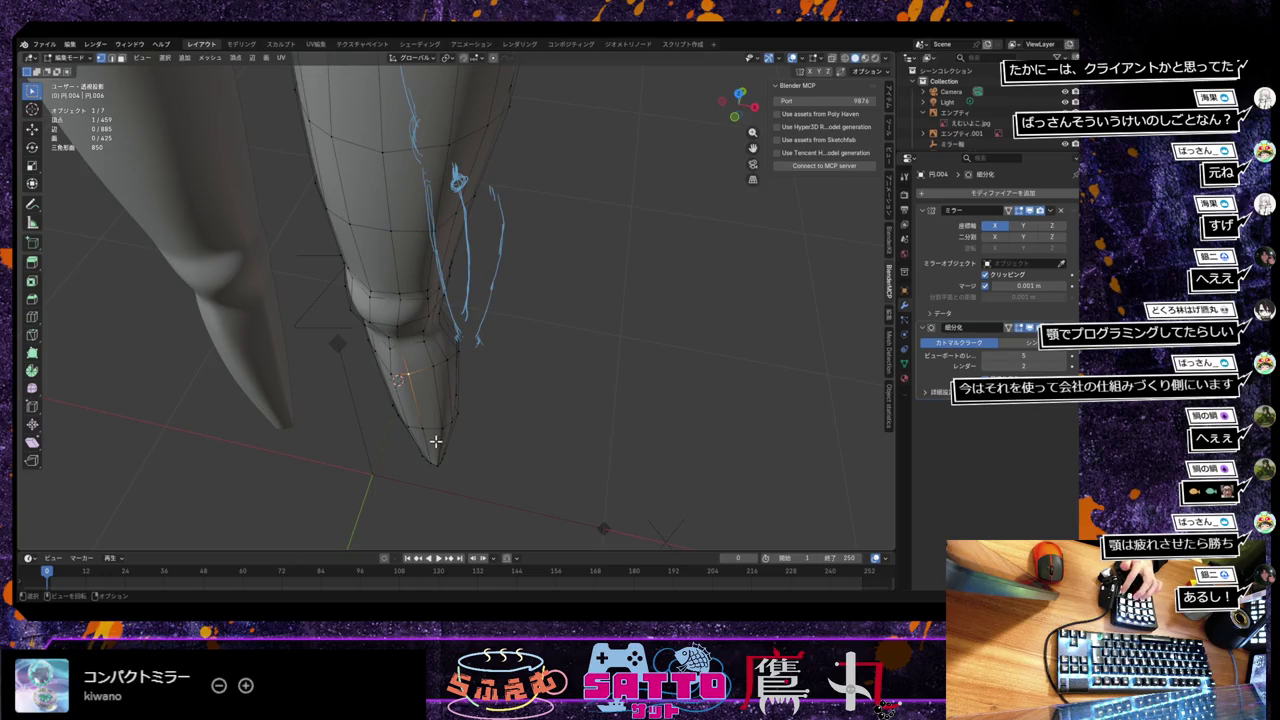
mouse_move(437, 440)
middle_mouse_down()
mouse_move(447, 427)
mouse_move(423, 434)
middle_mouse_up()
key("g")
key("x")
key("y")
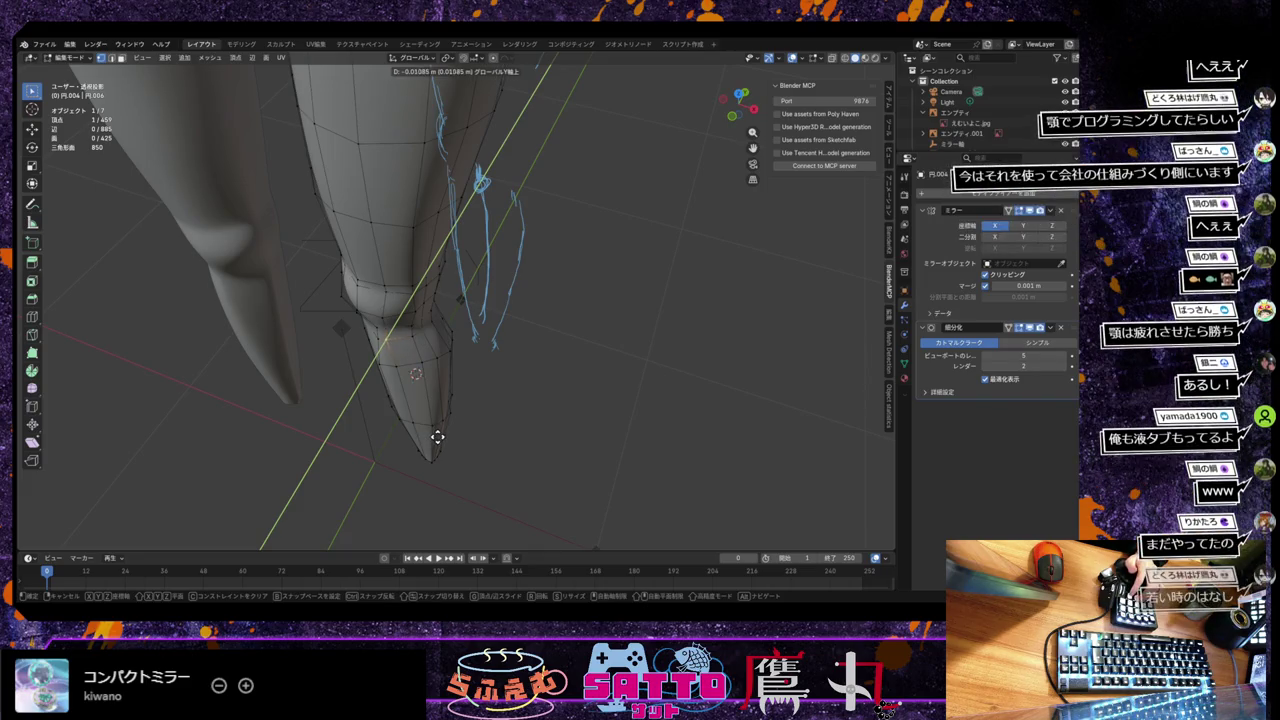
Step: Cancel the pending move and shift the ankle vertices along Y from a frontal view
right_click(437, 437)
right_click(437, 437)
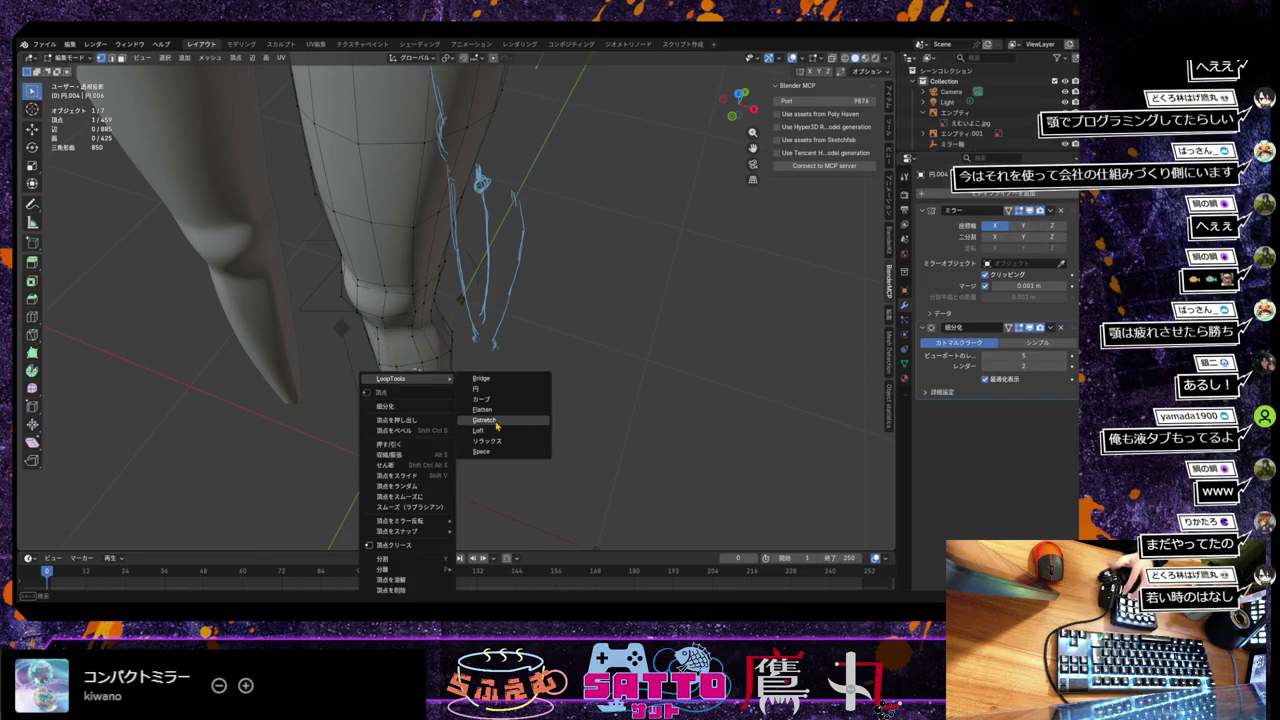
middle_click_drag(612, 425, 487, 382)
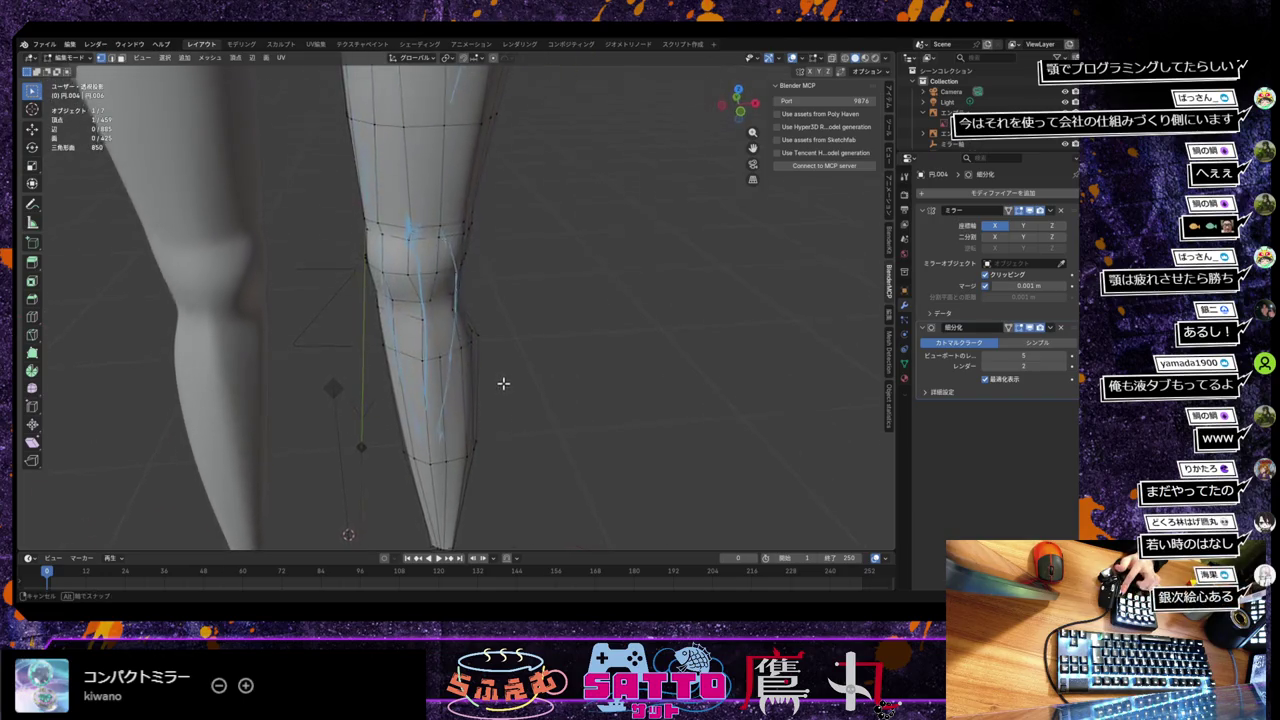
key("g")
key("x")
key("y")
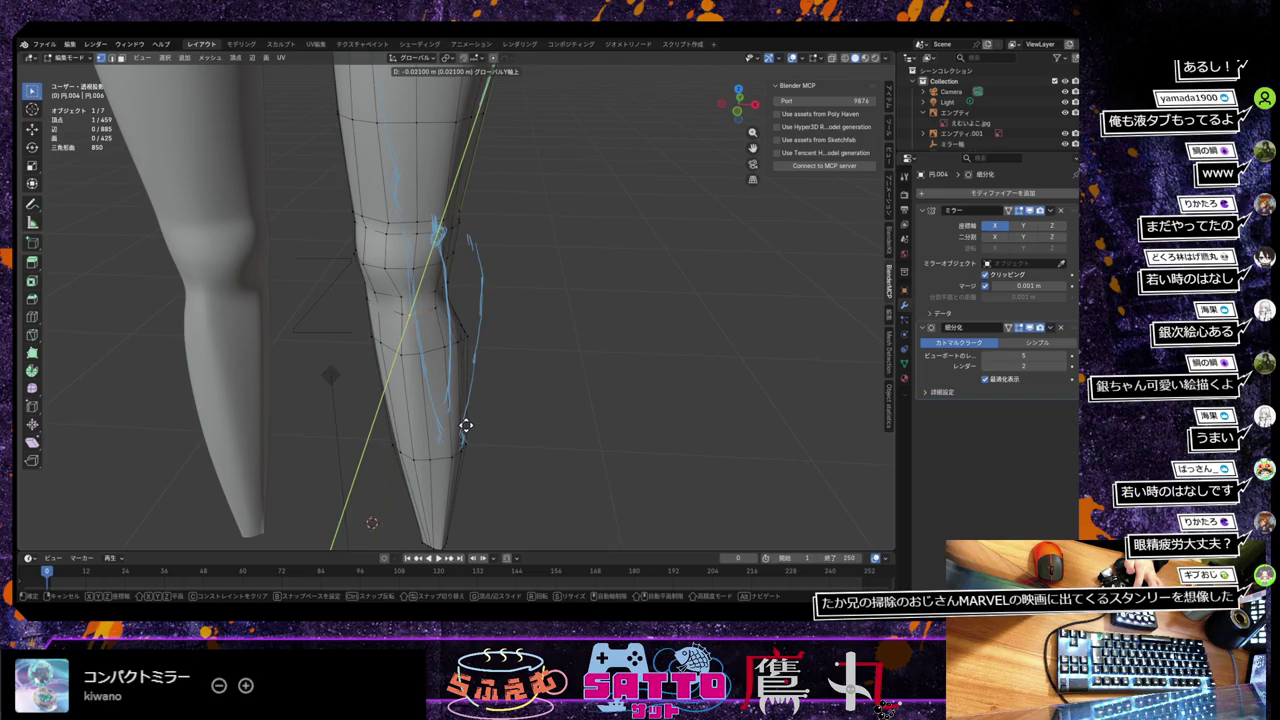
left_click(465, 427)
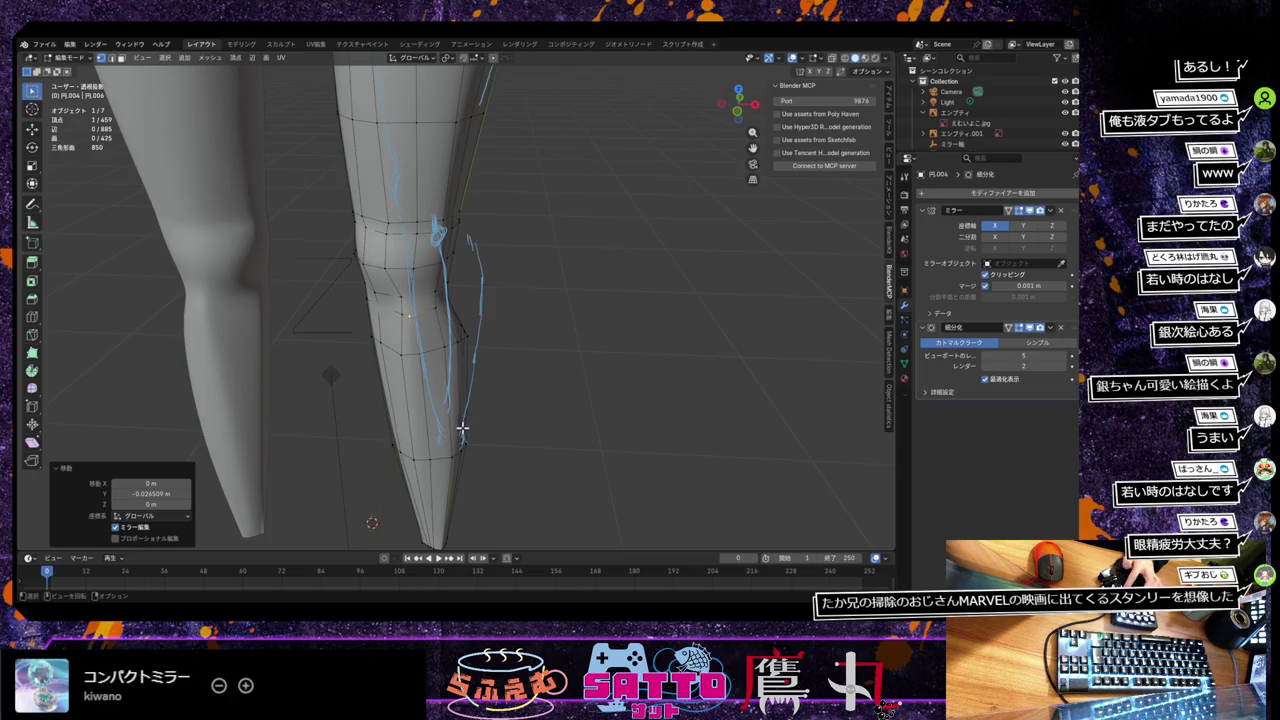
Step: Move shin vertices along Y and slide one along its edge
middle_click_drag(457, 447, 449, 470)
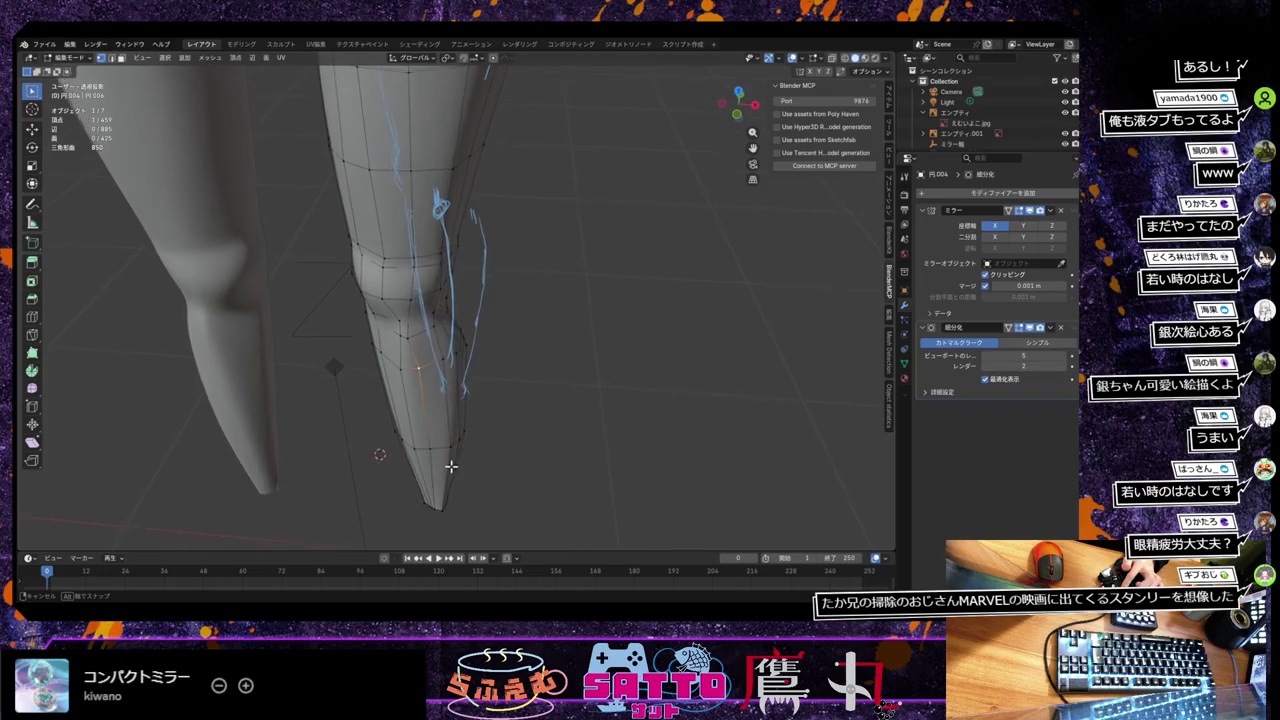
key("g")
key("x")
key("y")
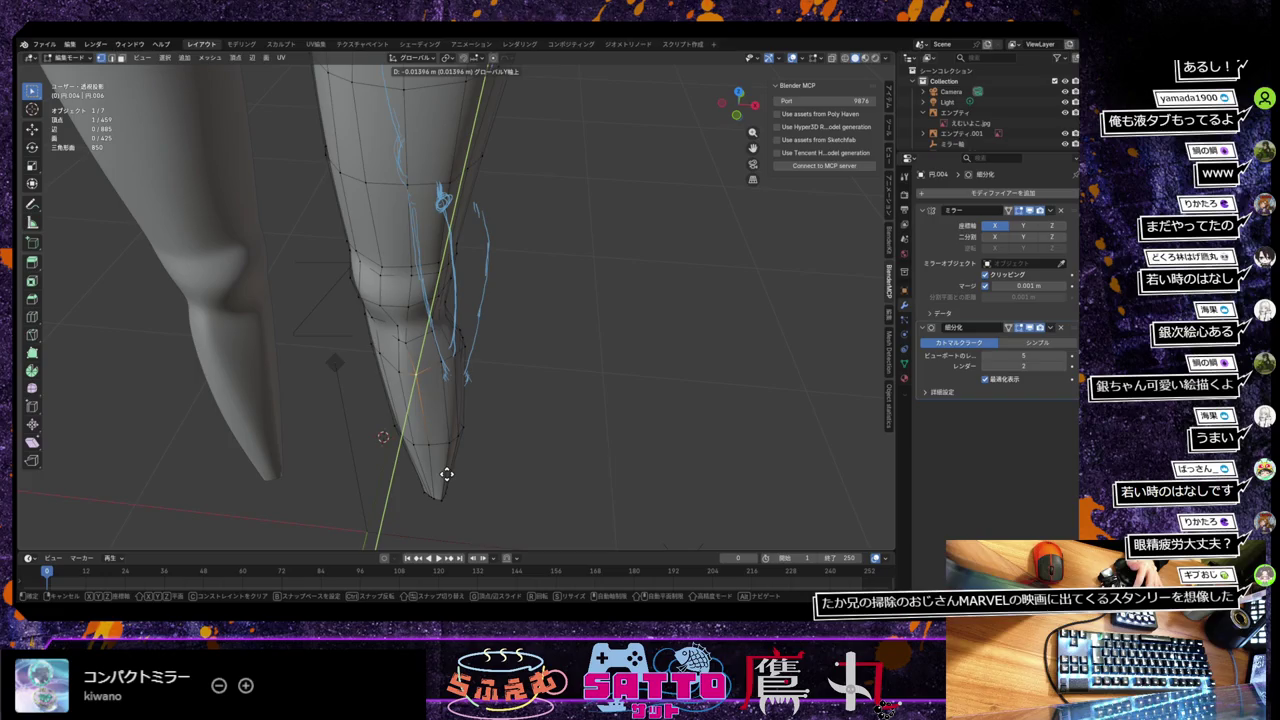
left_click(447, 474)
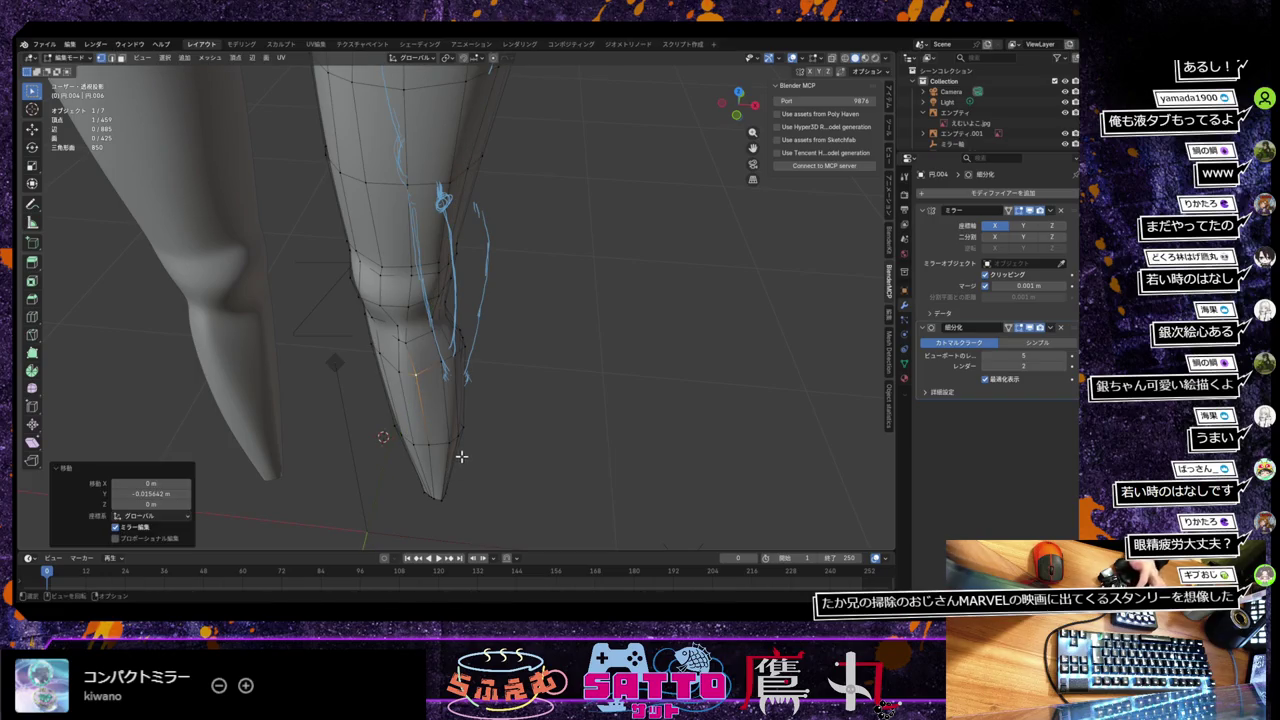
key("g")
key("g")
left_click(465, 456)
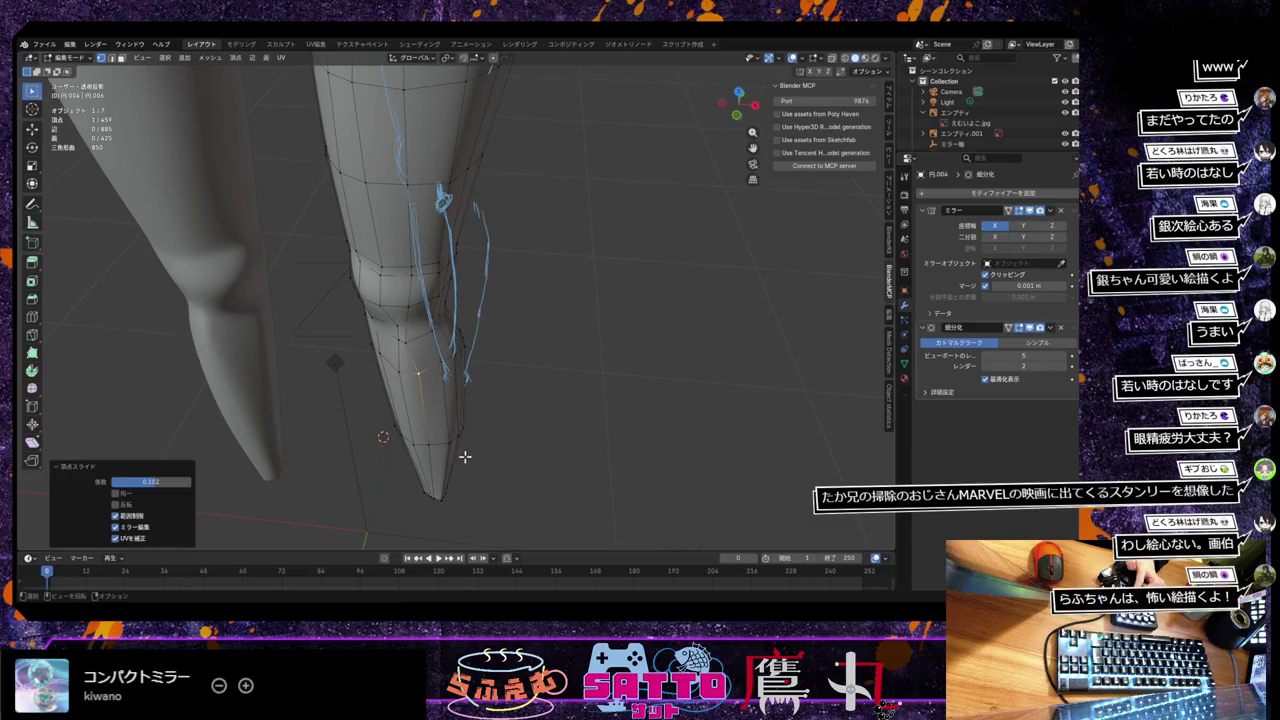
key("g")
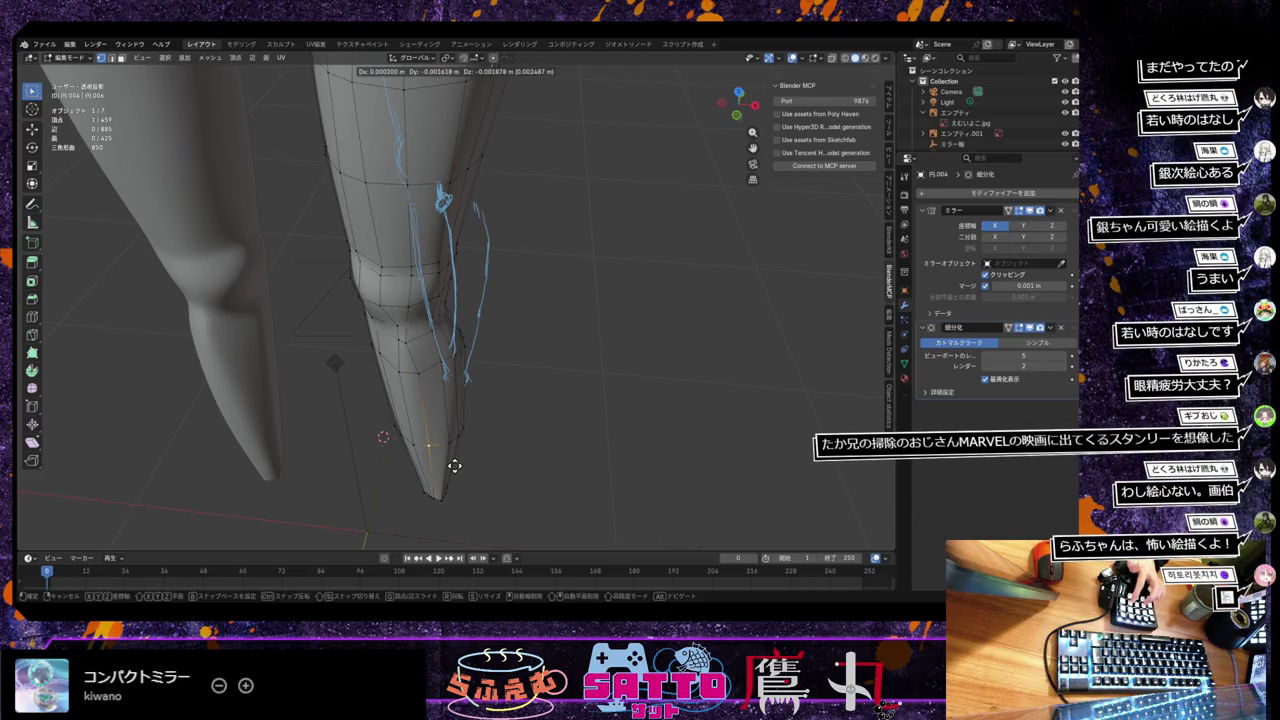
key("y")
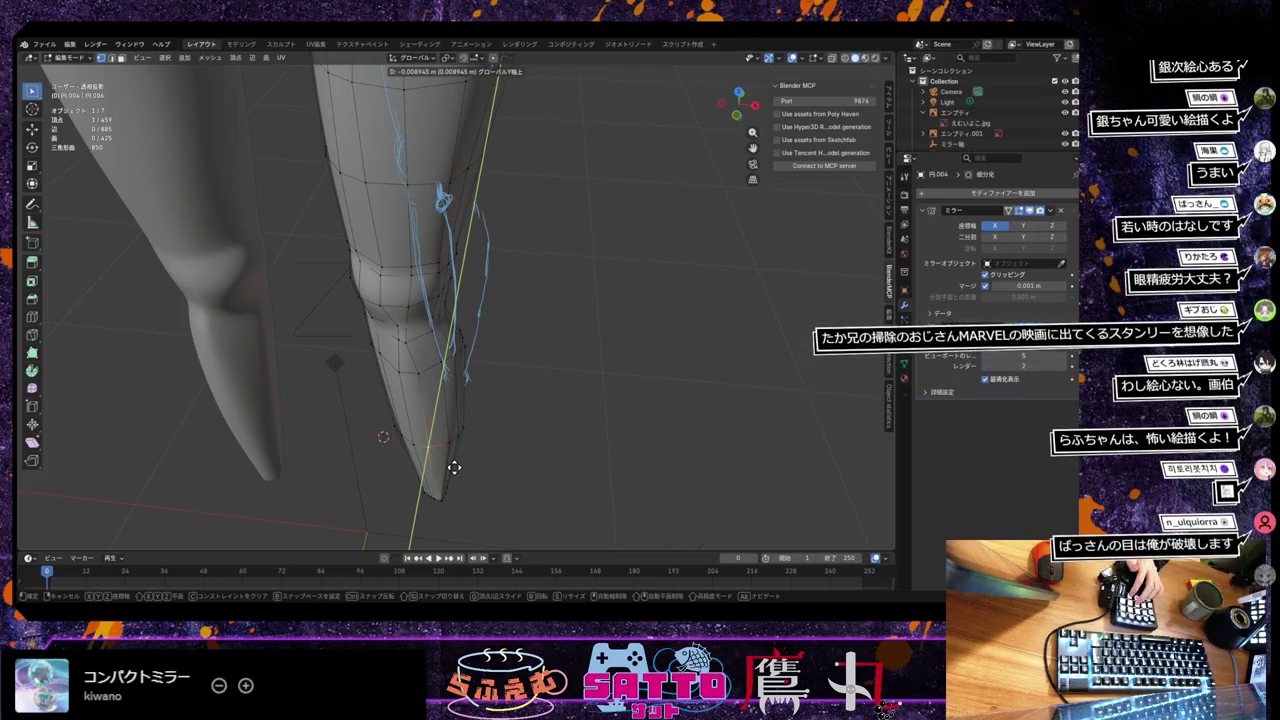
left_click(455, 473)
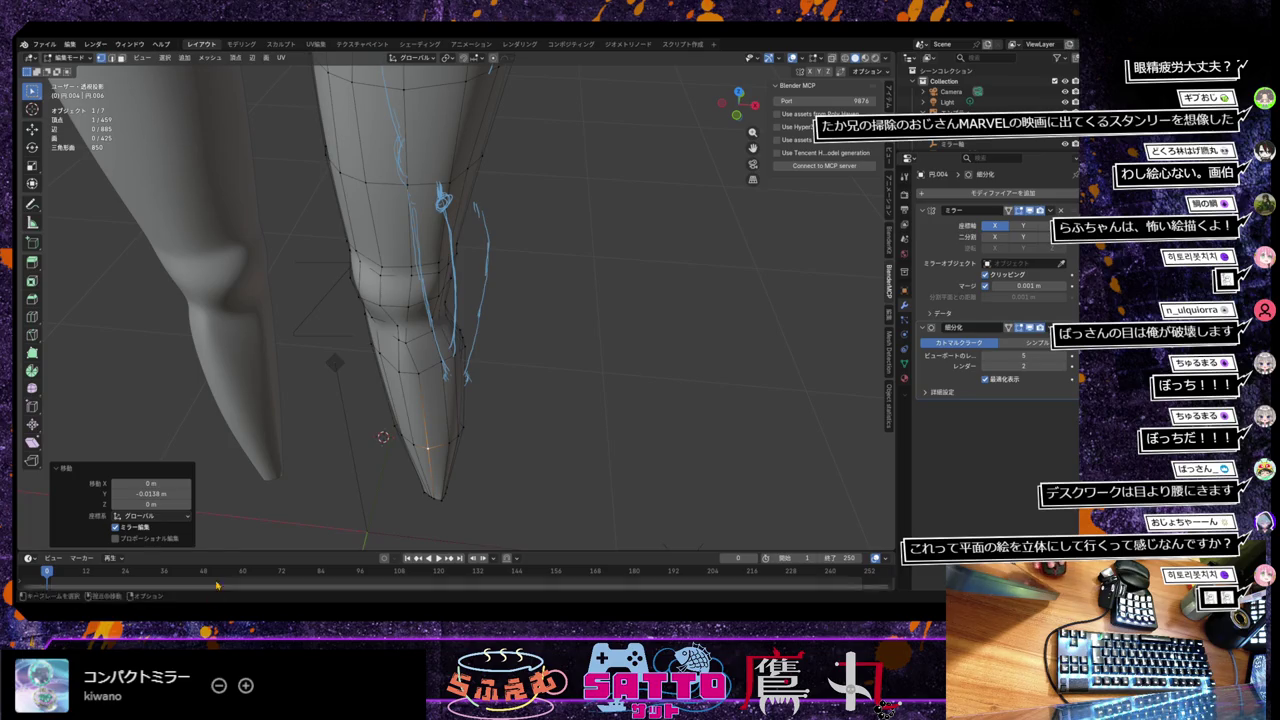
Step: Zoom out to the whole figure, deselect everything and return to Object Mode
scroll(397, 331, "down", 3)
scroll(398, 330, "down", 3)
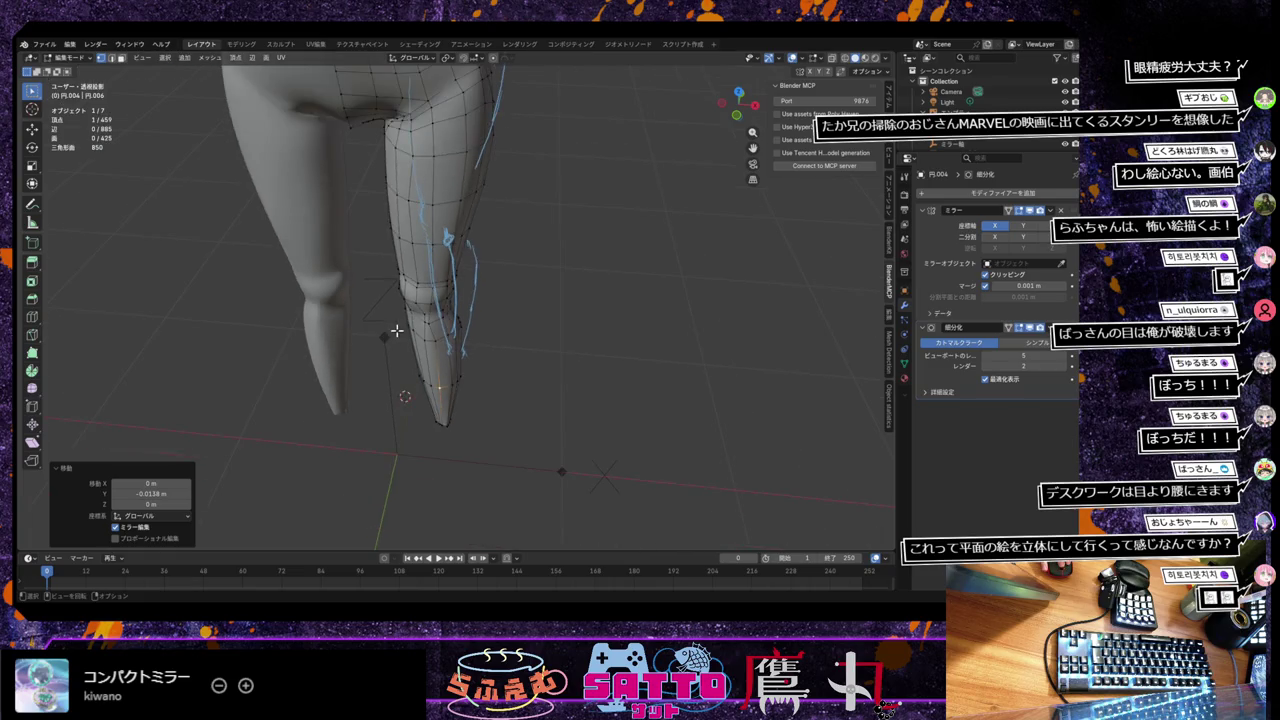
scroll(399, 329, "down", 3)
scroll(401, 328, "down", 2)
scroll(401, 328, "down", 2)
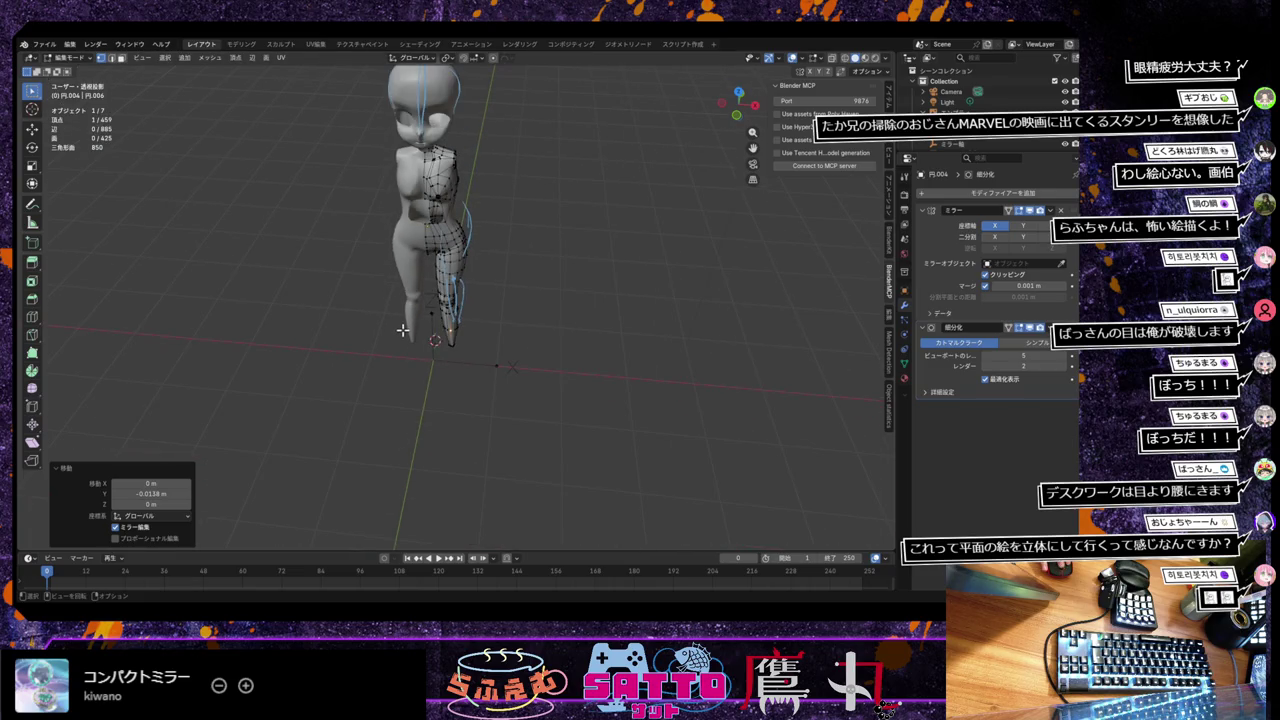
middle_click_drag(453, 312, 477, 306)
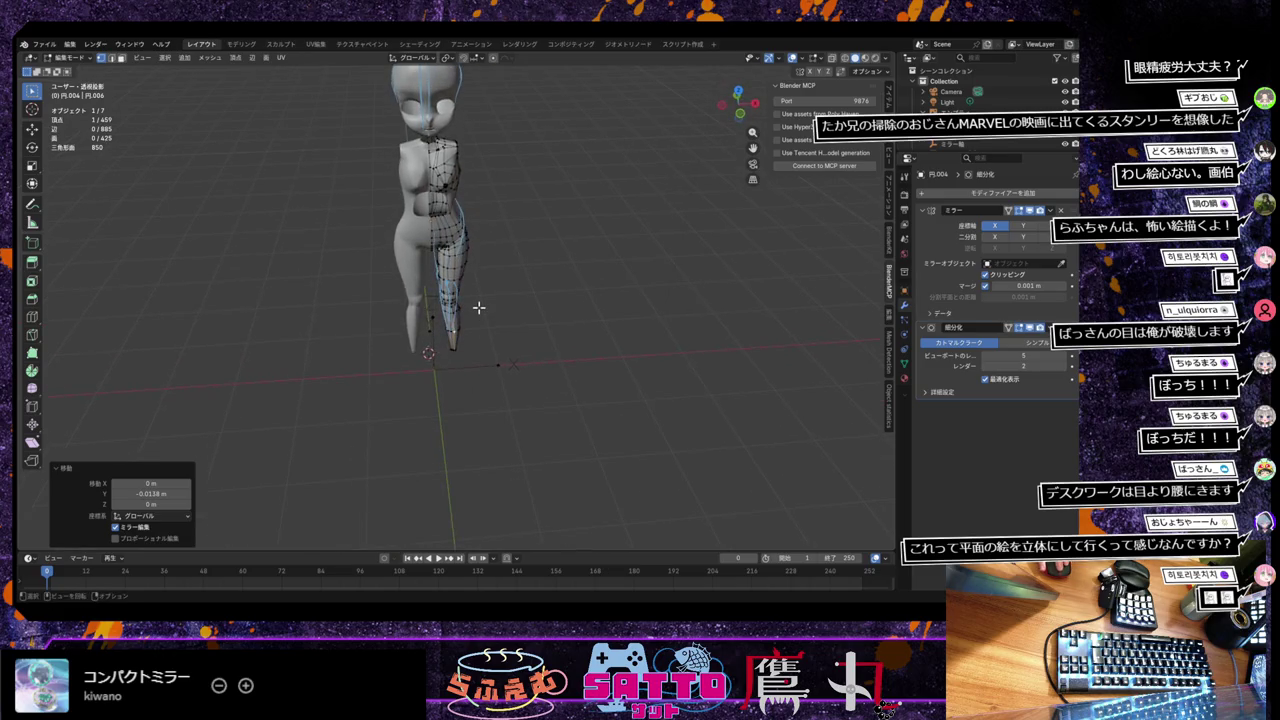
left_click(478, 307)
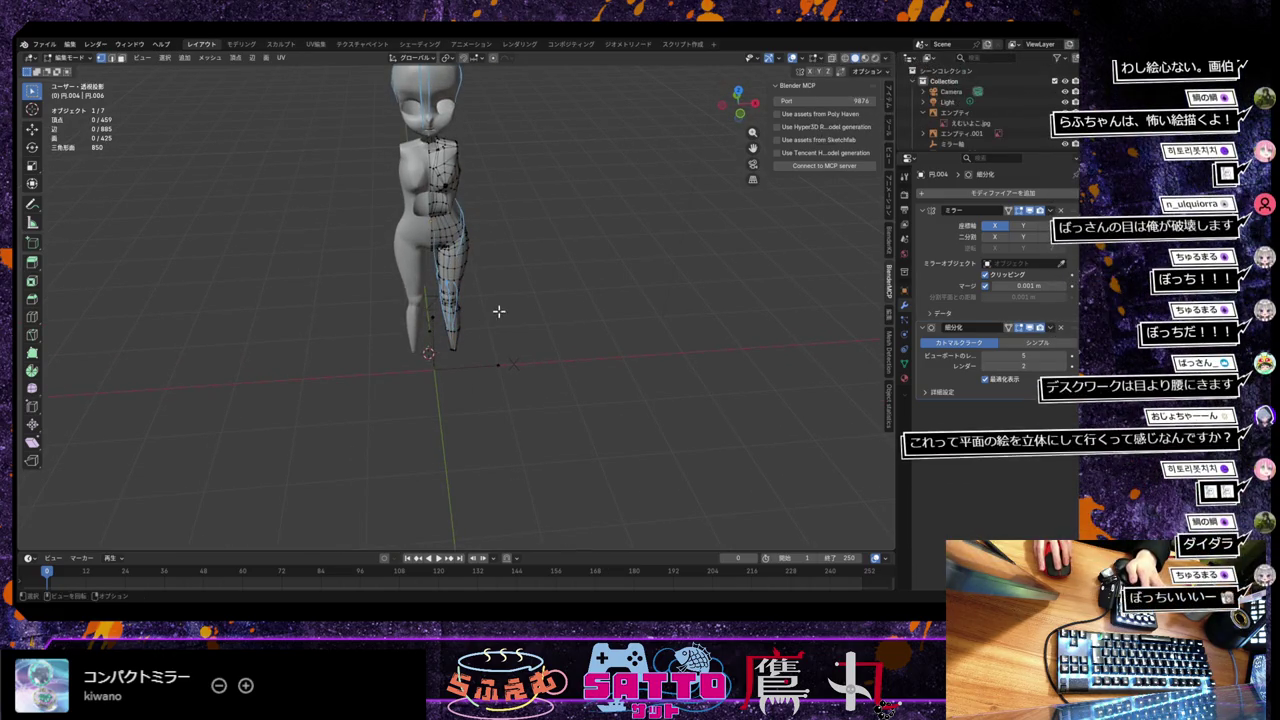
key("Tab")
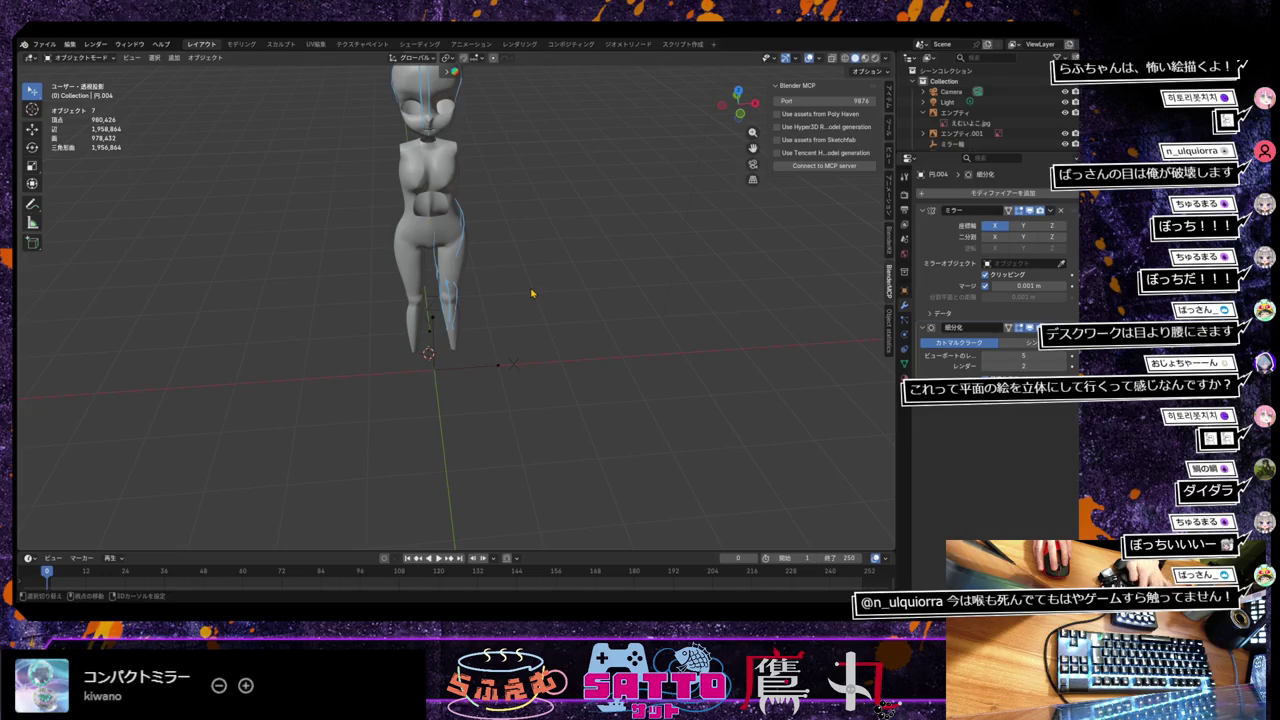
key("shift+a")
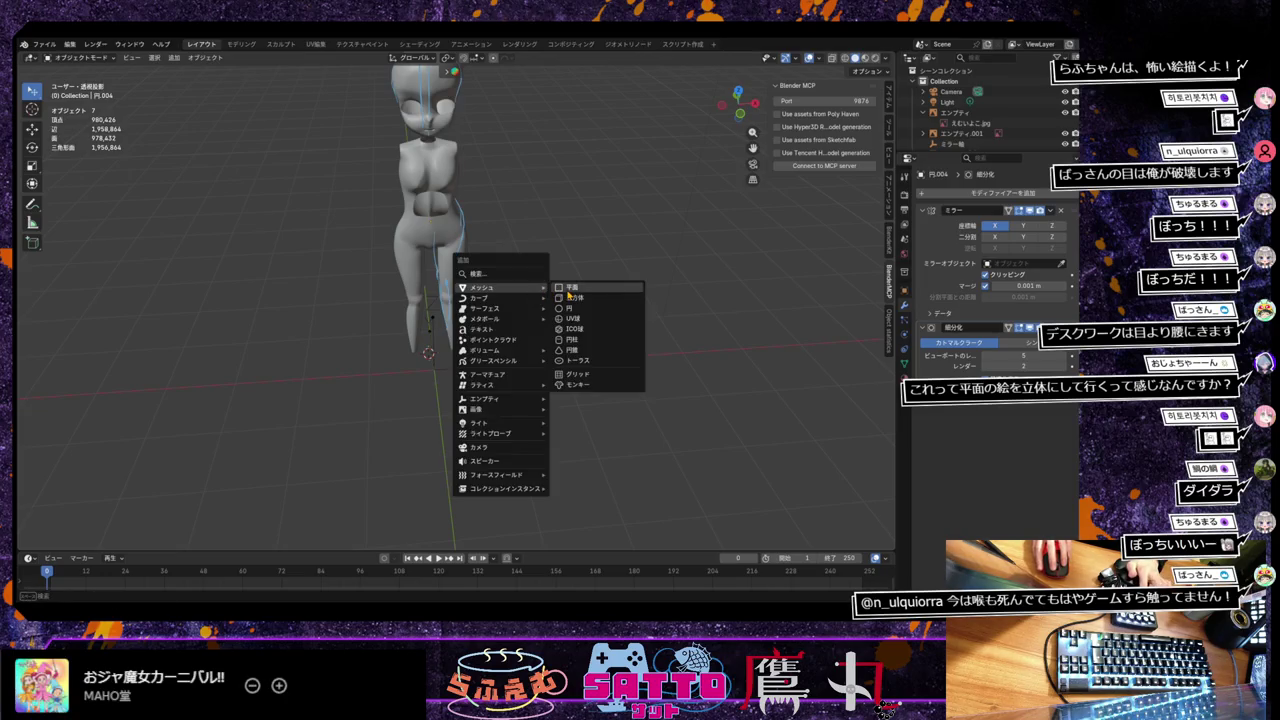
Step: Add a 2 m cube and move it beneath the figure's feet
left_click(573, 297)
middle_click_drag(500, 348, 469, 334)
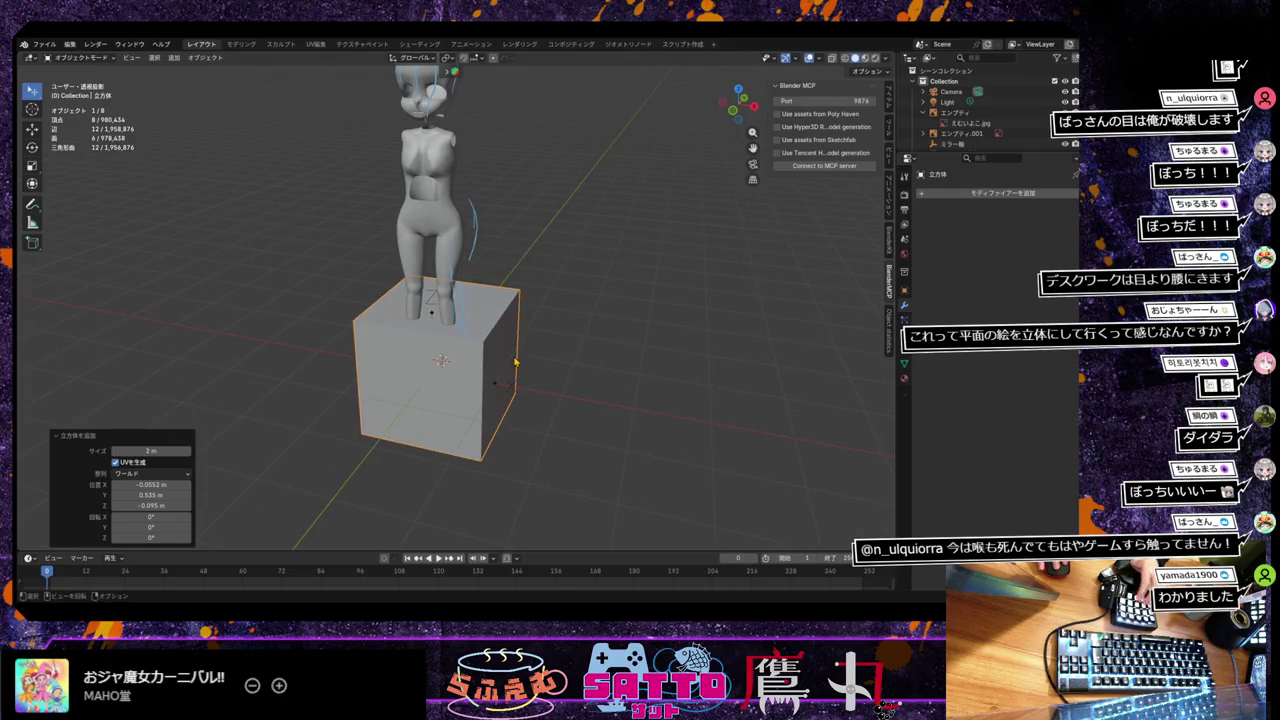
key("g")
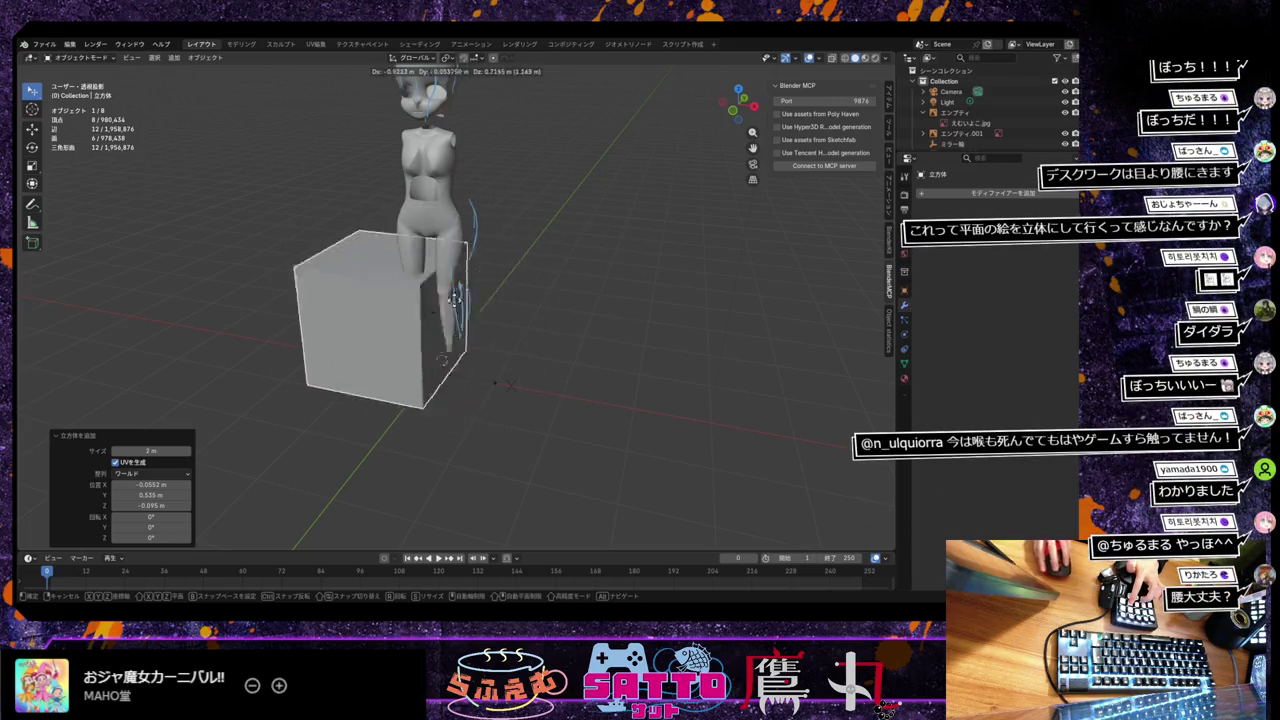
left_click(508, 311)
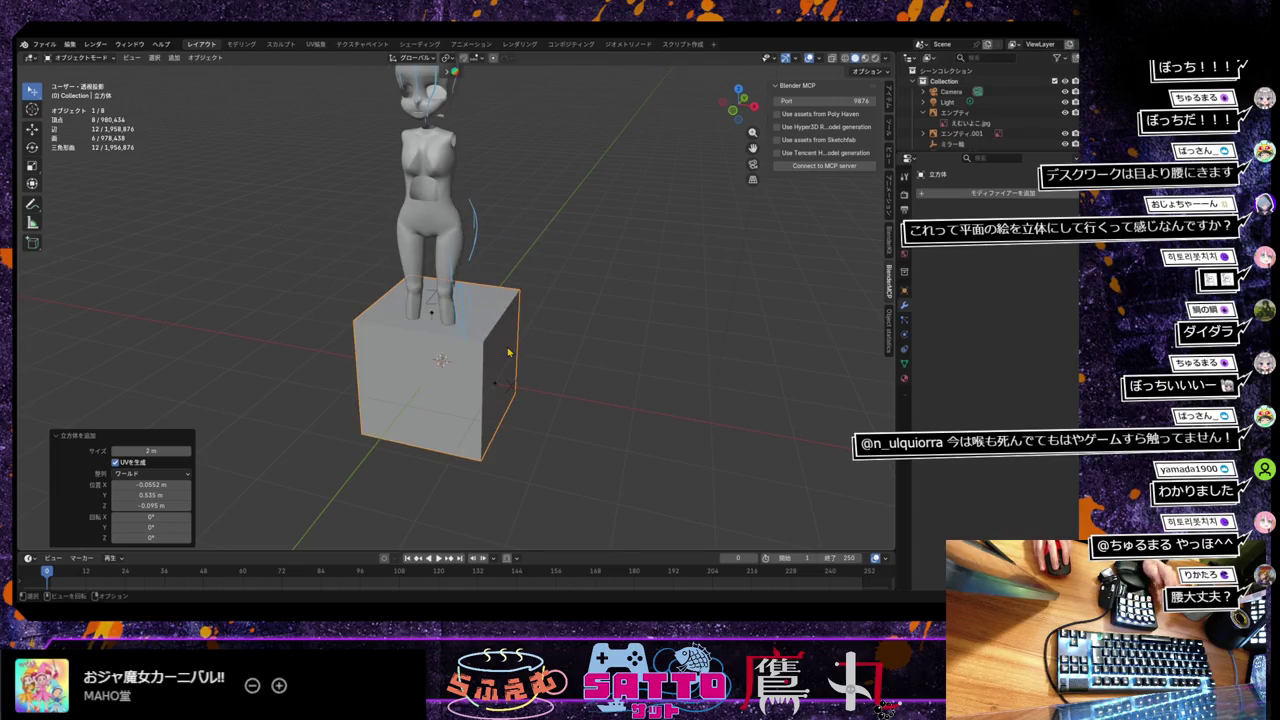
Step: Undo the last change to remove the cube, then orbit and zoom around the figure
key("ctrl+z")
key("ctrl+z")
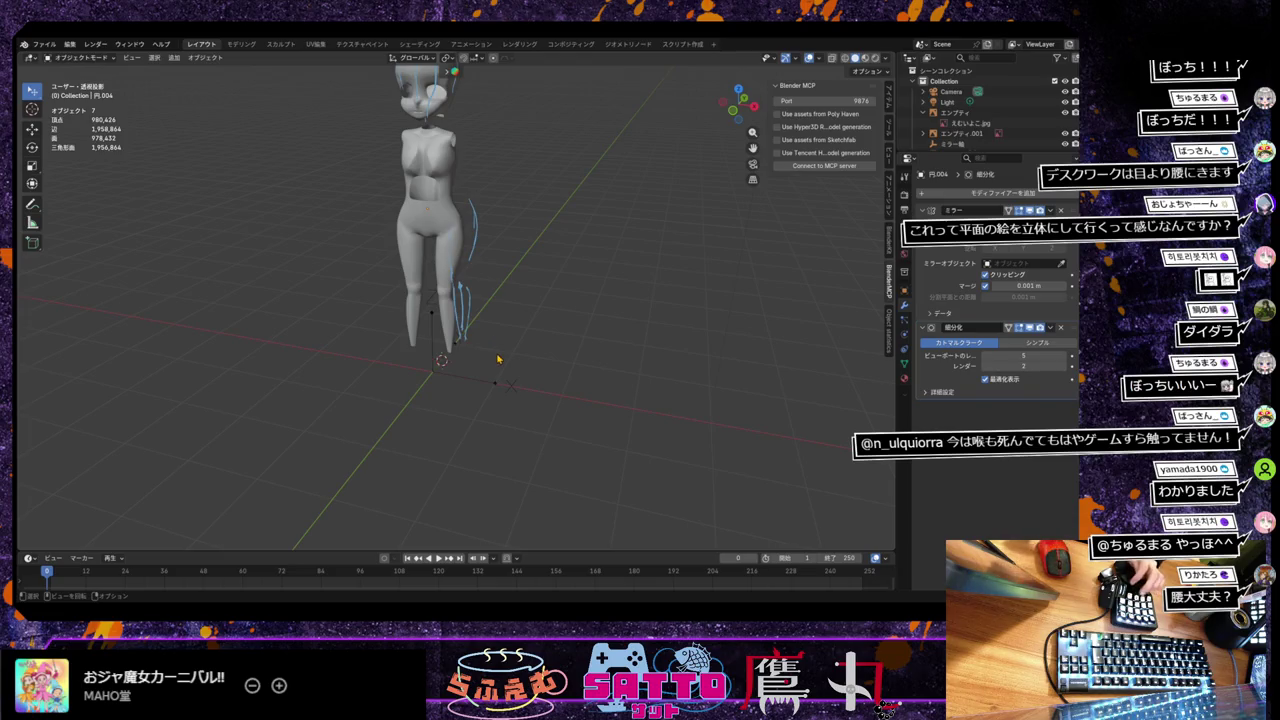
scroll(506, 342, "down", 1)
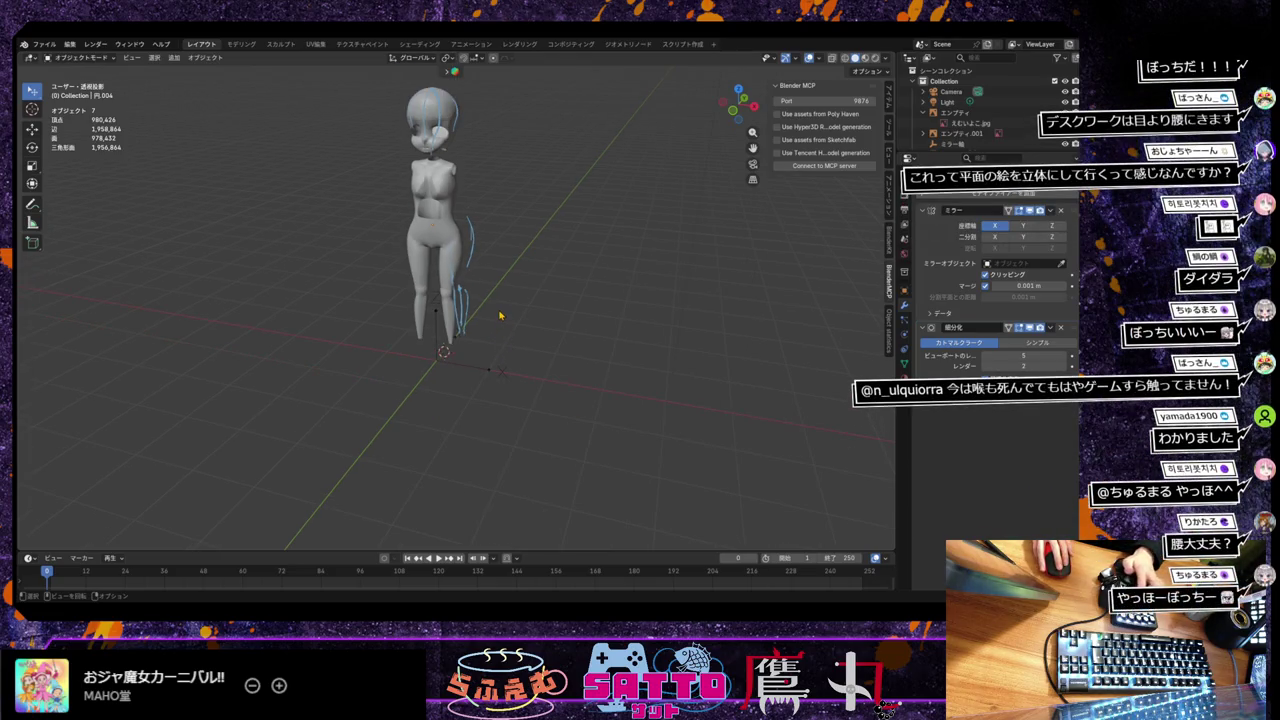
scroll(503, 318, "up", 2)
scroll(506, 320, "up", 1)
mouse_move(506, 320)
middle_mouse_down()
mouse_move(457, 437)
mouse_move(459, 394)
mouse_move(489, 358)
middle_mouse_up()
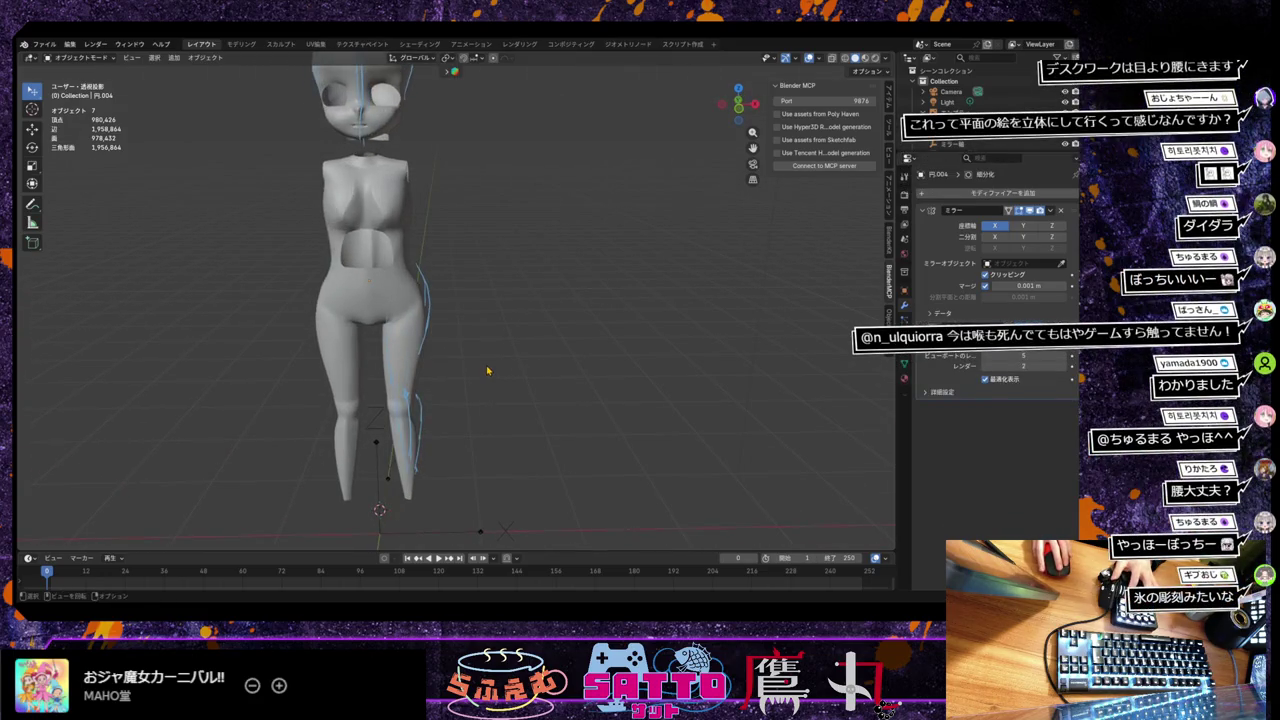
scroll(489, 358, "up", 3)
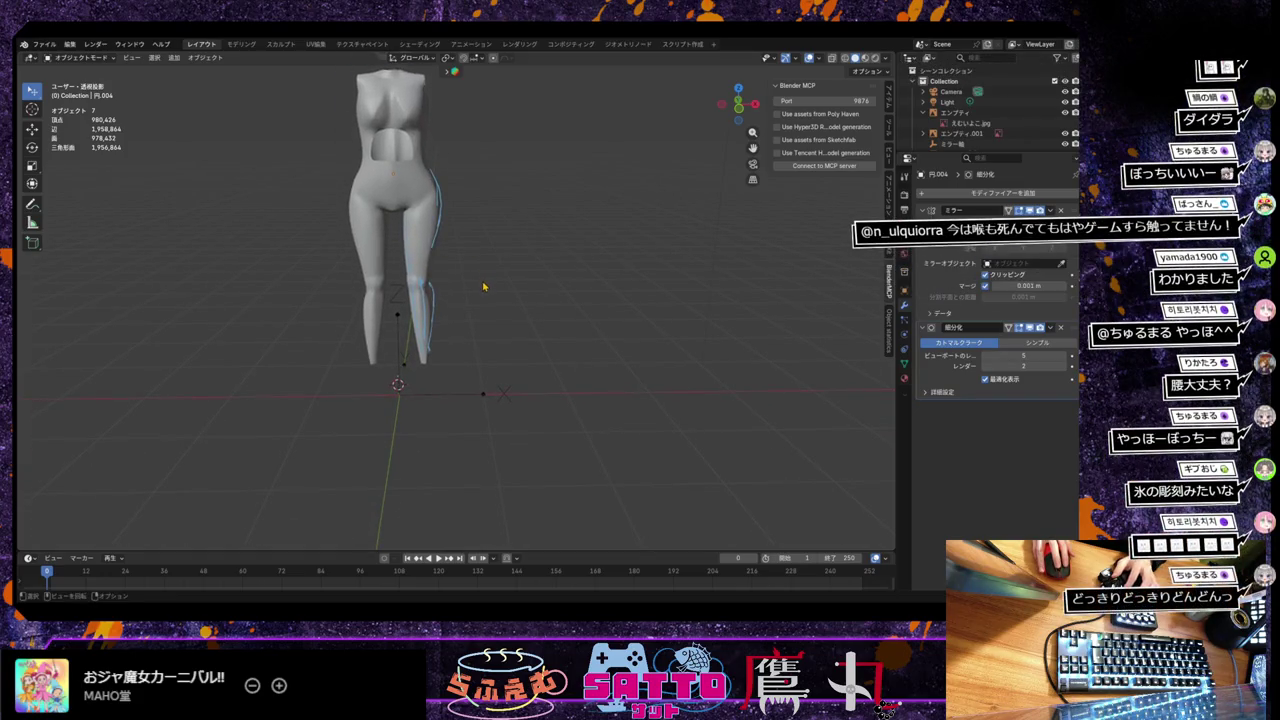
scroll(484, 287, "down", 2)
scroll(483, 287, "up", 2)
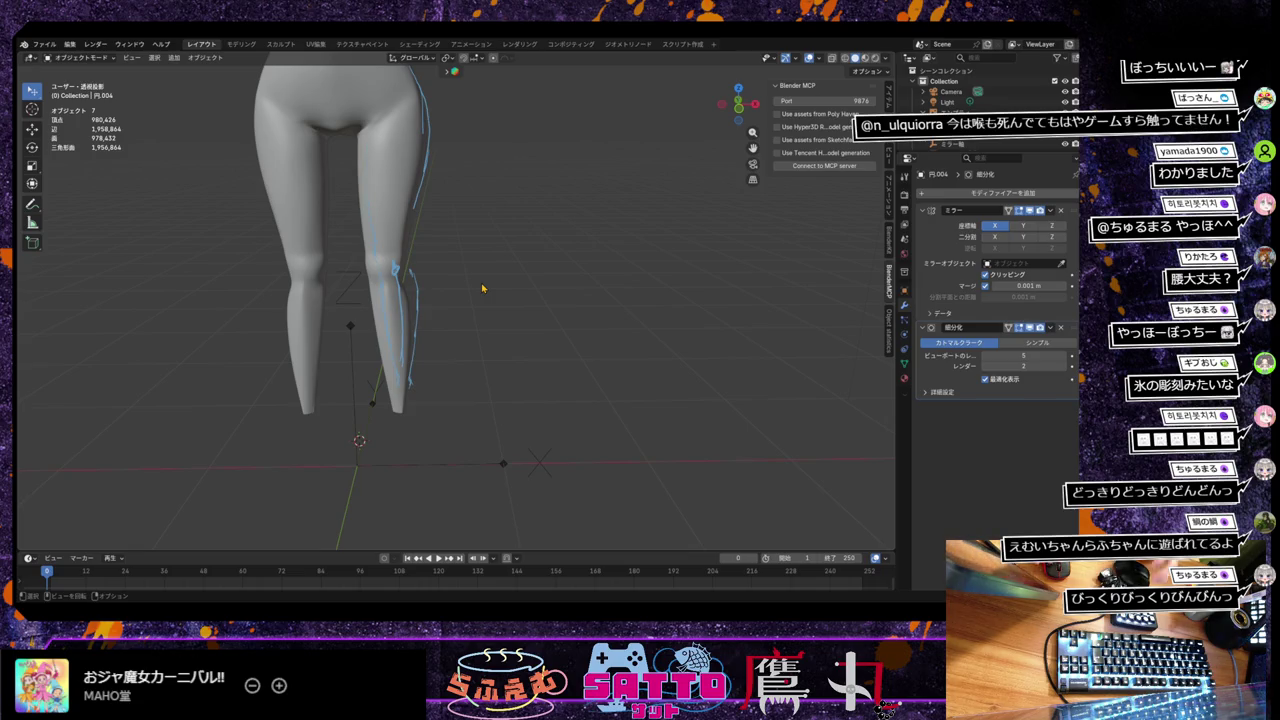
Step: View the legs from the front, orbit back to an angled view, and select the leg mesh
middle_click_drag(480, 326, 525, 242)
scroll(480, 326, "up", 3)
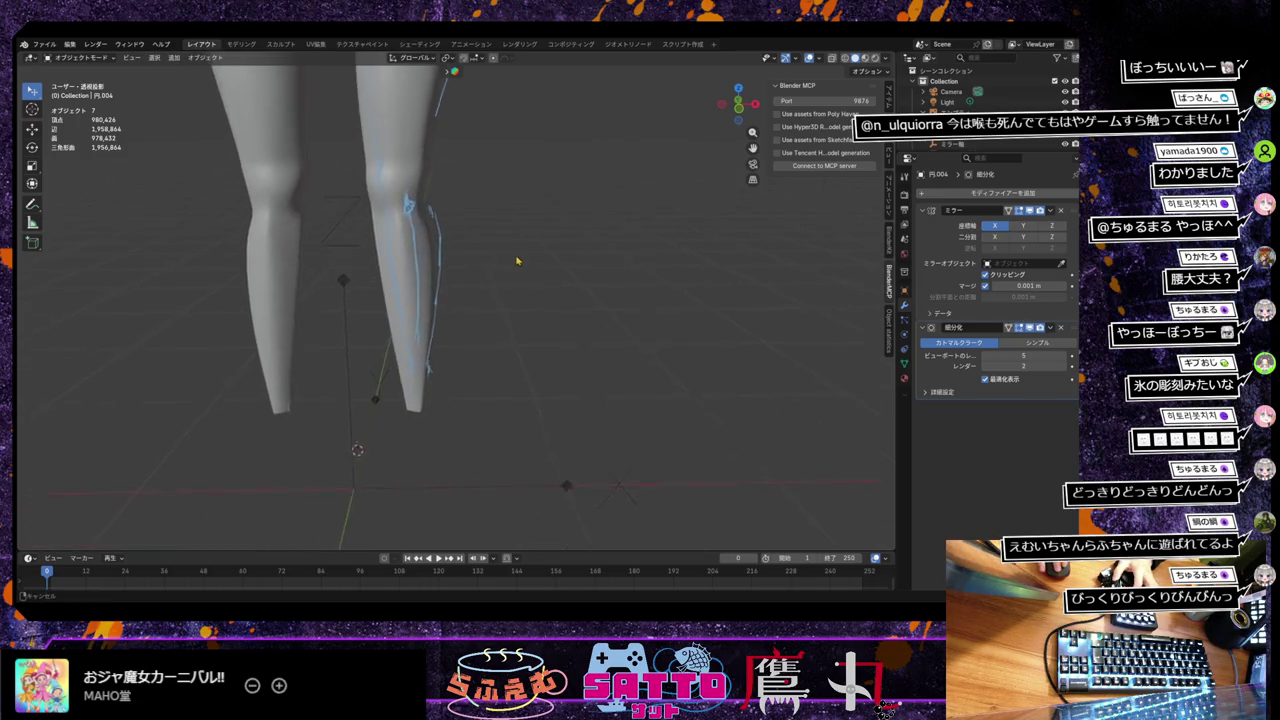
key("KP_1")
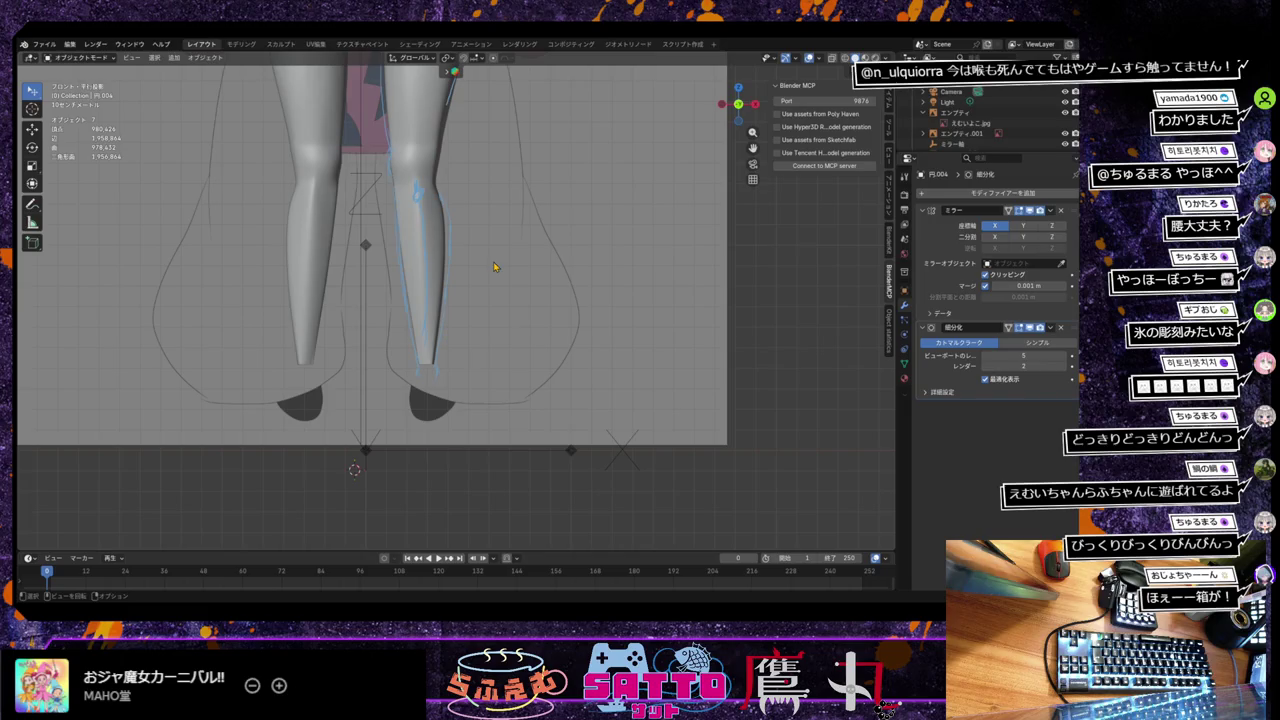
scroll(475, 277, "up", 1)
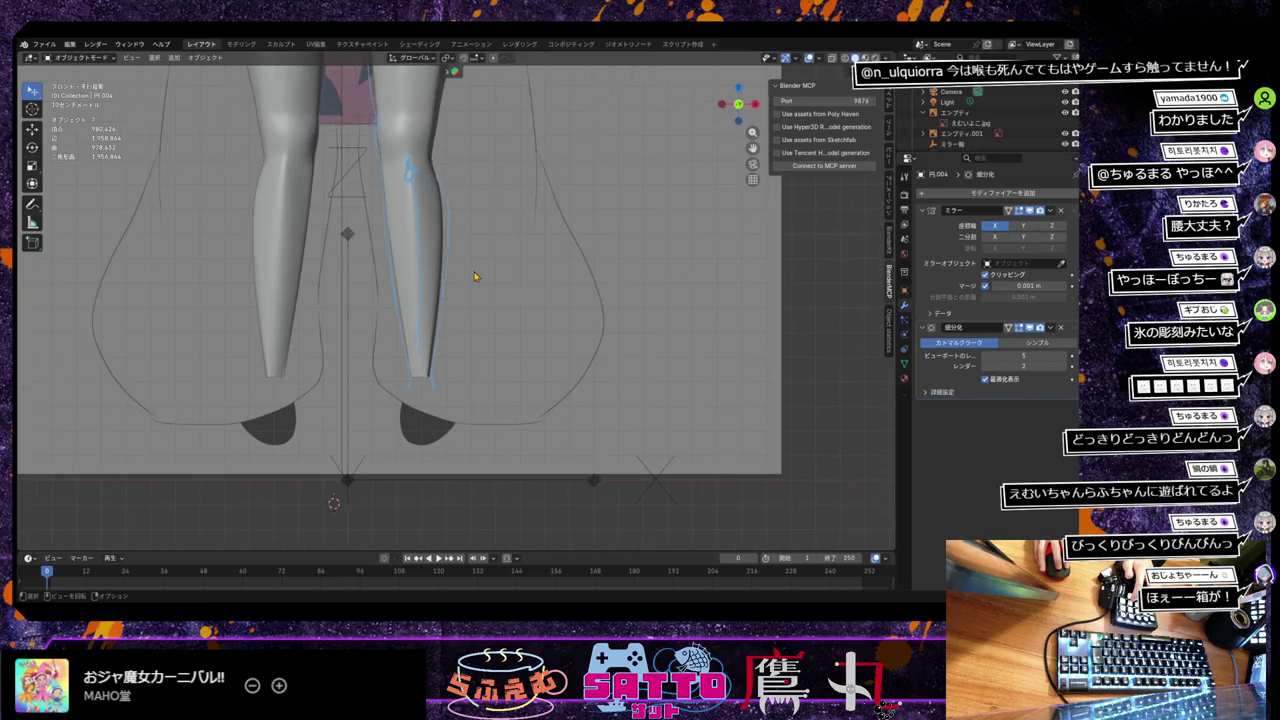
scroll(474, 277, "up", 1)
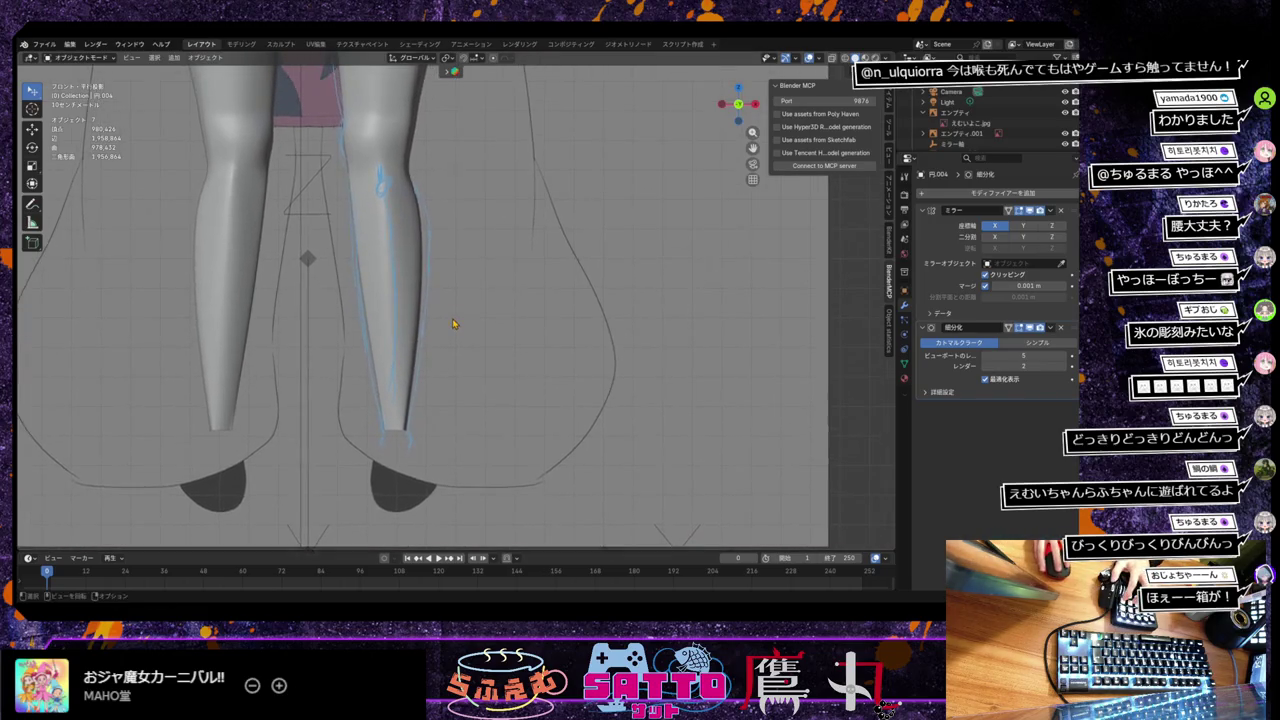
middle_click_drag(453, 323, 346, 374)
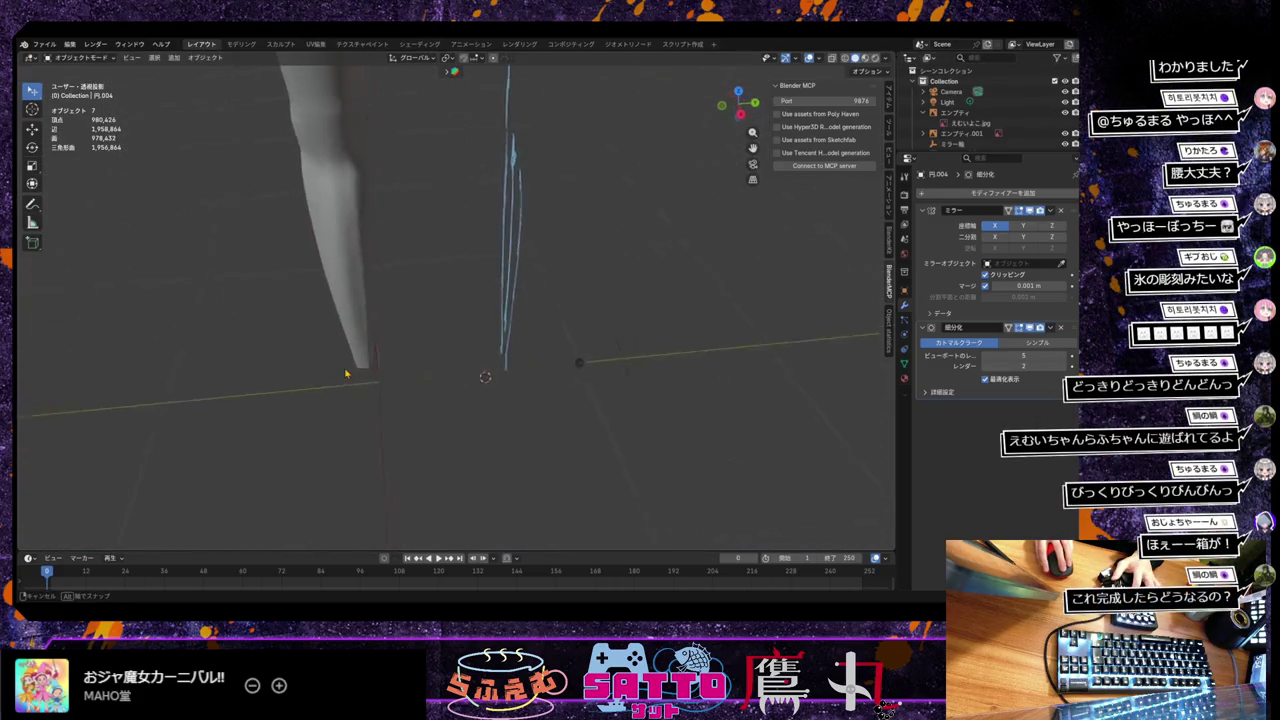
middle_click_drag(346, 374, 340, 360)
left_click(350, 278)
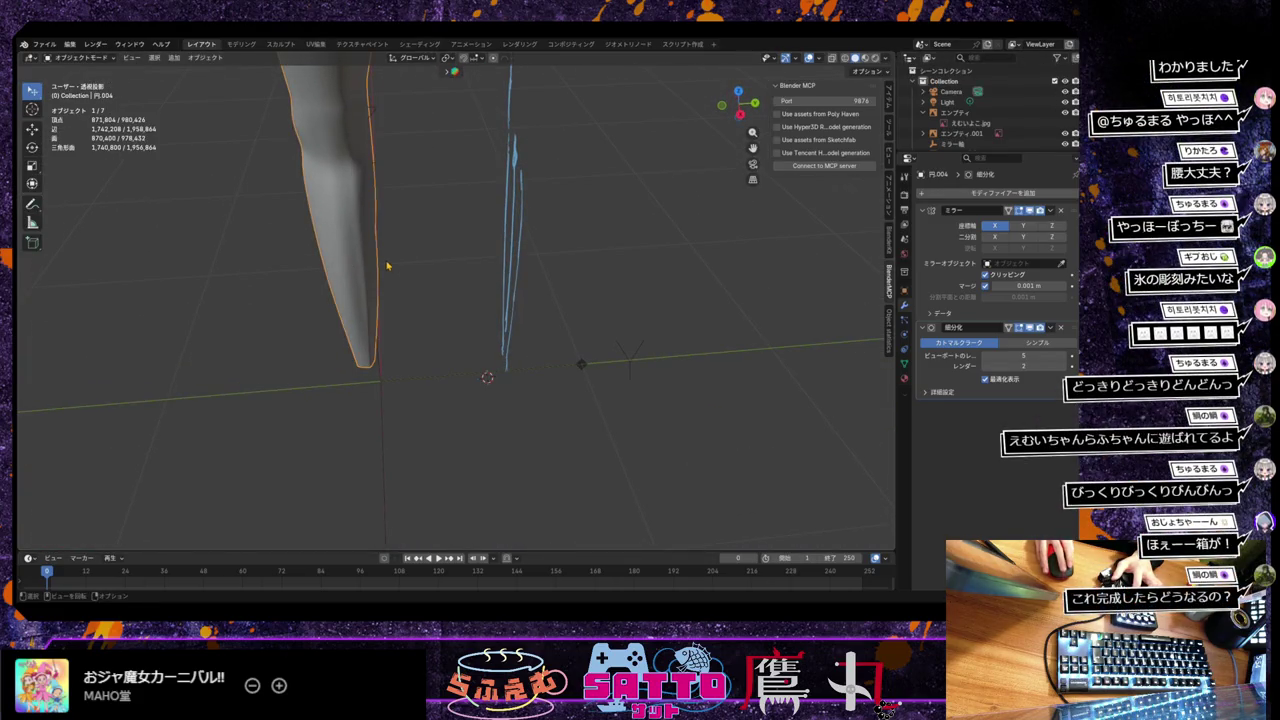
Step: Enter Edit Mode on the leg mesh and move the knee vertex along Y
key("Tab")
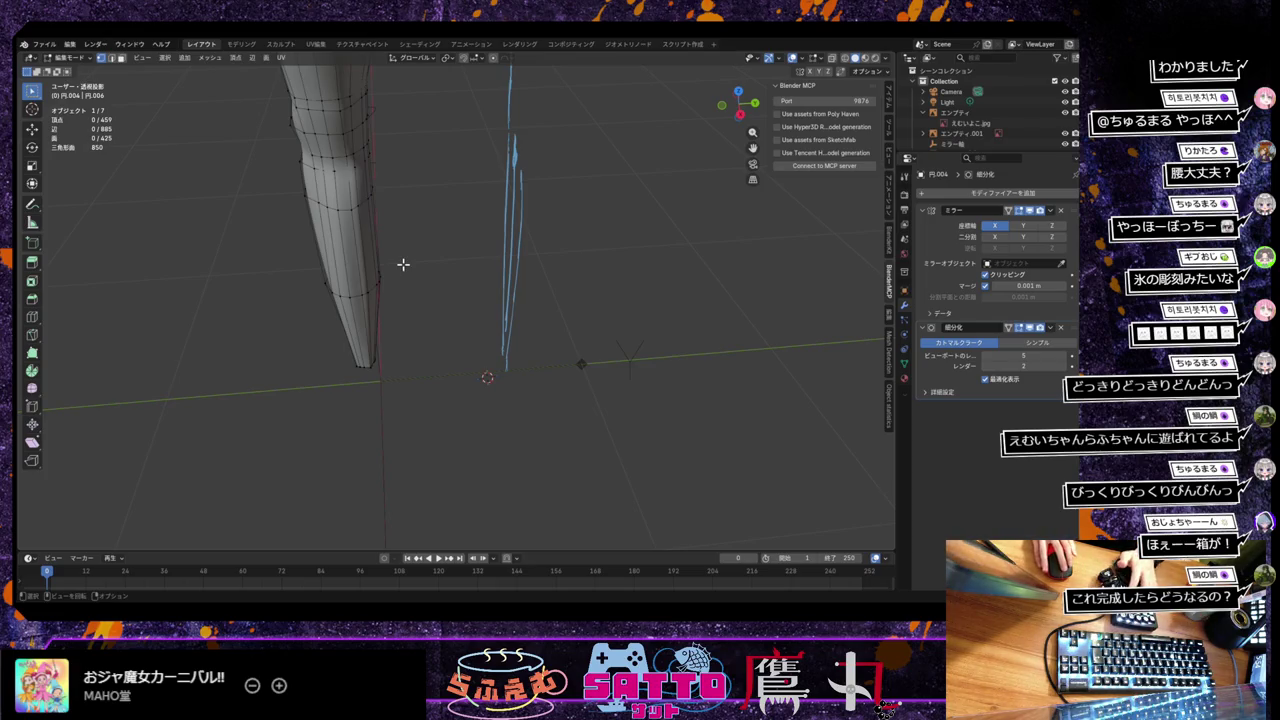
mouse_move(409, 263)
middle_mouse_down()
mouse_move(388, 259)
mouse_move(517, 254)
mouse_move(523, 229)
mouse_move(366, 253)
mouse_move(592, 231)
mouse_move(403, 279)
mouse_move(195, 274)
middle_mouse_up()
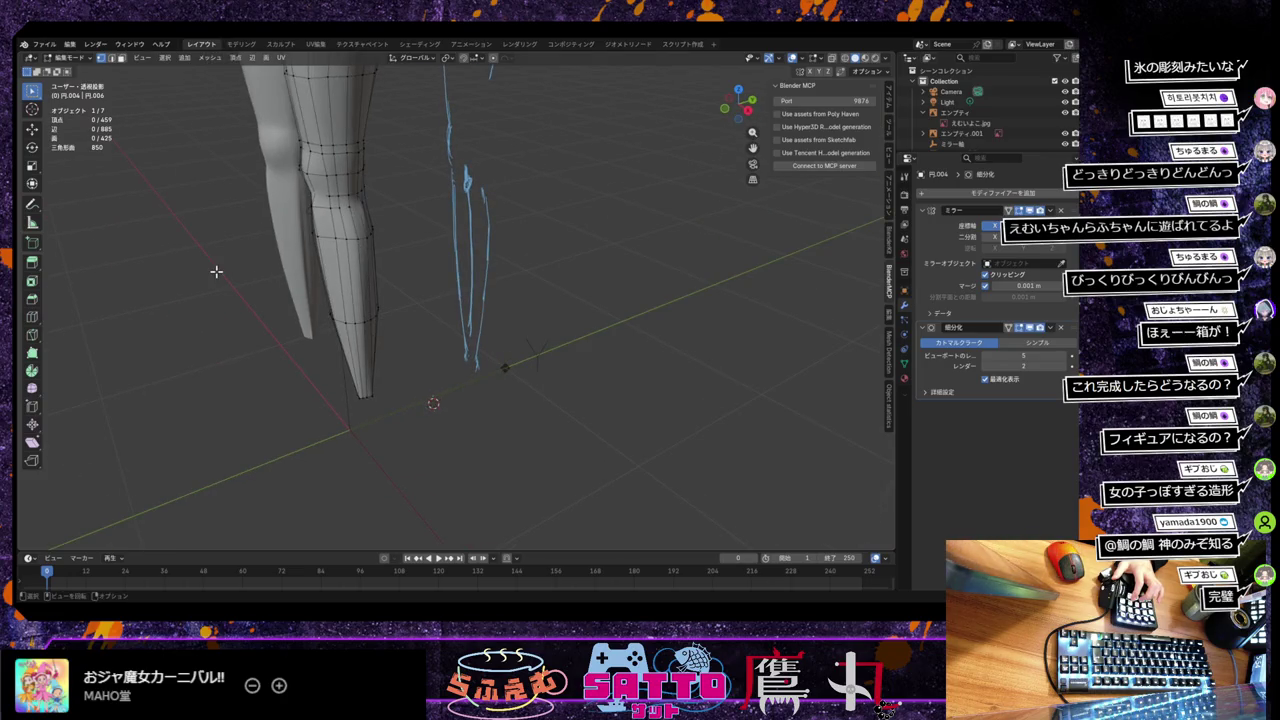
middle_click_drag(352, 266, 308, 286)
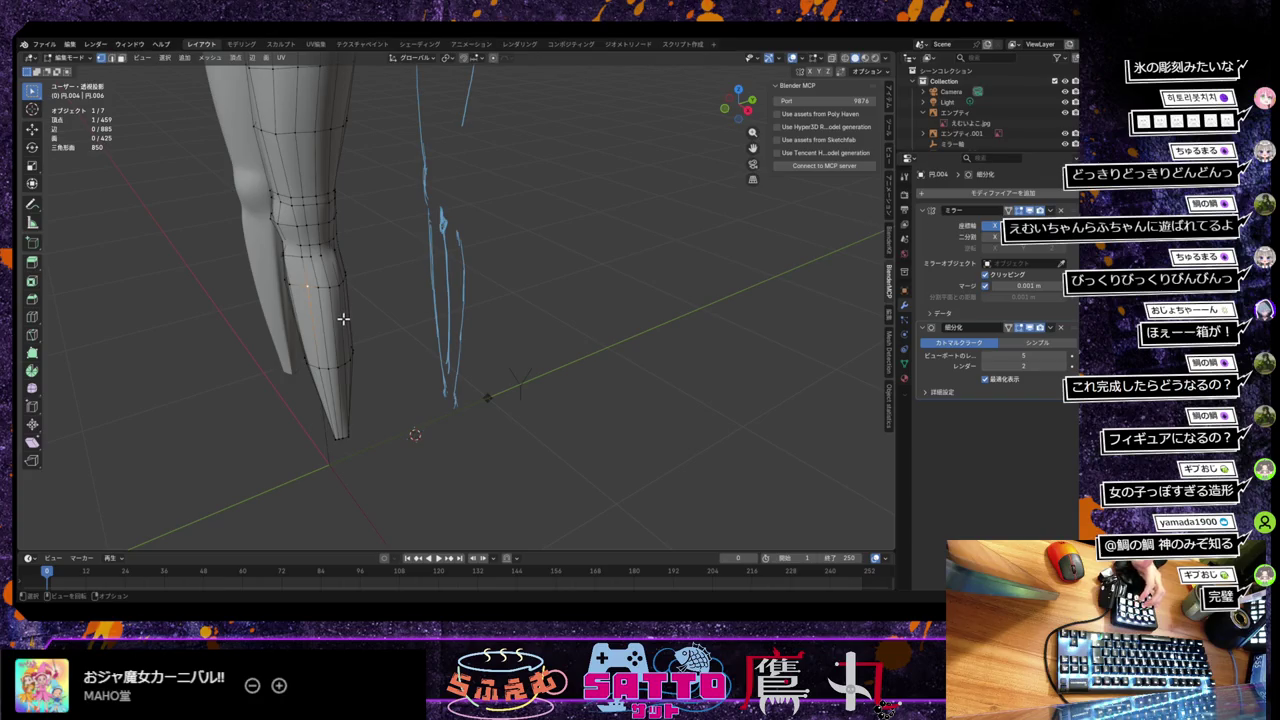
key("g")
key("x")
key("y")
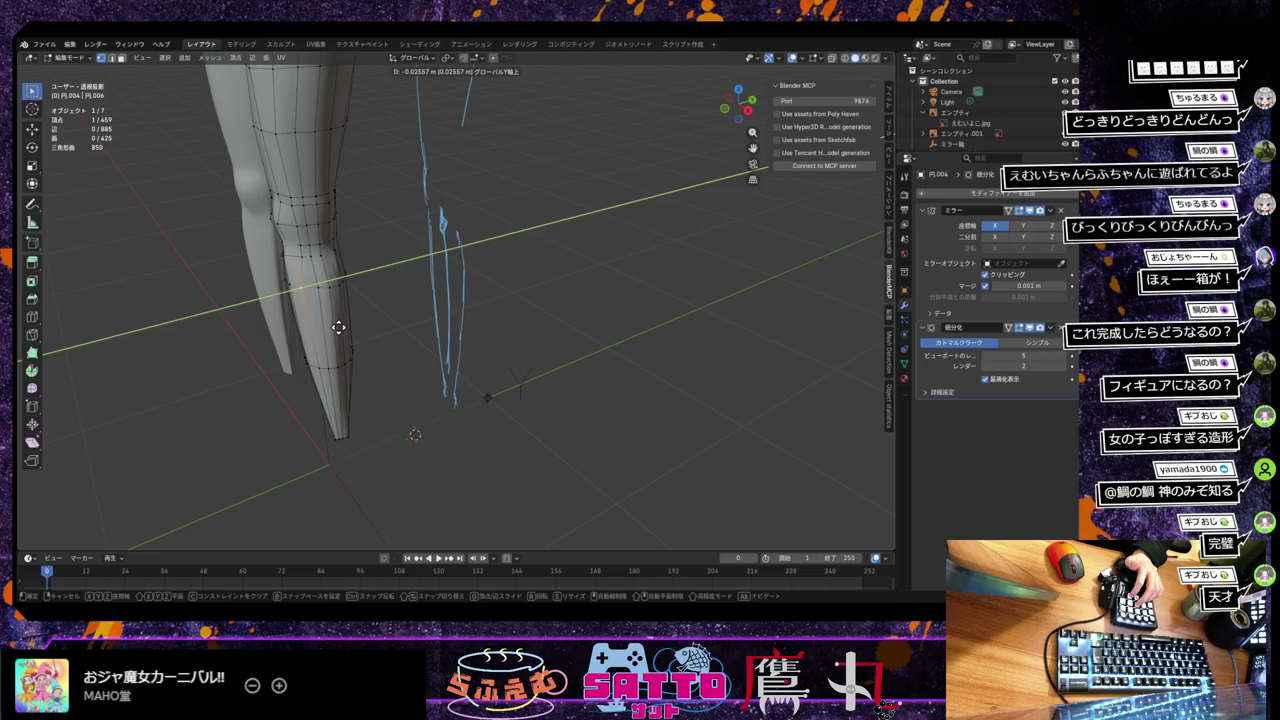
left_click(338, 327)
Step: Re-adjust the knee vertex along Y by about -0.018 m to slim the calf
mouse_move(324, 290)
middle_mouse_down()
mouse_move(402, 297)
mouse_move(360, 335)
middle_mouse_up()
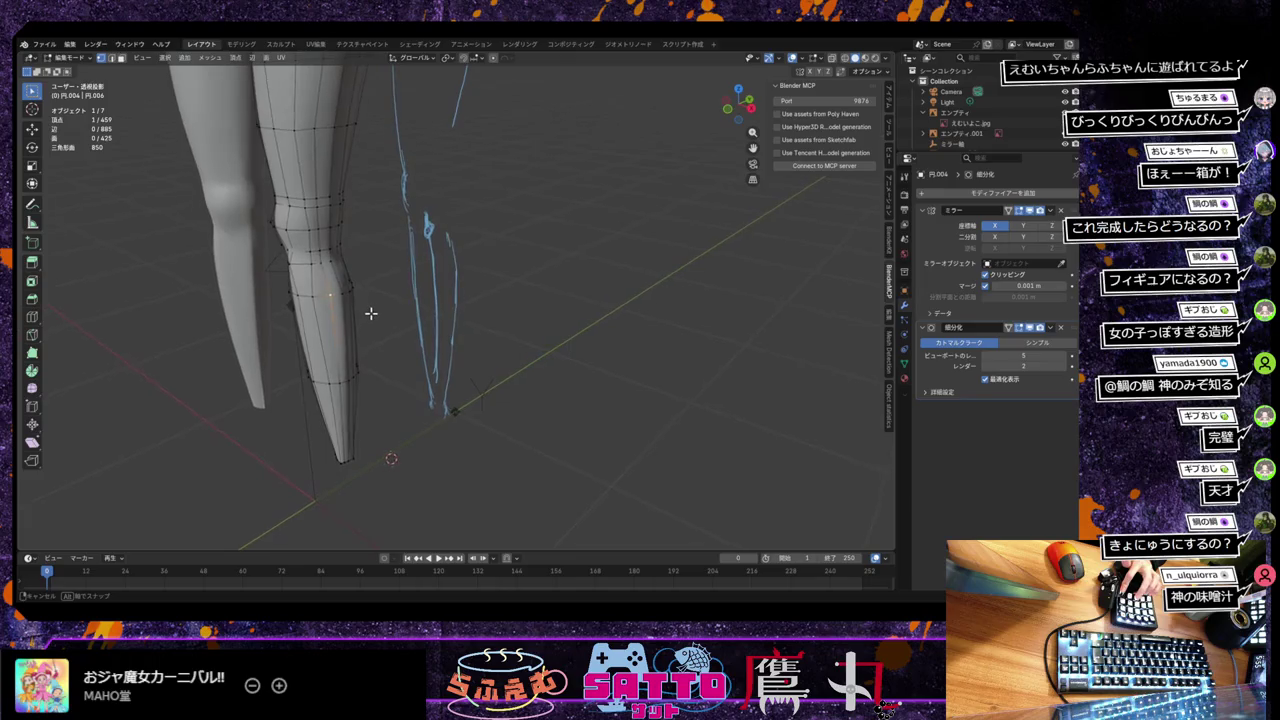
key("g")
key("g")
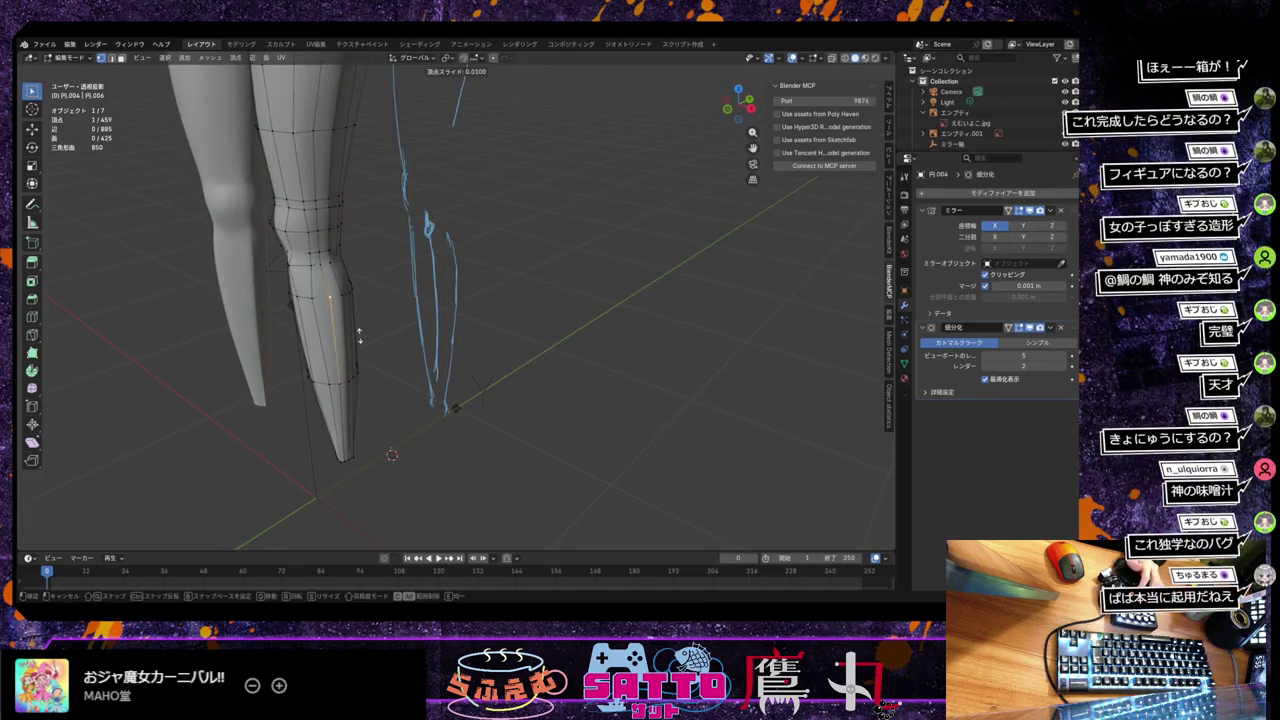
right_click(359, 335)
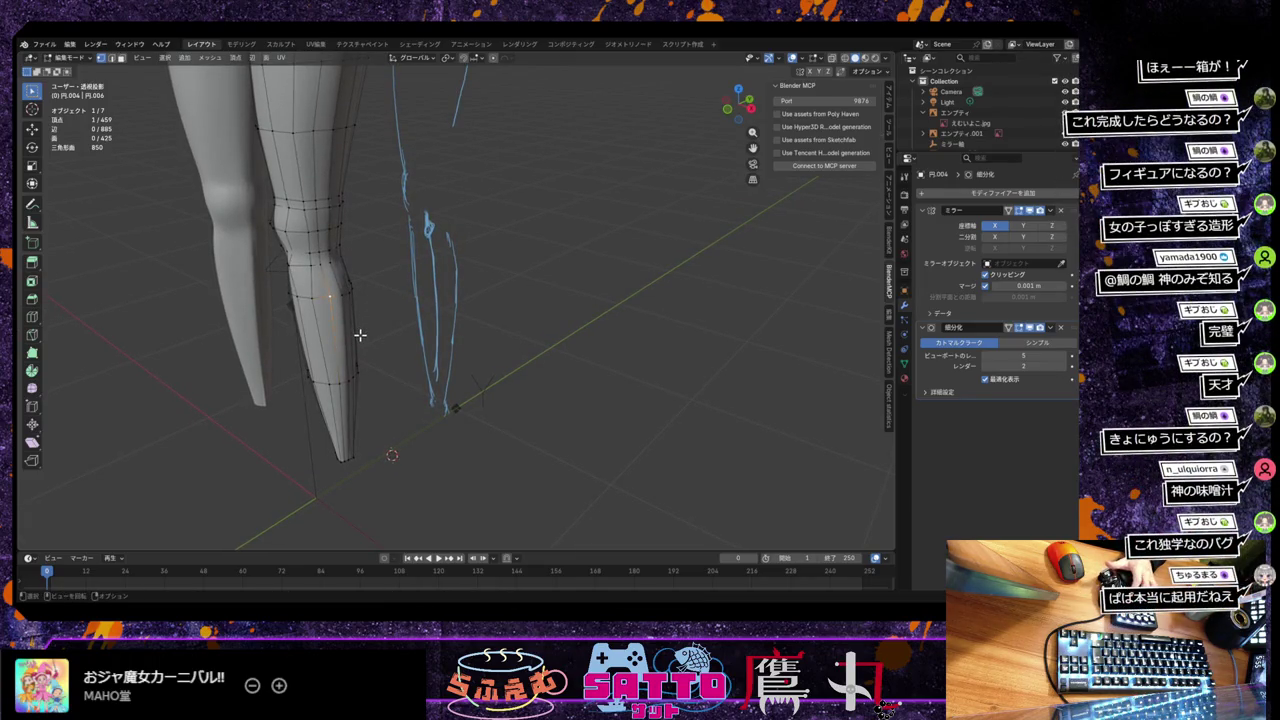
key("g")
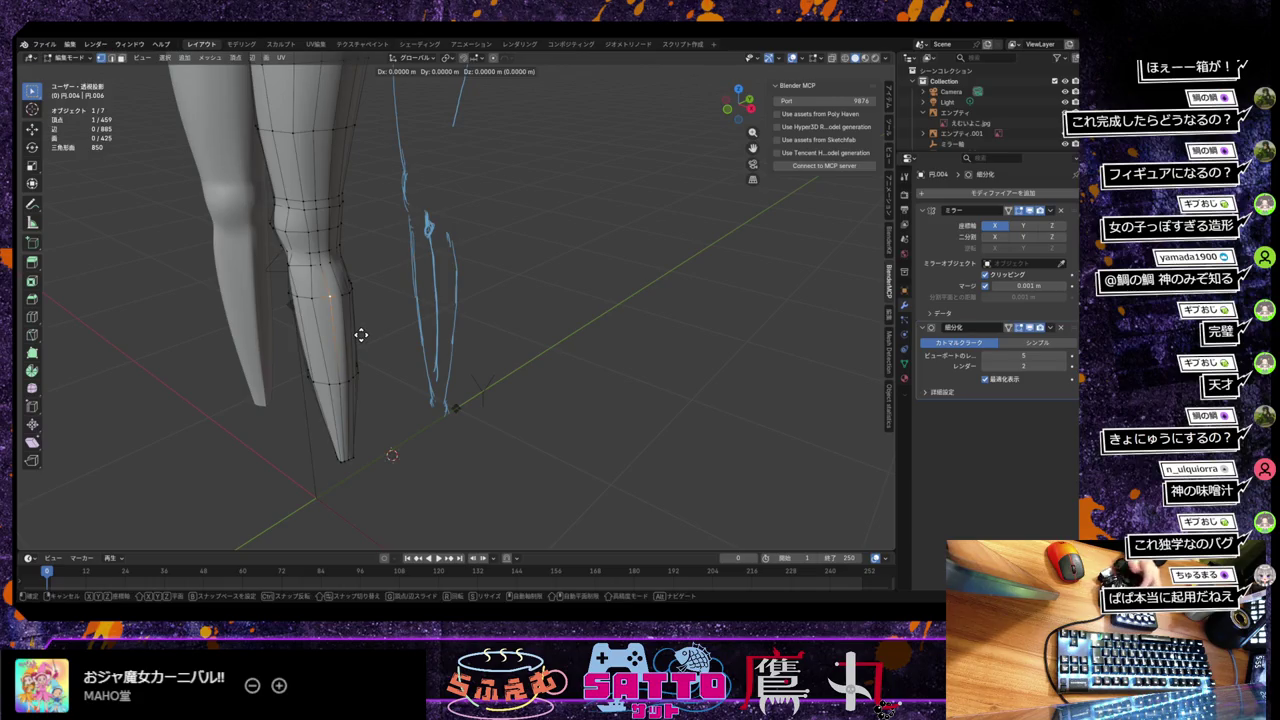
key("x")
key("y")
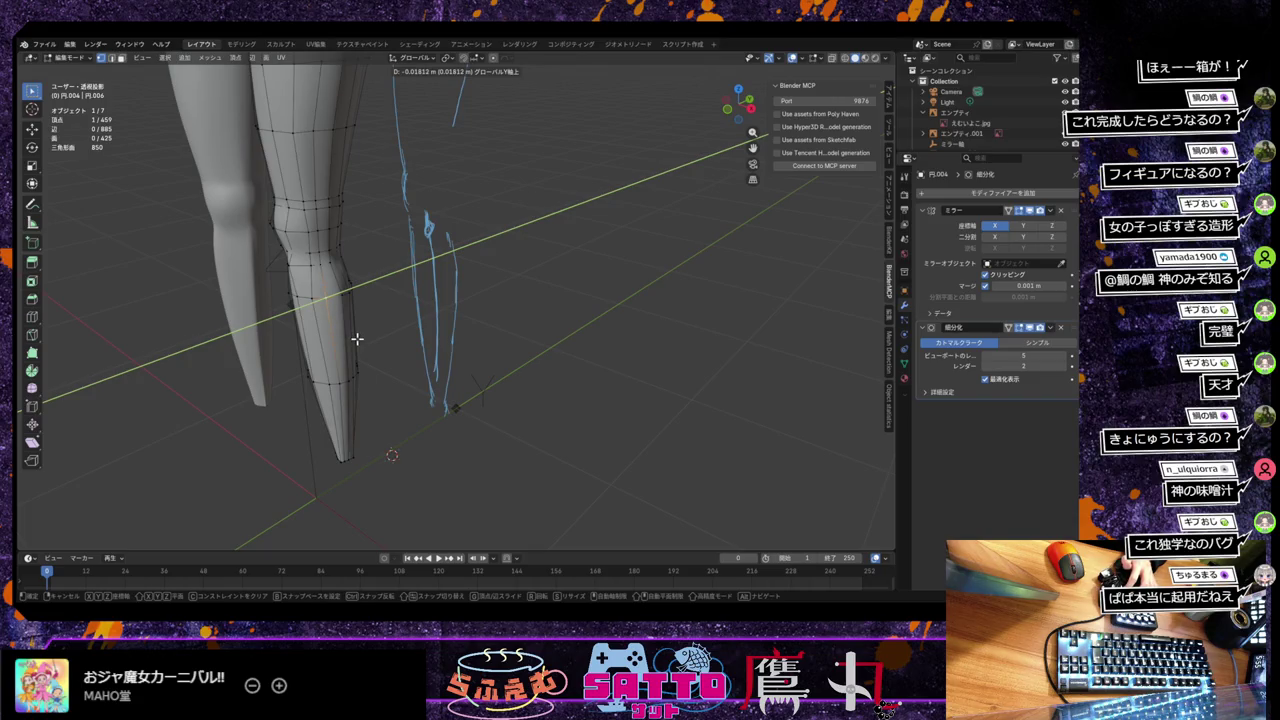
left_click(357, 338)
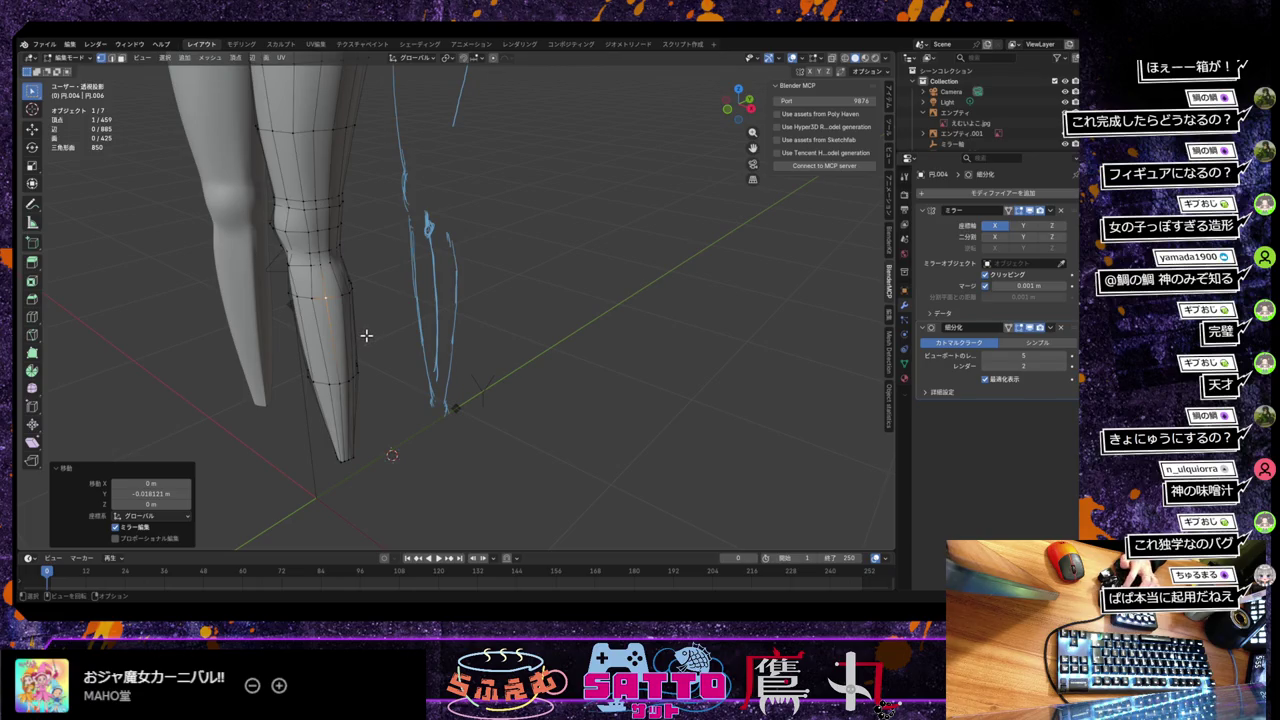
middle_click_drag(368, 334, 422, 310)
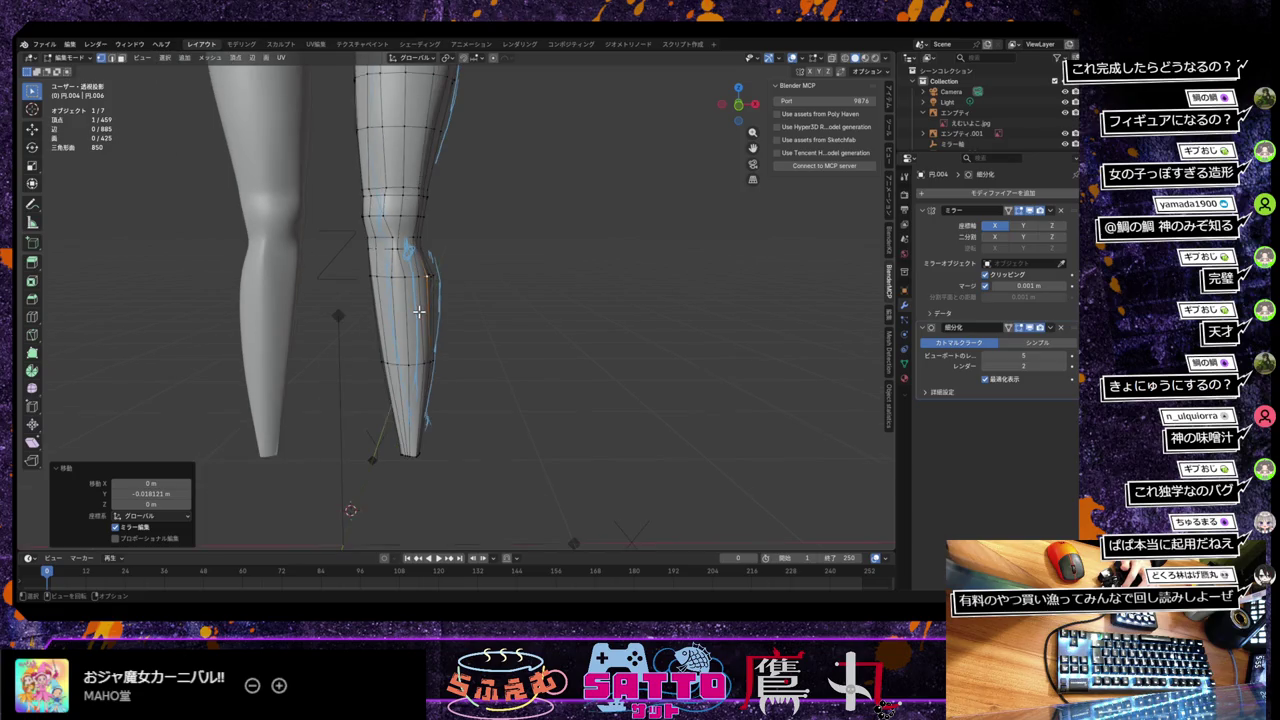
Step: Show the leg in front orthographic view over the front reference image
scroll(418, 311, "up", 2)
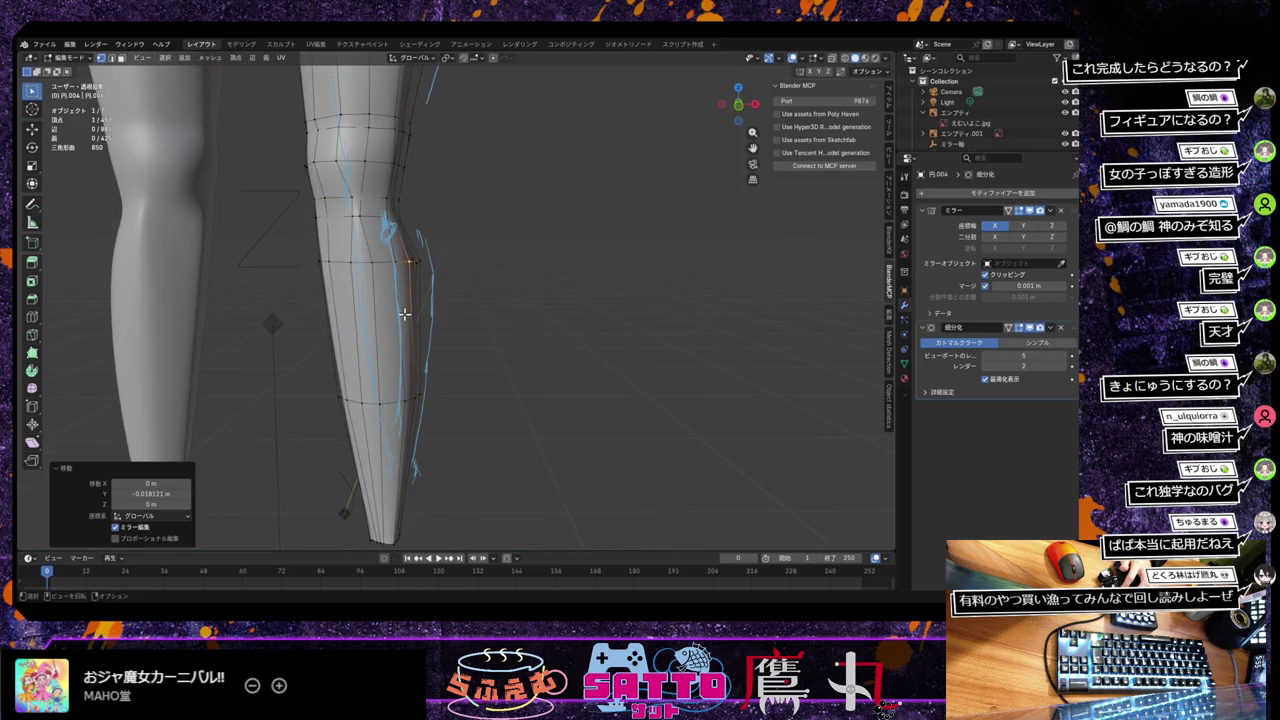
middle_click_drag(404, 314, 409, 315)
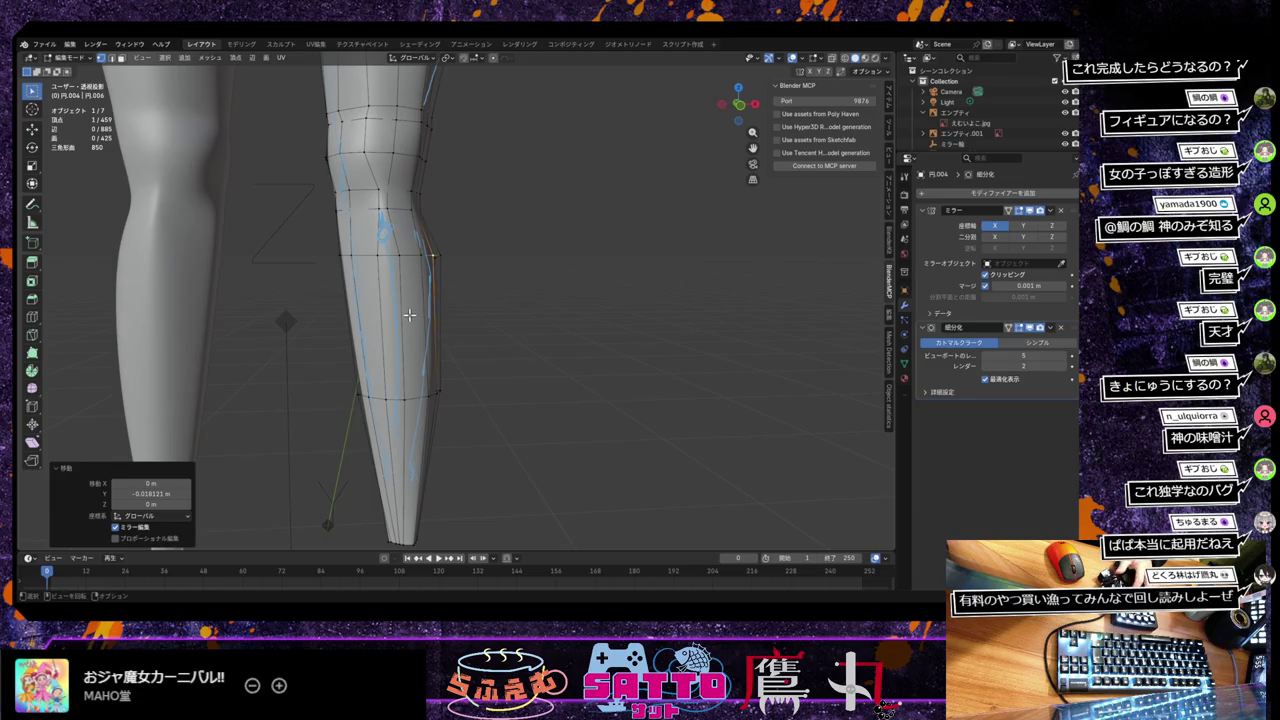
key("KP_1")
scroll(427, 318, "up", 1)
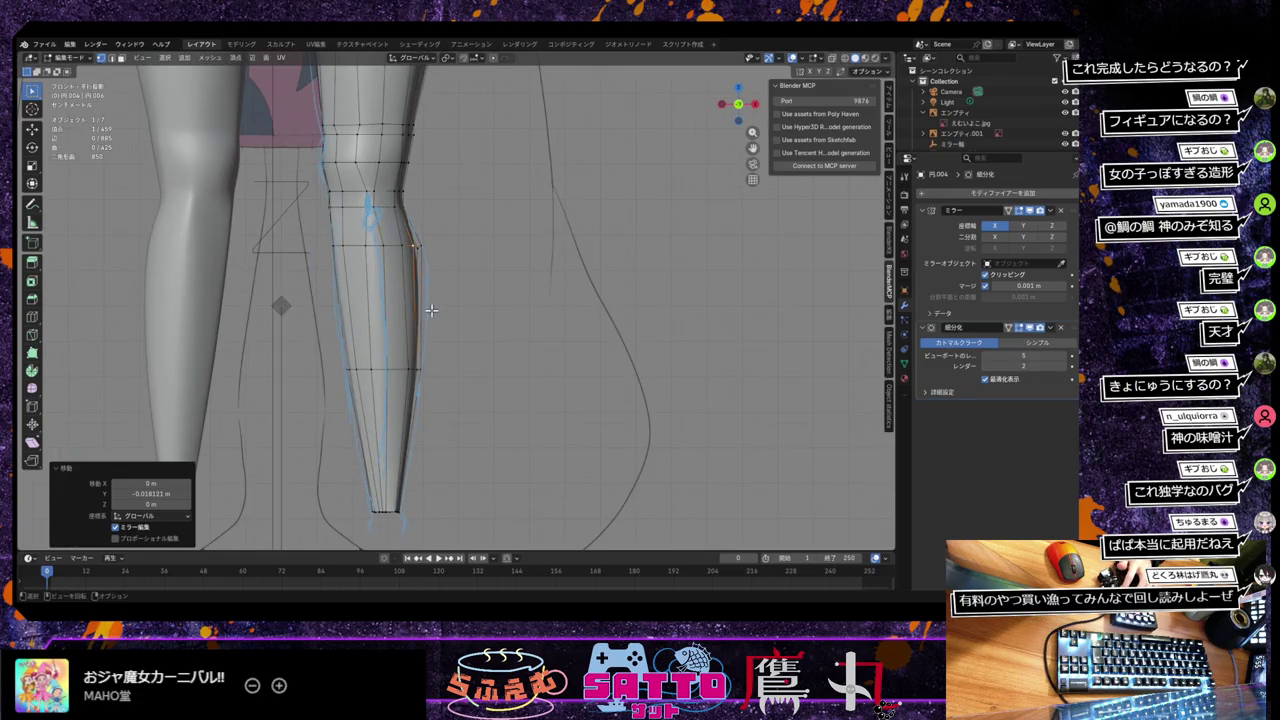
scroll(400, 360, "down", 1)
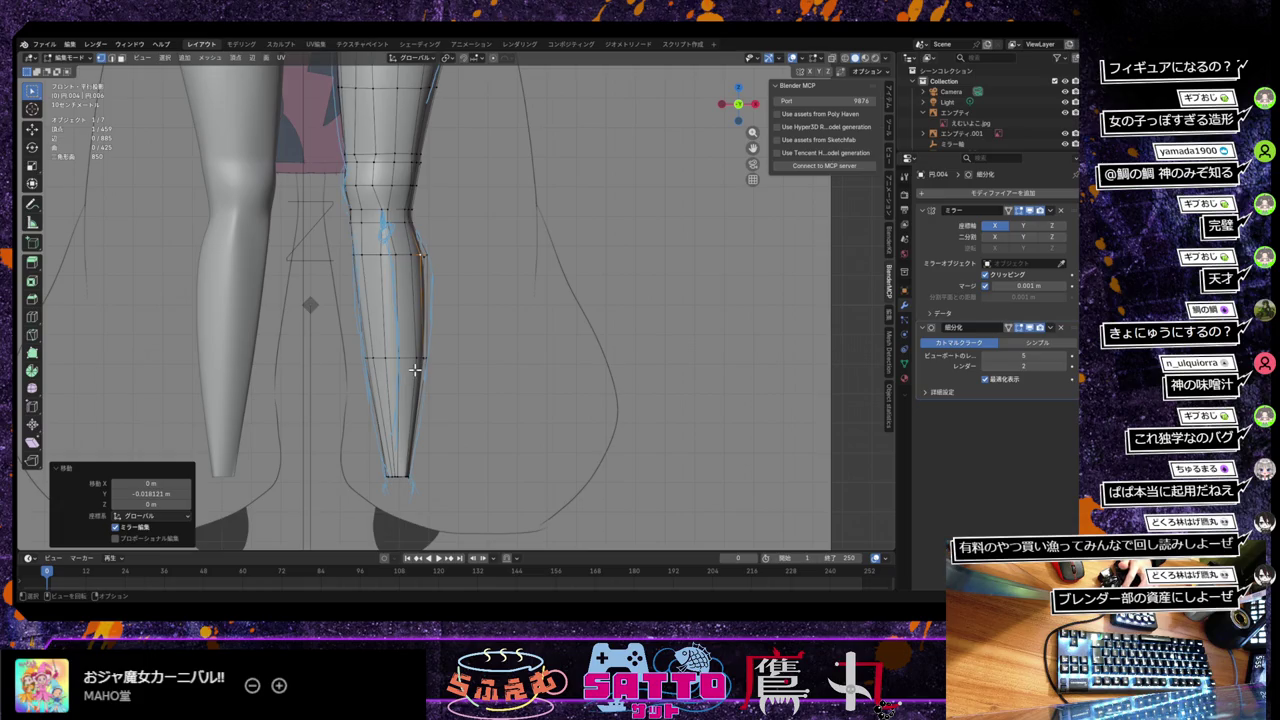
Step: Erase the annotation marks along the shin and knee, then return to Select Box
left_click_drag(32, 205, 89, 268)
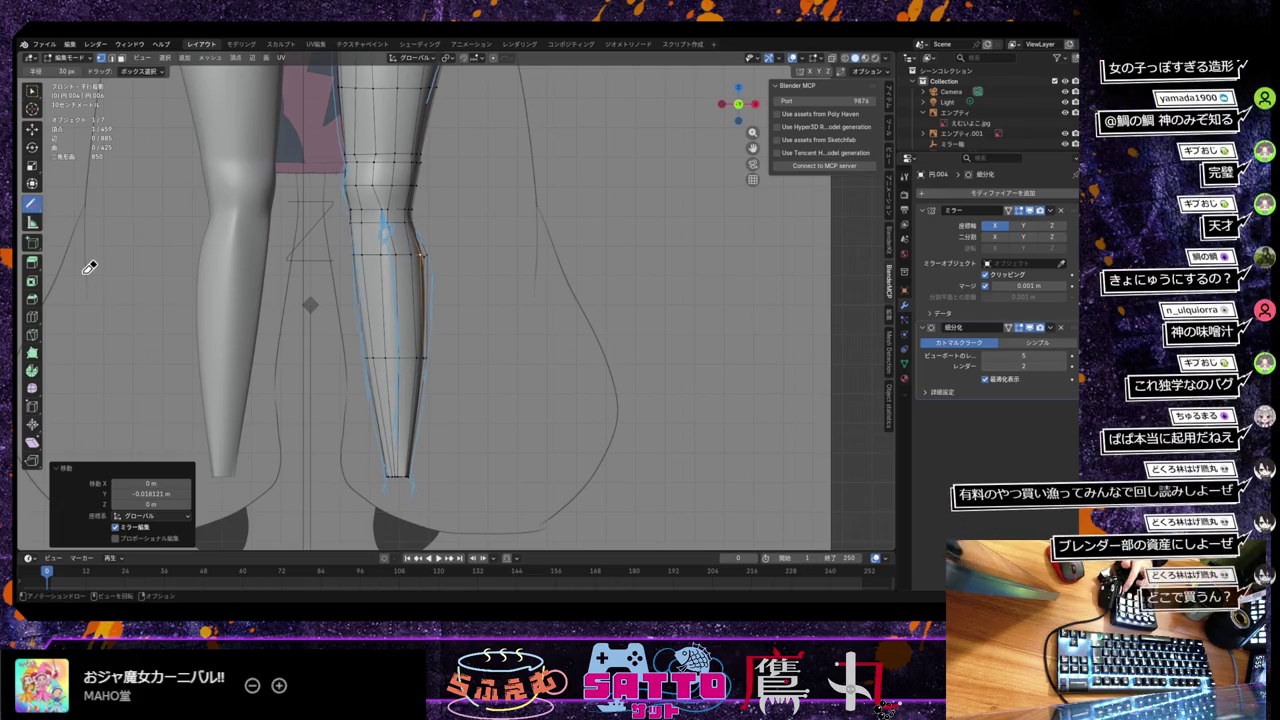
left_click_drag(394, 447, 404, 427)
left_click_drag(382, 221, 397, 300)
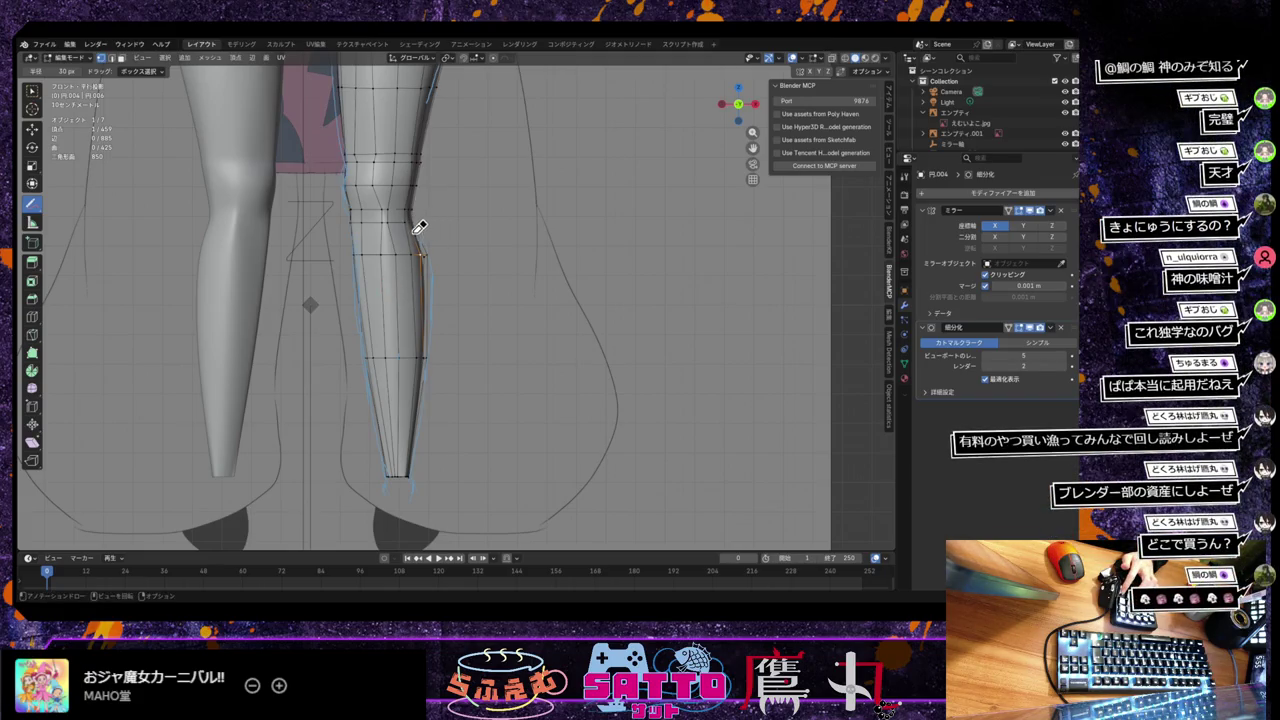
left_click_drag(416, 214, 422, 240)
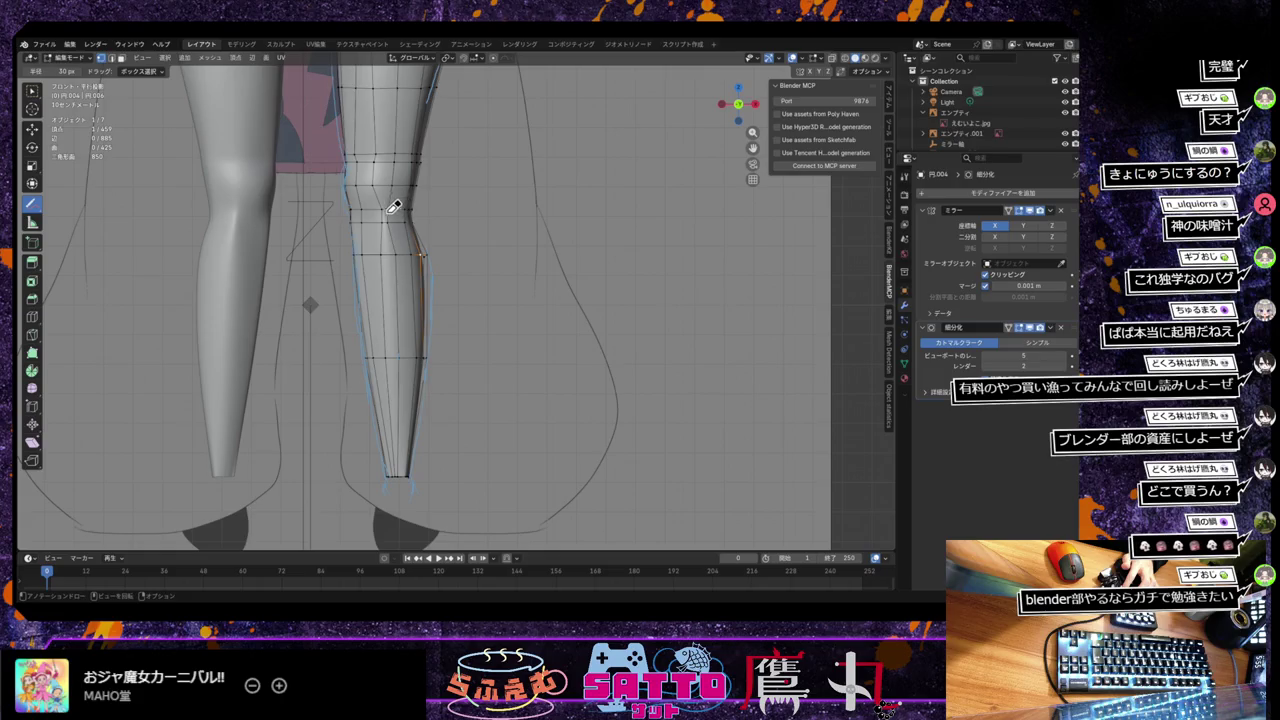
left_click(33, 93)
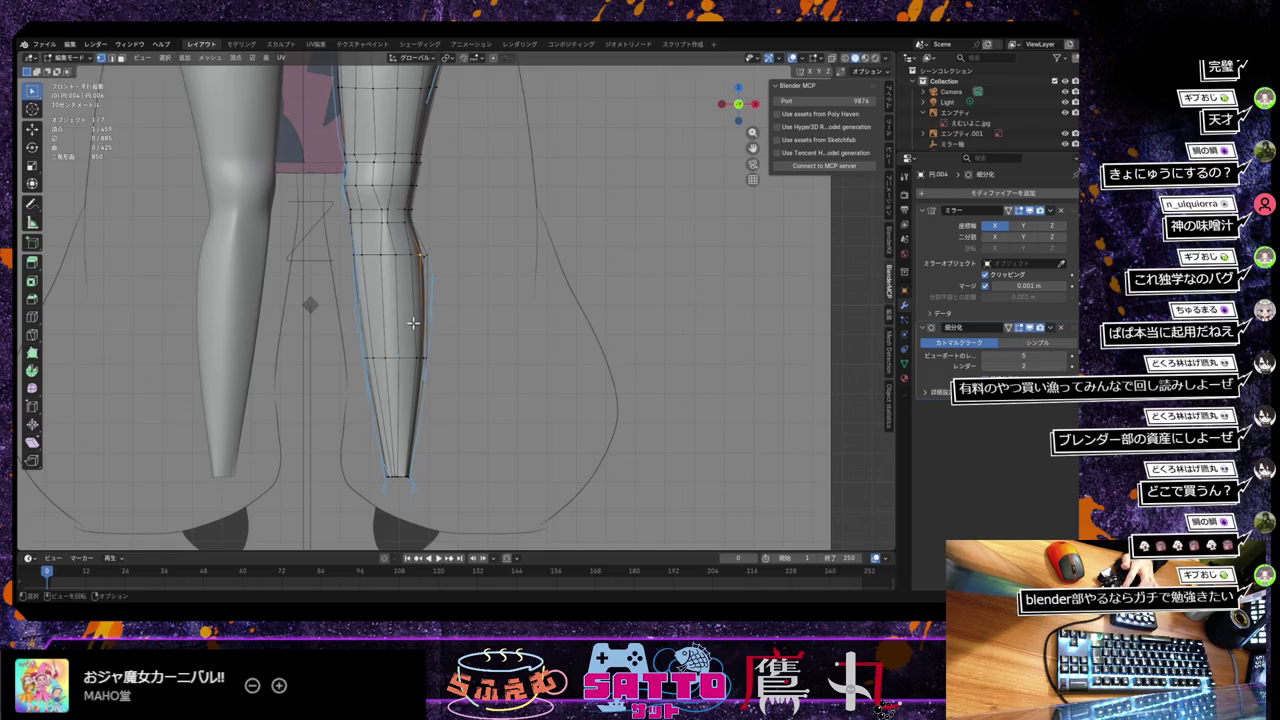
scroll(418, 339, "down", 1)
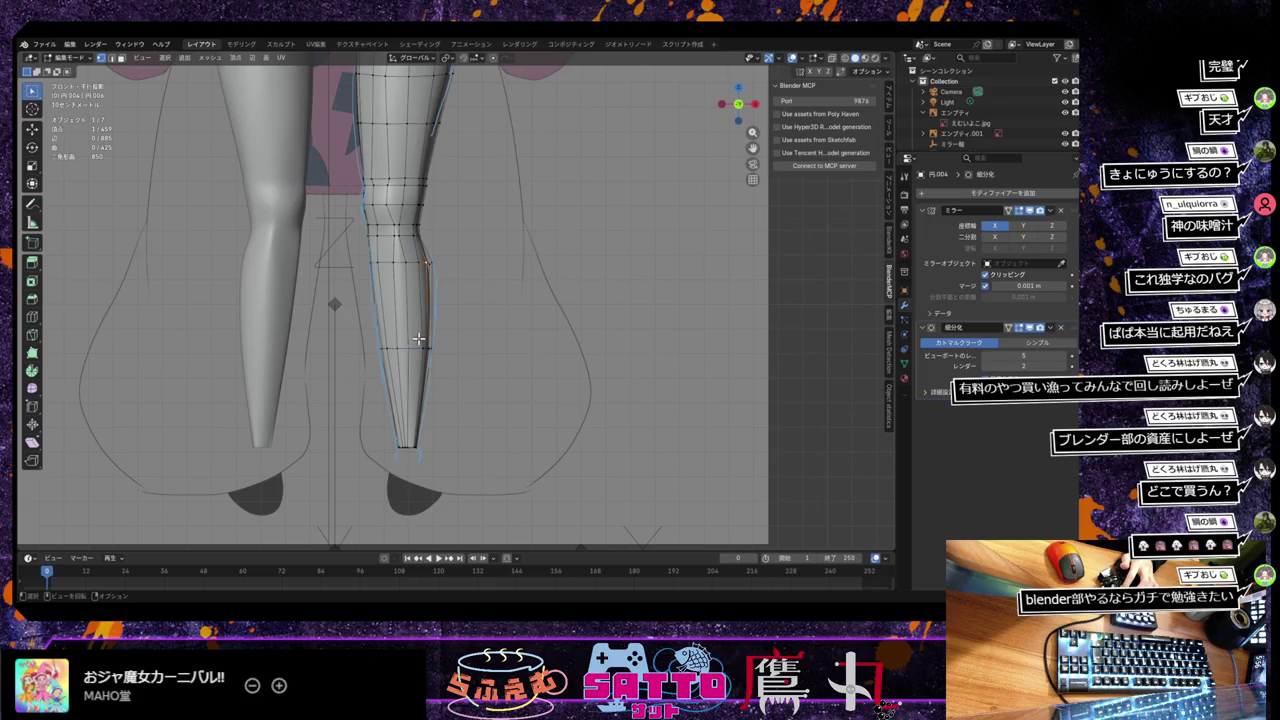
scroll(400, 360, "up", 1)
scroll(365, 378, "up", 1)
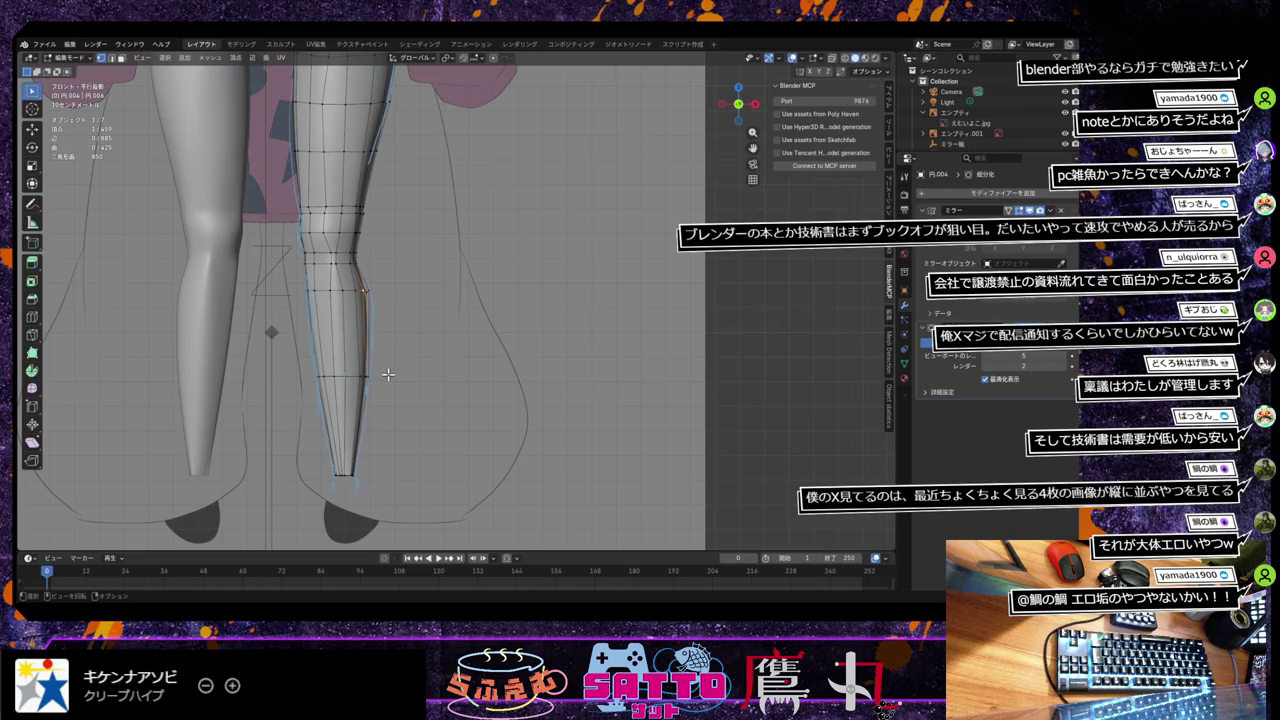
Step: Zoom out and draw a blue annotation circle around the left knee
scroll(400, 372, "down", 2)
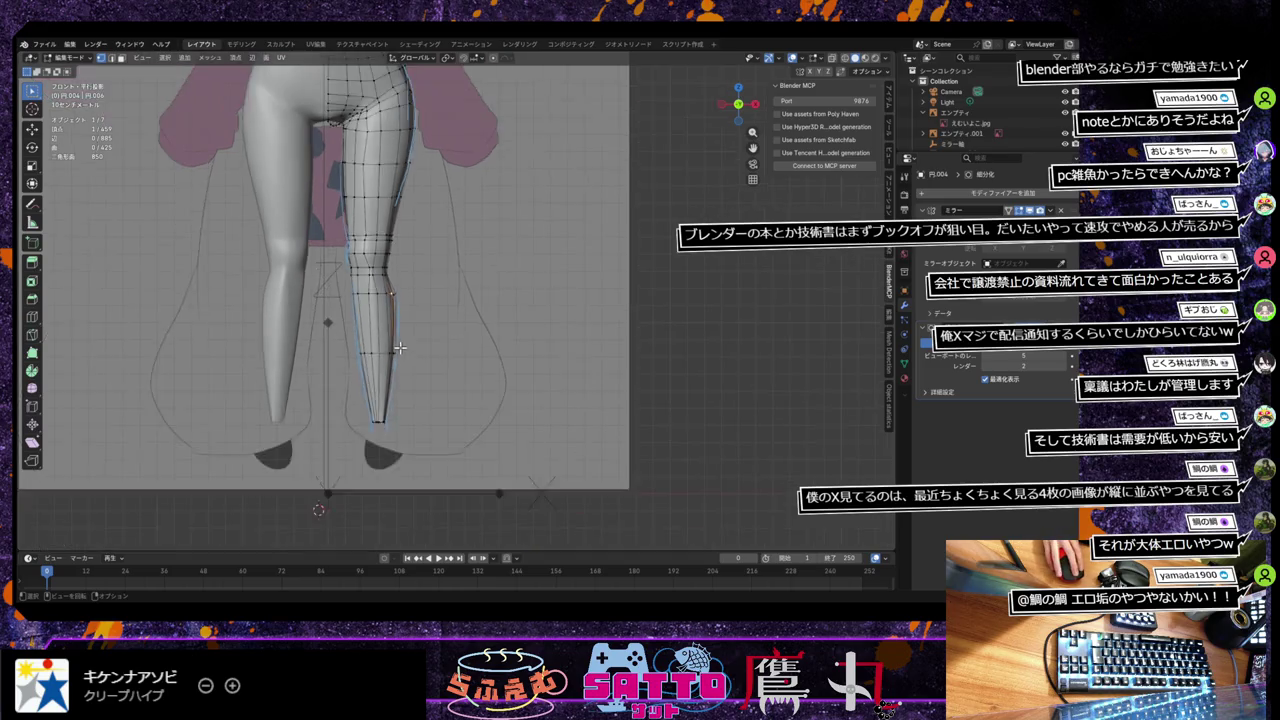
scroll(400, 350, "down", 1)
scroll(400, 347, "down", 2)
scroll(400, 347, "up", 2)
scroll(400, 347, "down", 2)
scroll(400, 347, "up", 2)
scroll(400, 347, "up", 1)
scroll(410, 360, "up", 1)
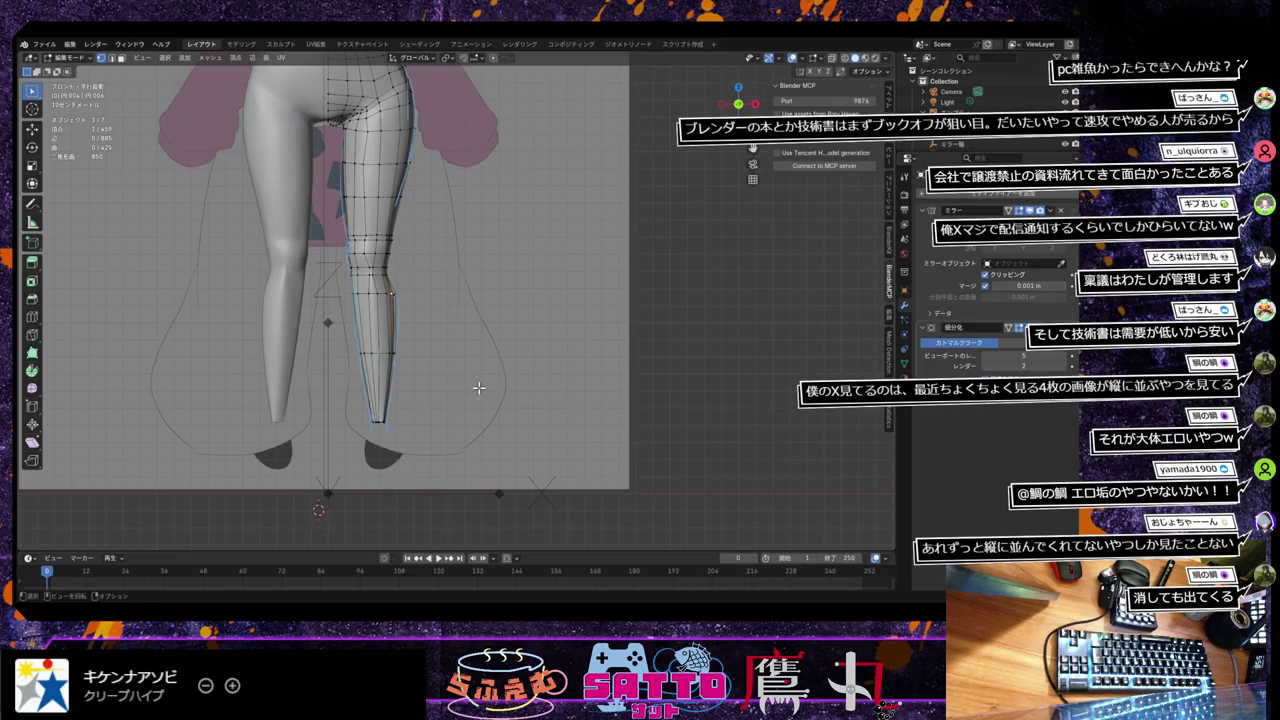
left_click_drag(32, 203, 85, 209)
left_click_drag(314, 243, 299, 263)
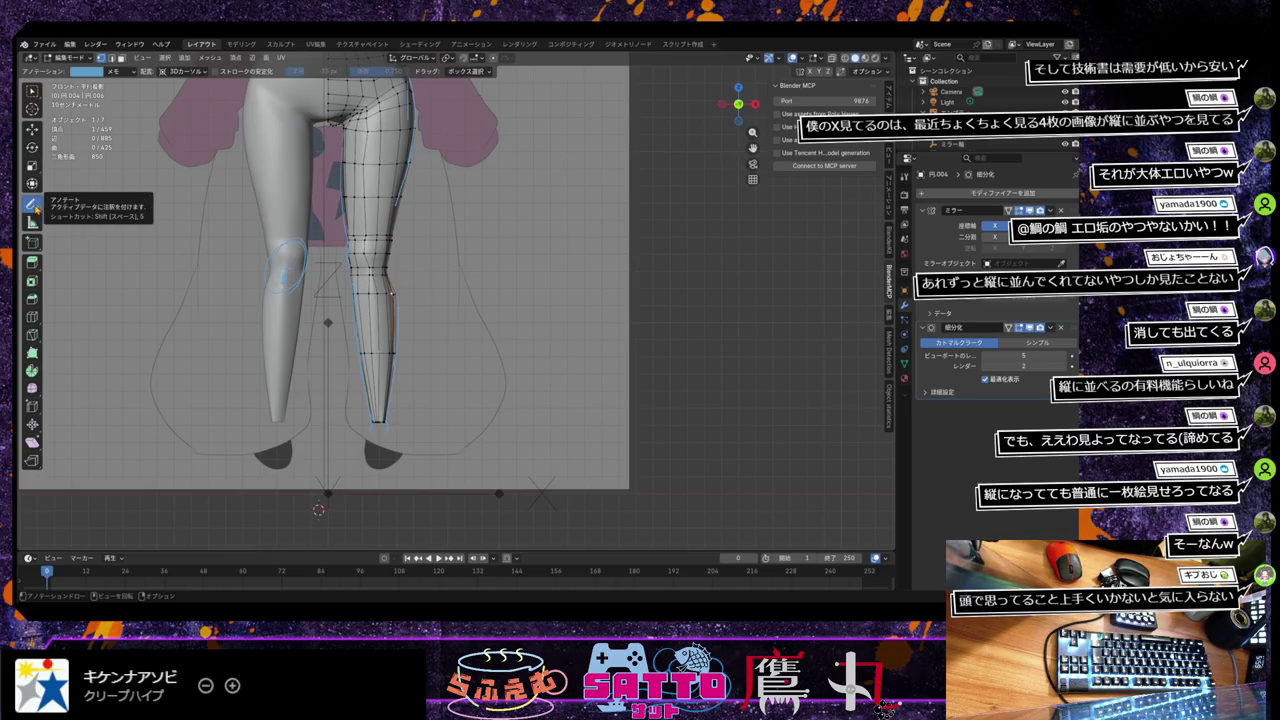
Step: Erase annotation marks near the ankle and reposition the view over the legs
left_click_drag(35, 207, 78, 267)
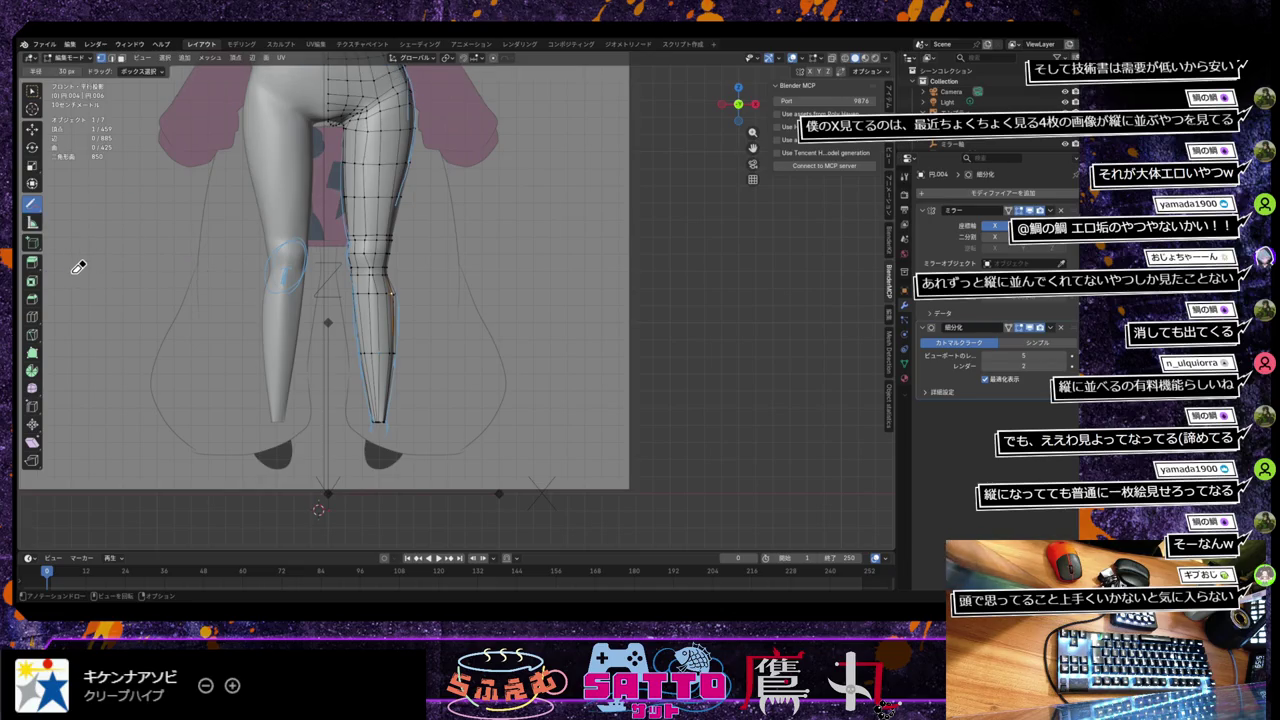
left_click_drag(392, 425, 395, 428)
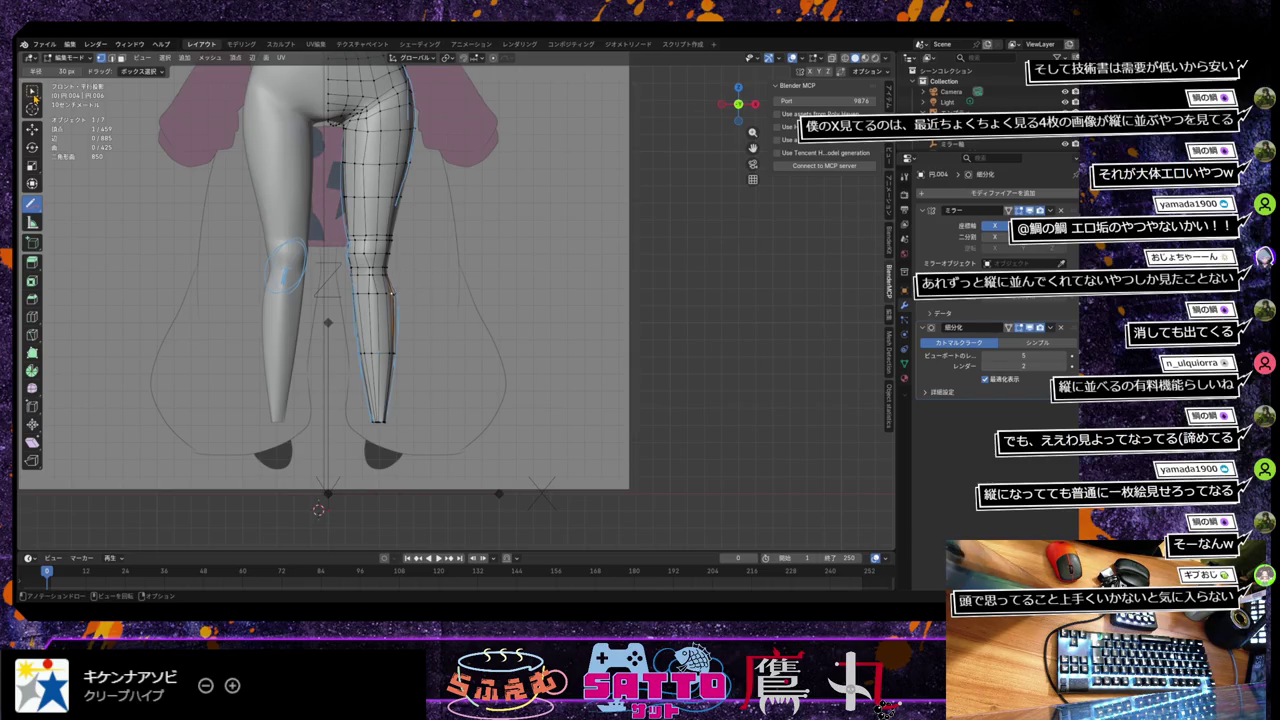
left_click(32, 203)
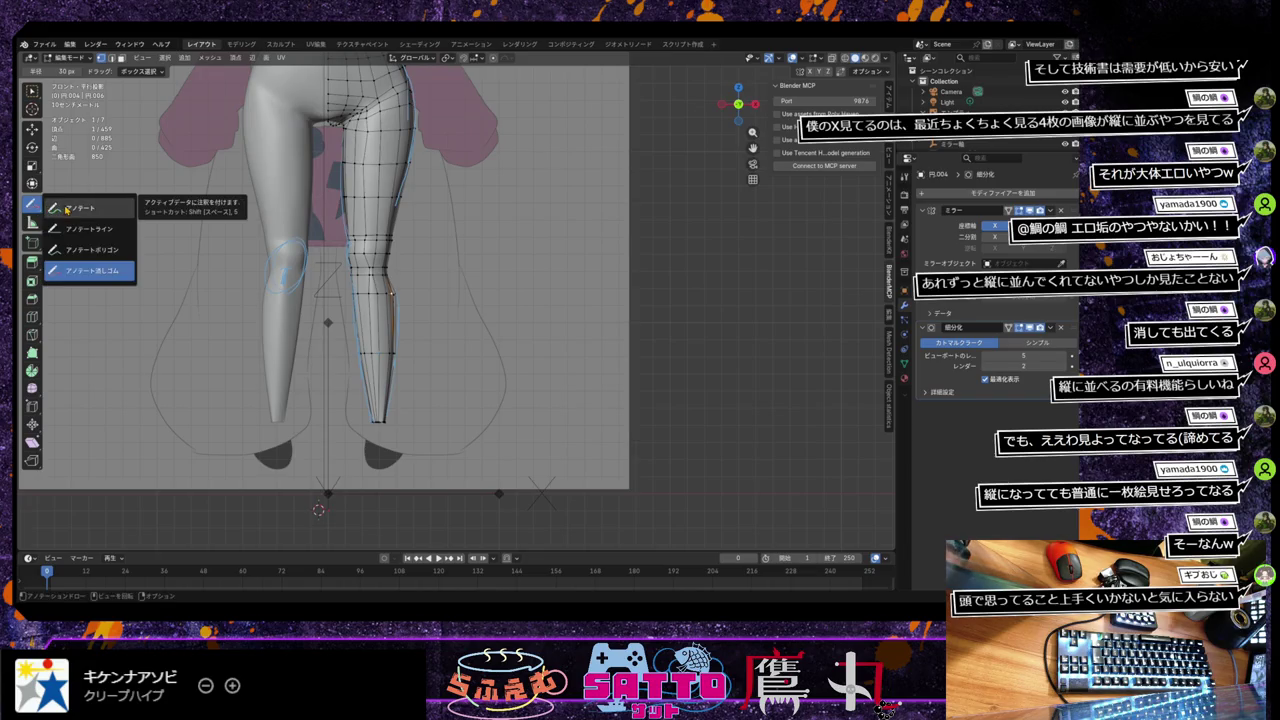
left_click(66, 208)
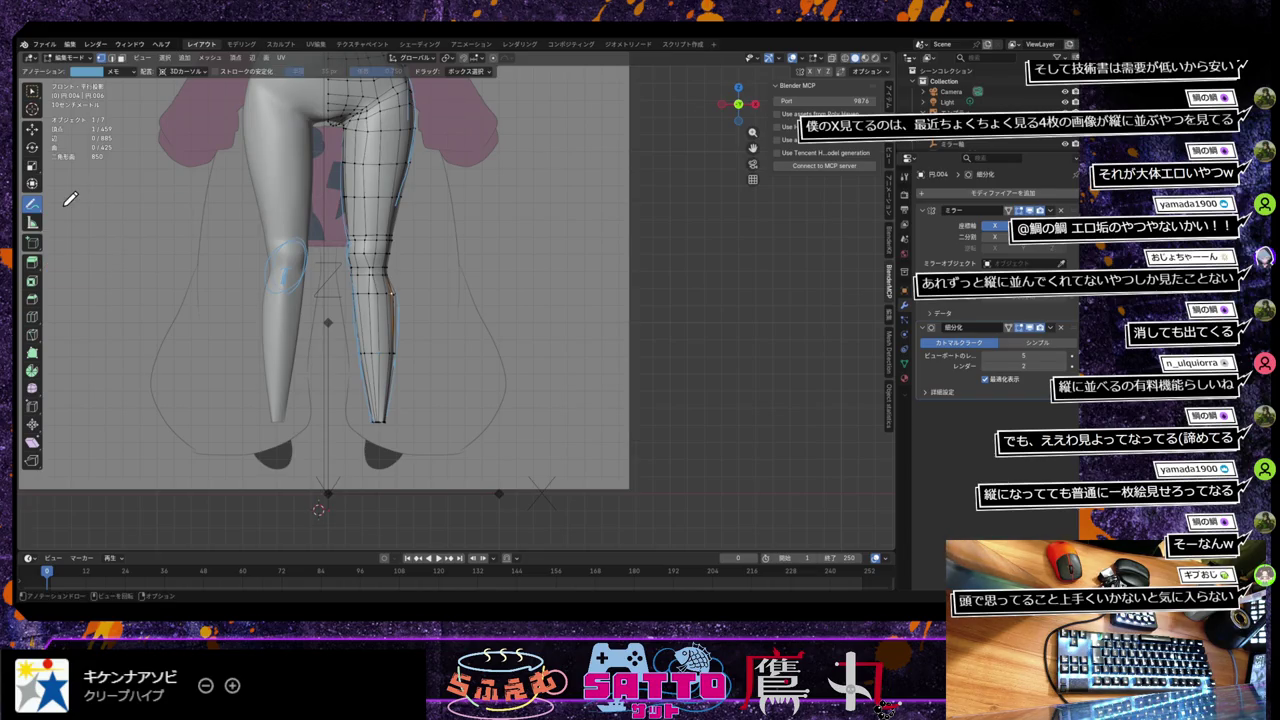
left_click(32, 203)
left_click(80, 270)
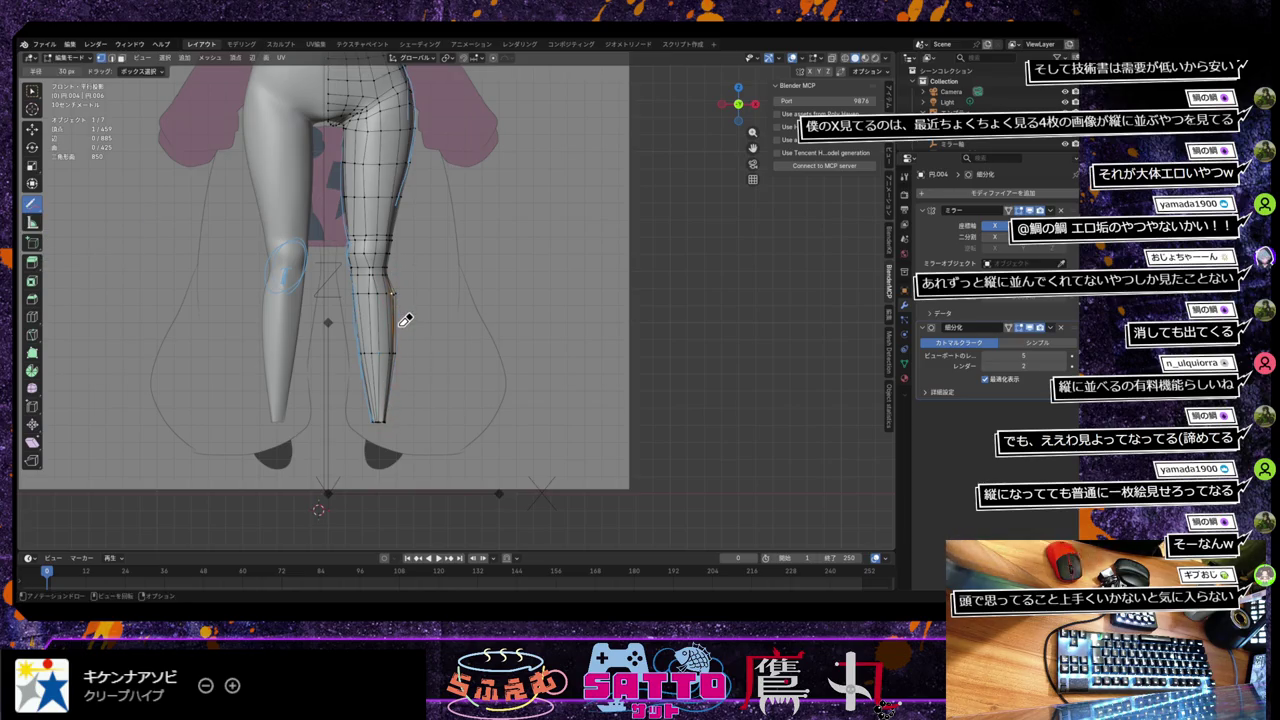
scroll(425, 240, "down", 2)
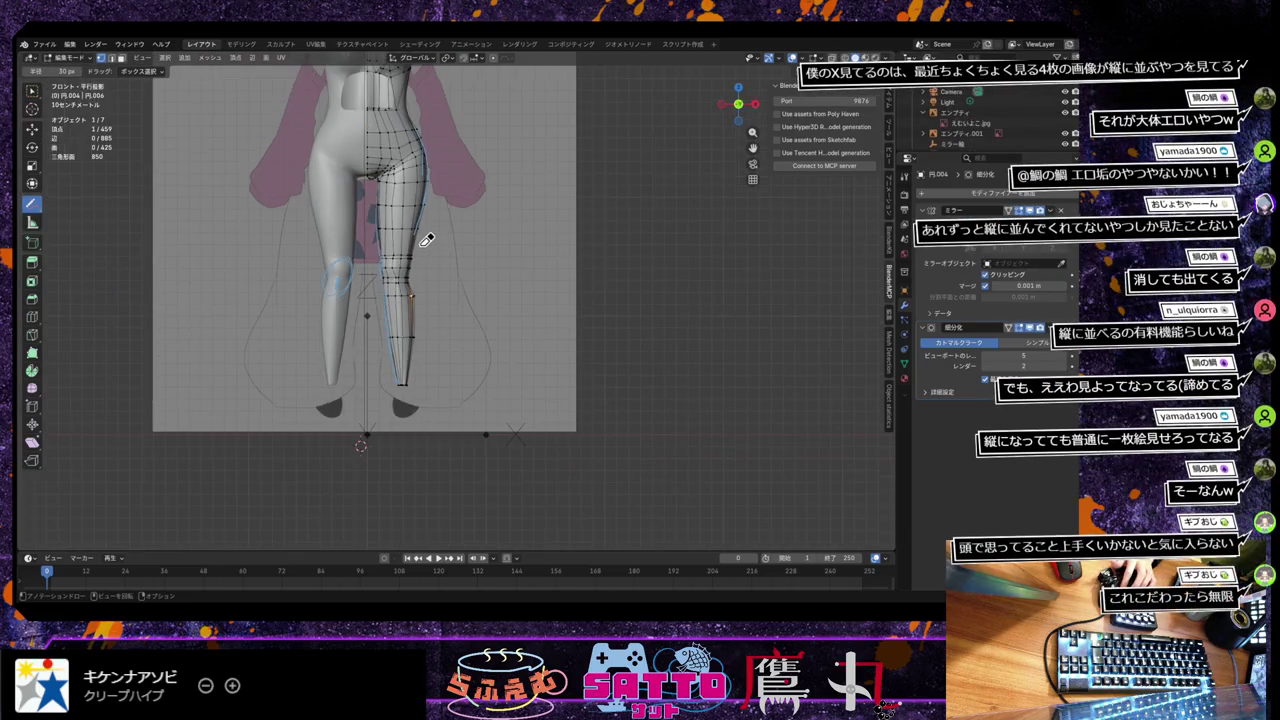
middle_click_drag(434, 242, 415, 300, "shift")
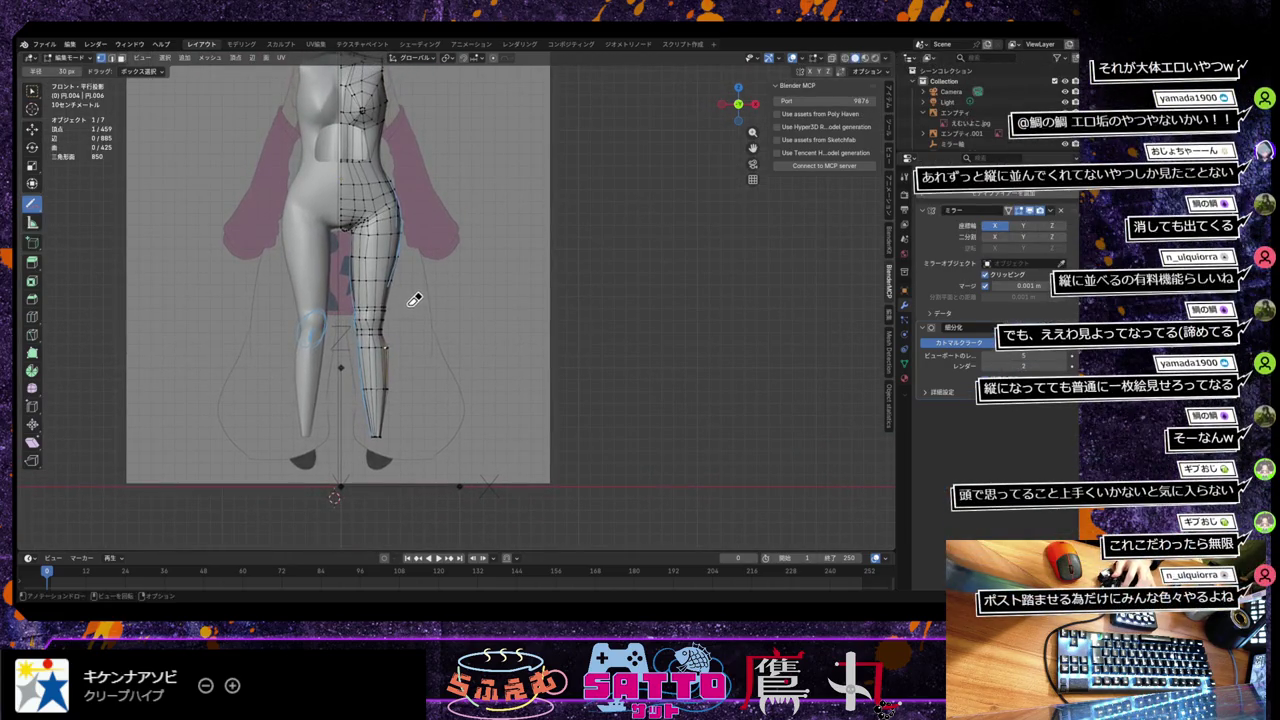
scroll(416, 299, "up", 1)
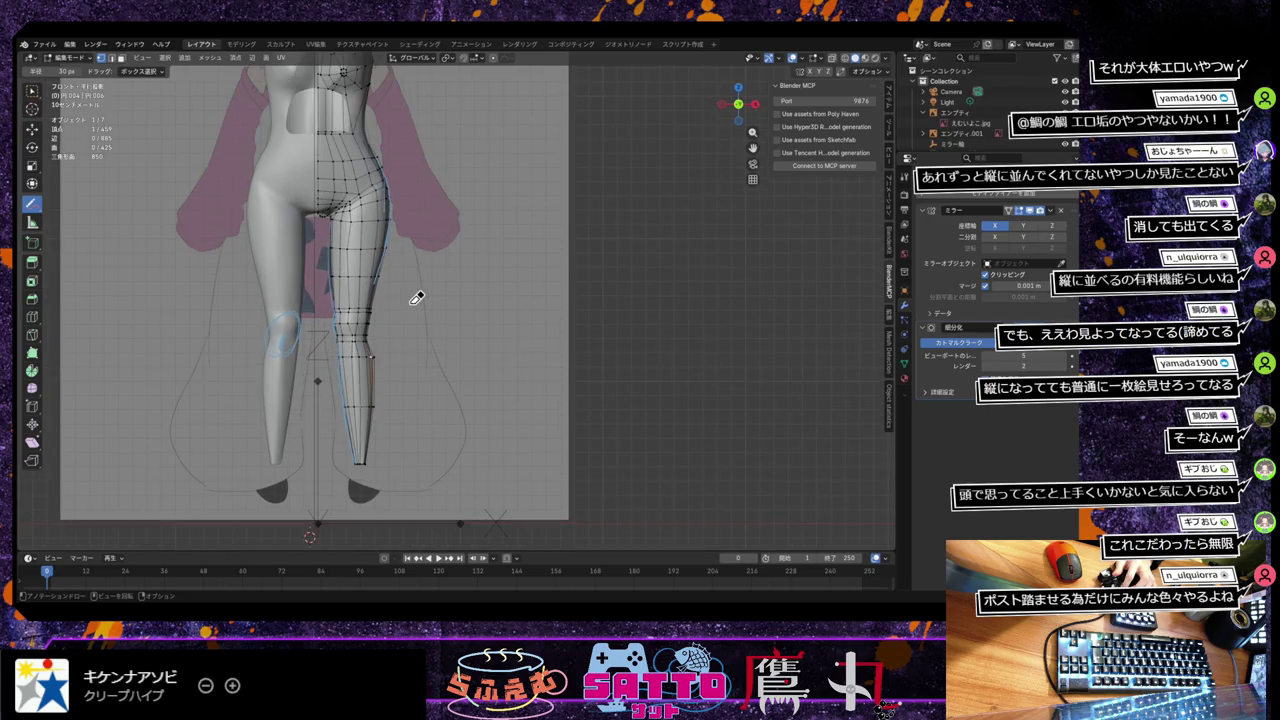
middle_click_drag(416, 298, 406, 260, "shift")
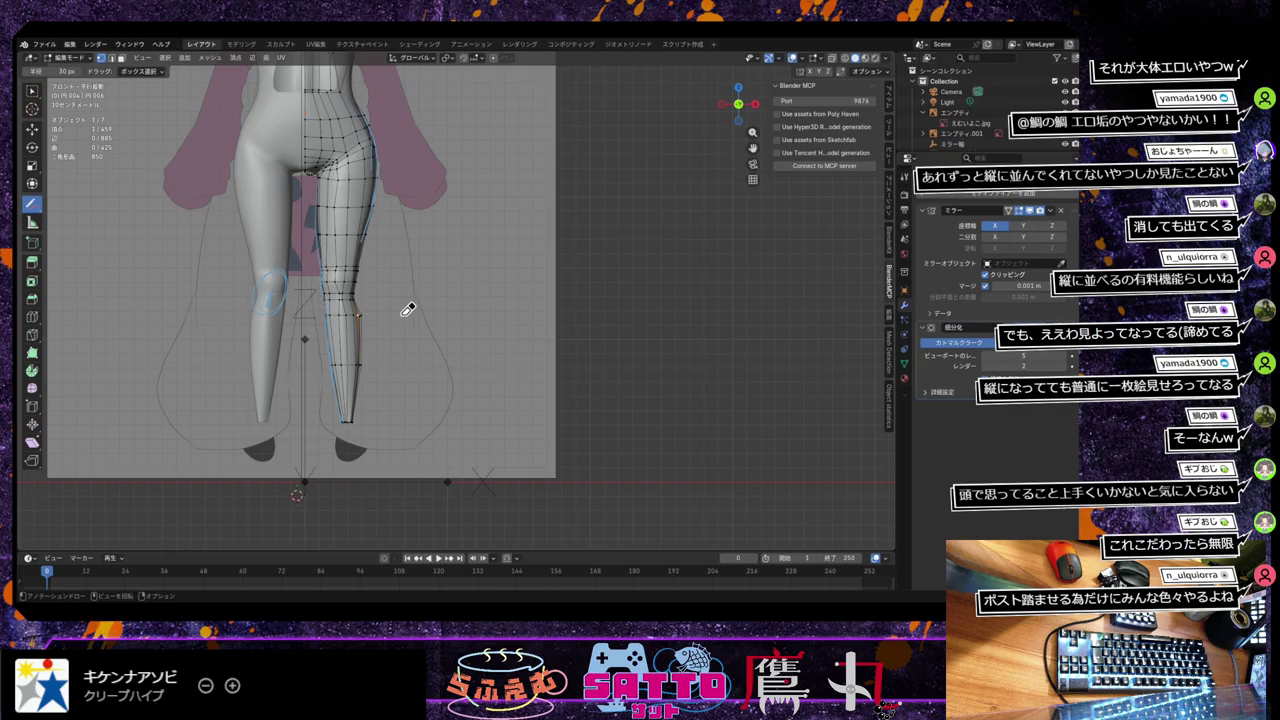
Step: Erase the blue sketch strokes around the knee and return to Box Select
left_click_drag(32, 203, 75, 206)
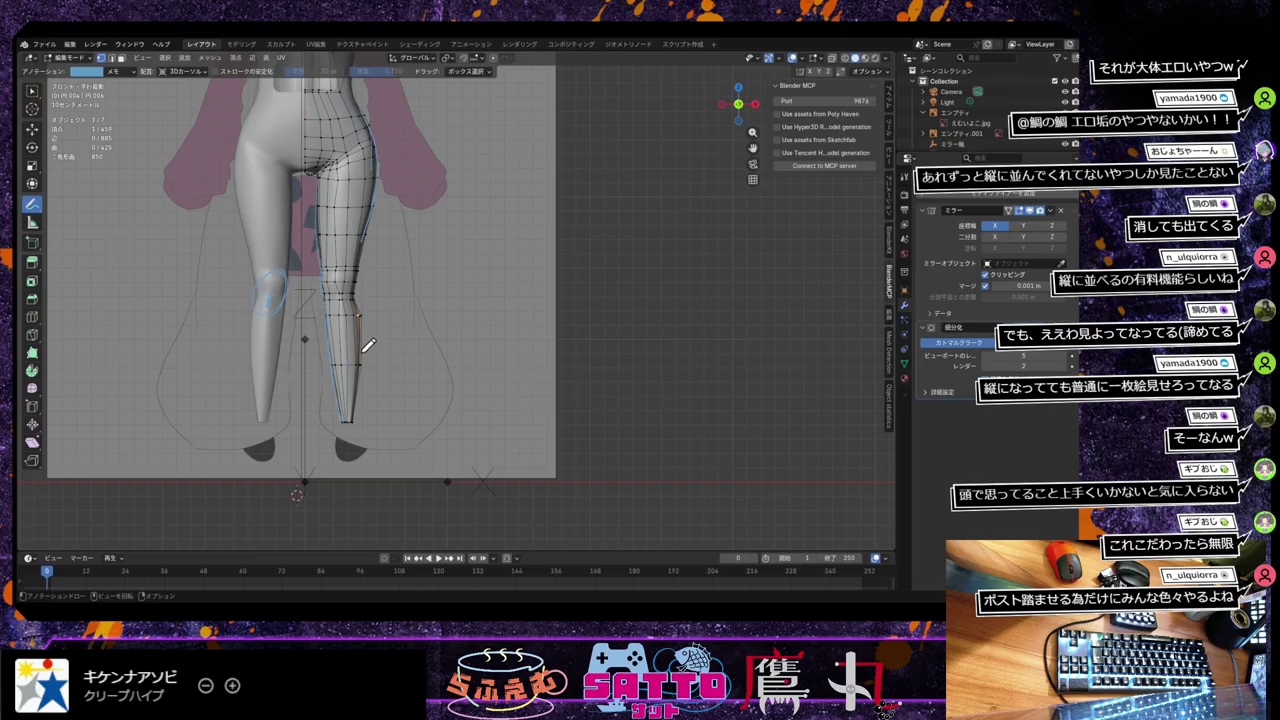
left_click_drag(32, 203, 105, 260)
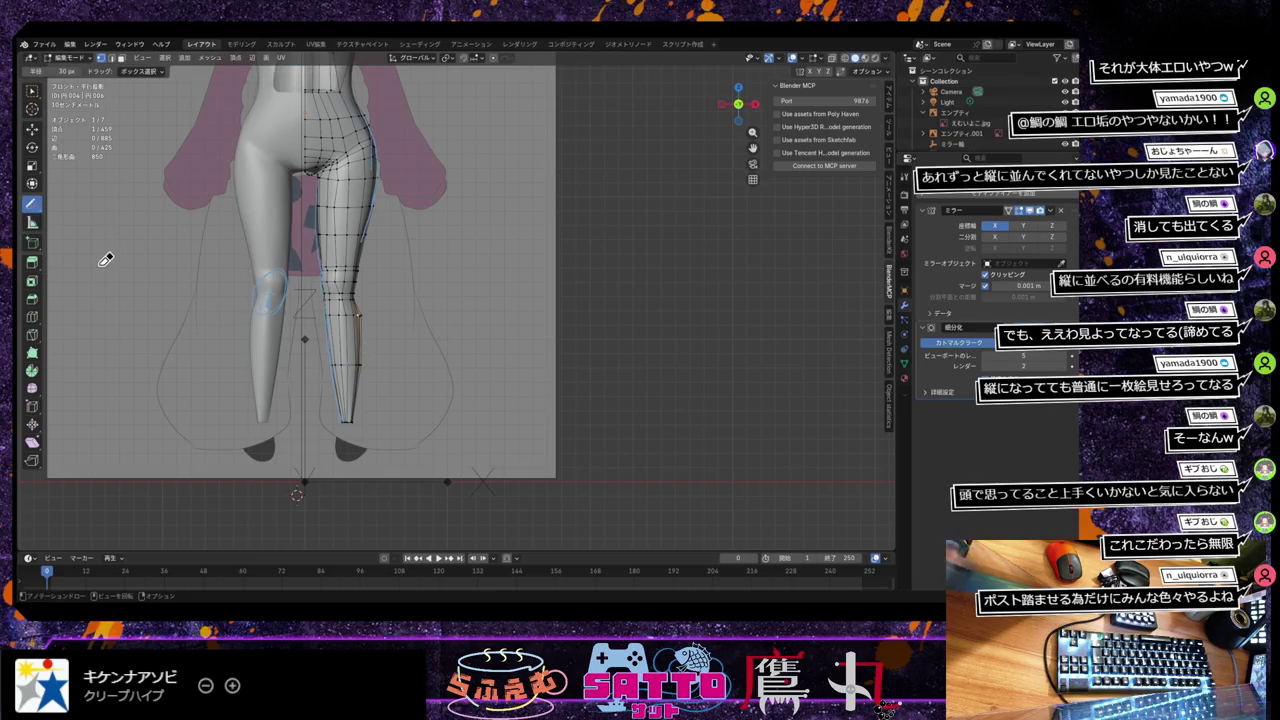
left_click_drag(271, 329, 288, 287)
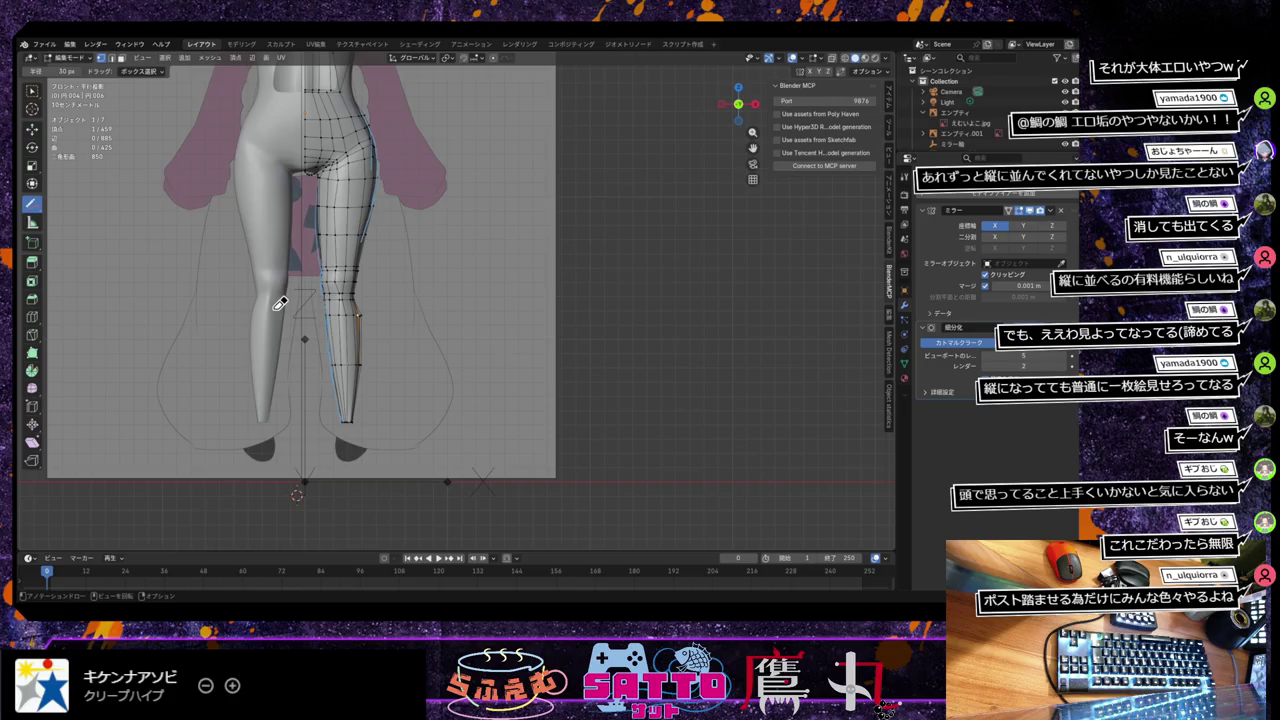
left_click(32, 91)
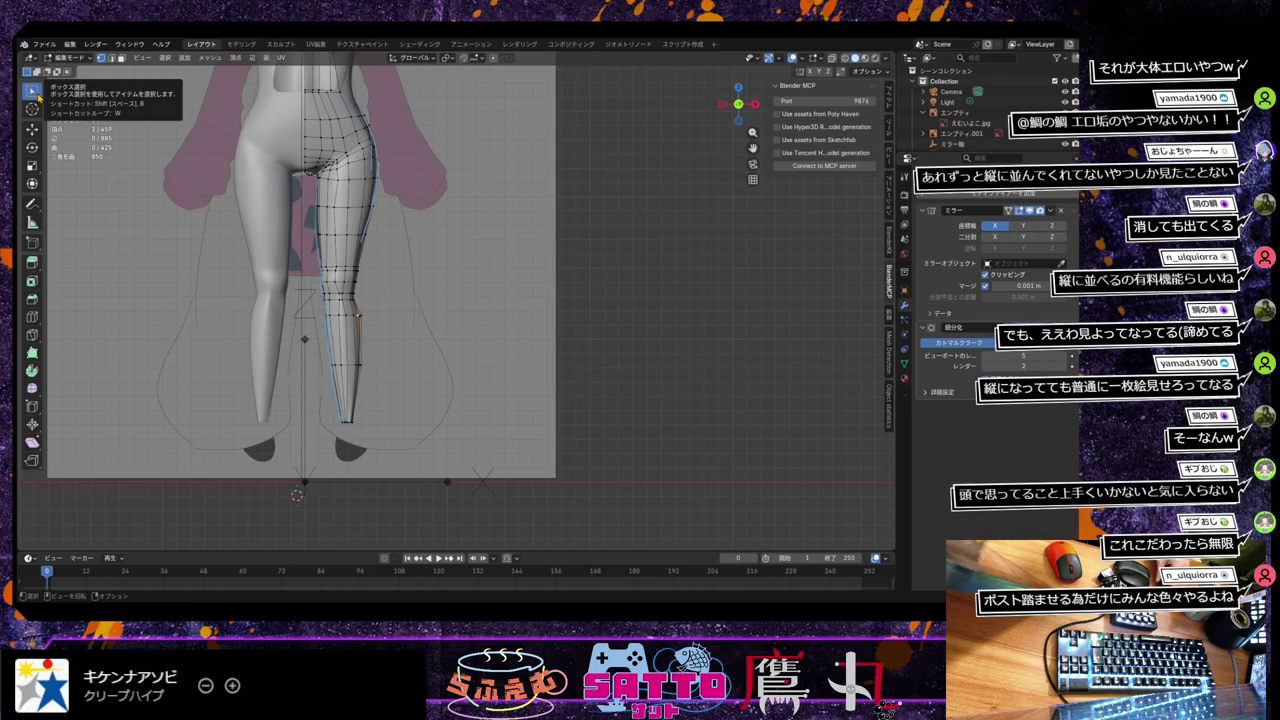
Step: Box-select the front and back leg-tip vertices using X-ray
left_click_drag(330, 378, 379, 422)
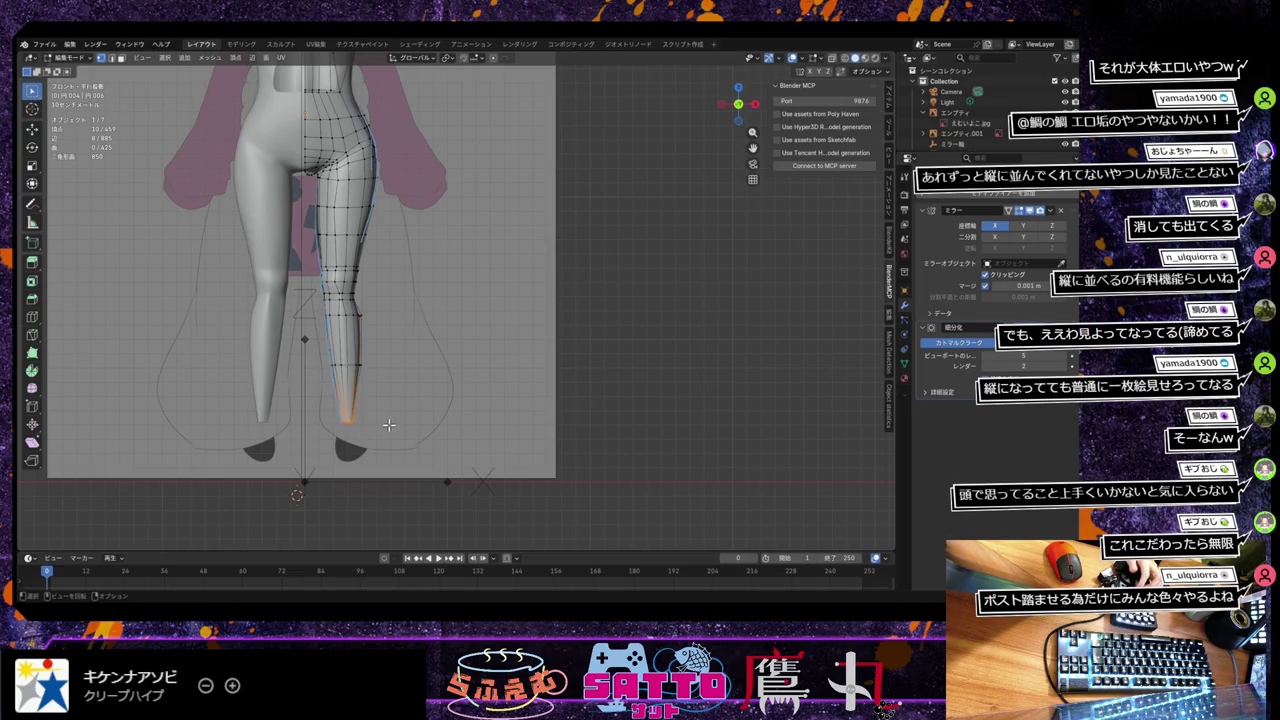
middle_click_drag(380, 427, 373, 388)
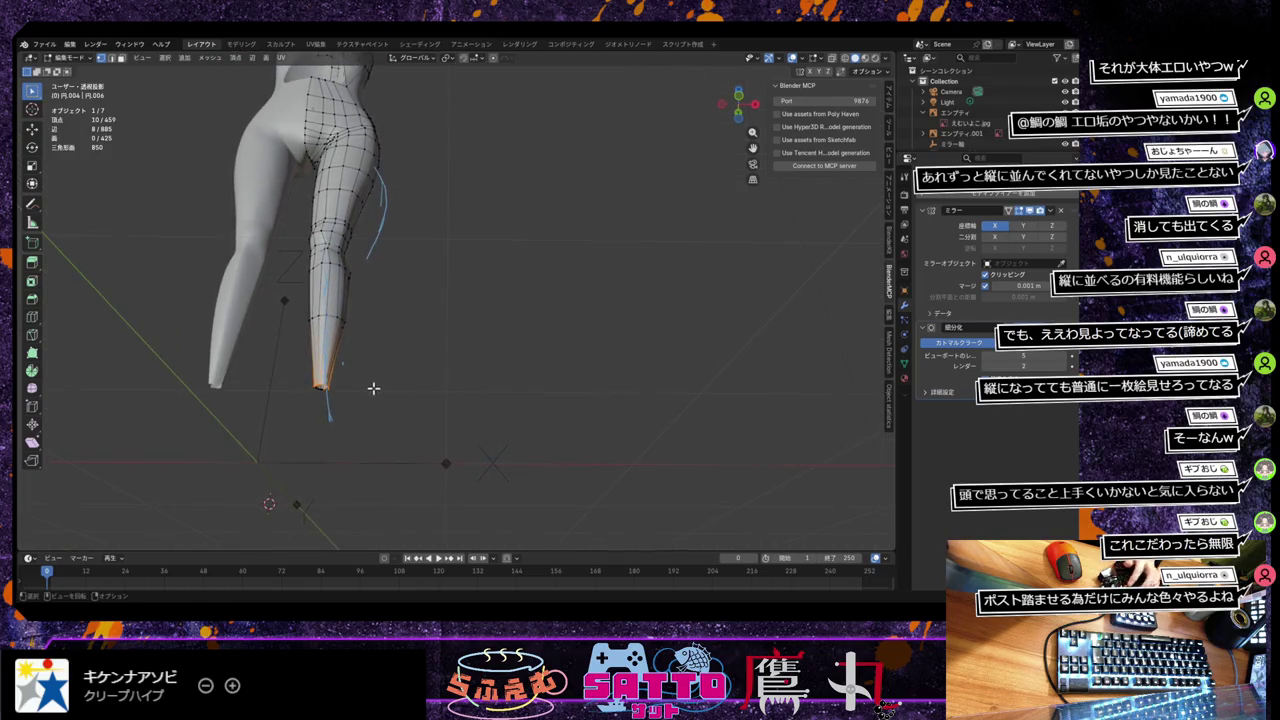
key("alt+z")
left_click_drag(298, 369, 366, 420)
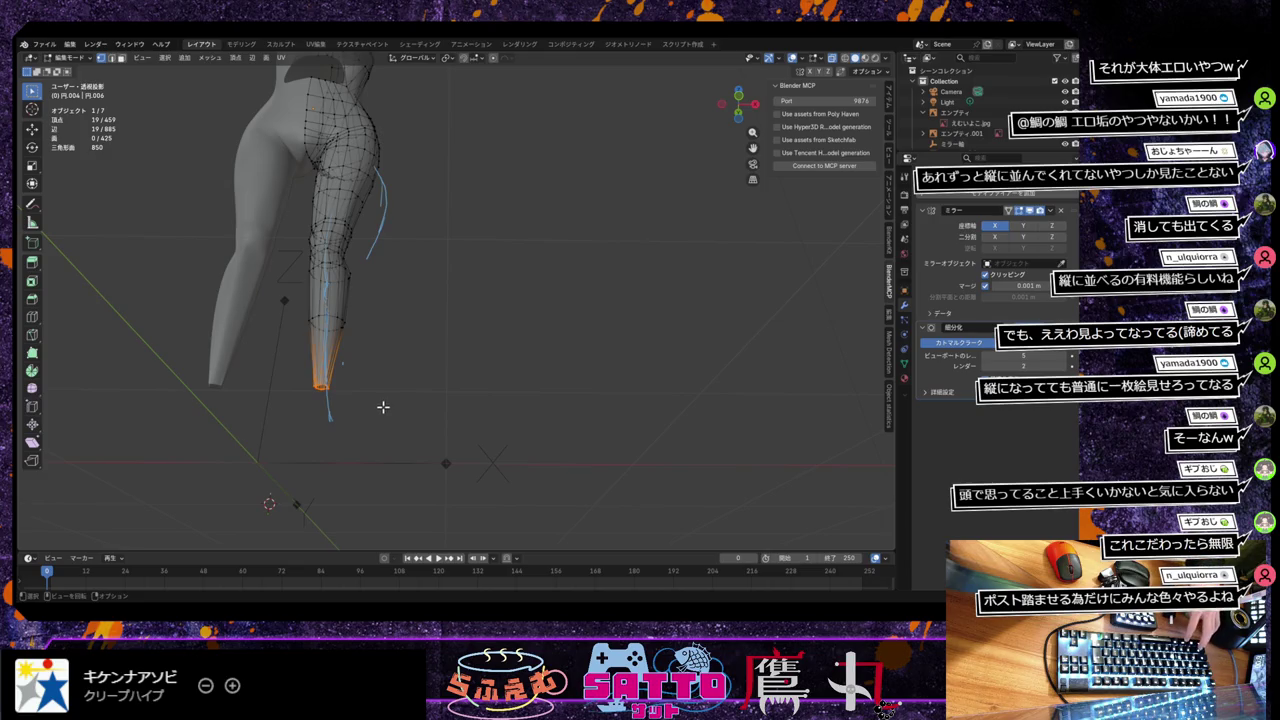
Step: Round the leg-tip vertices with To Sphere at factor 0.666 and inspect the lower leg
key("shift+alt+s")
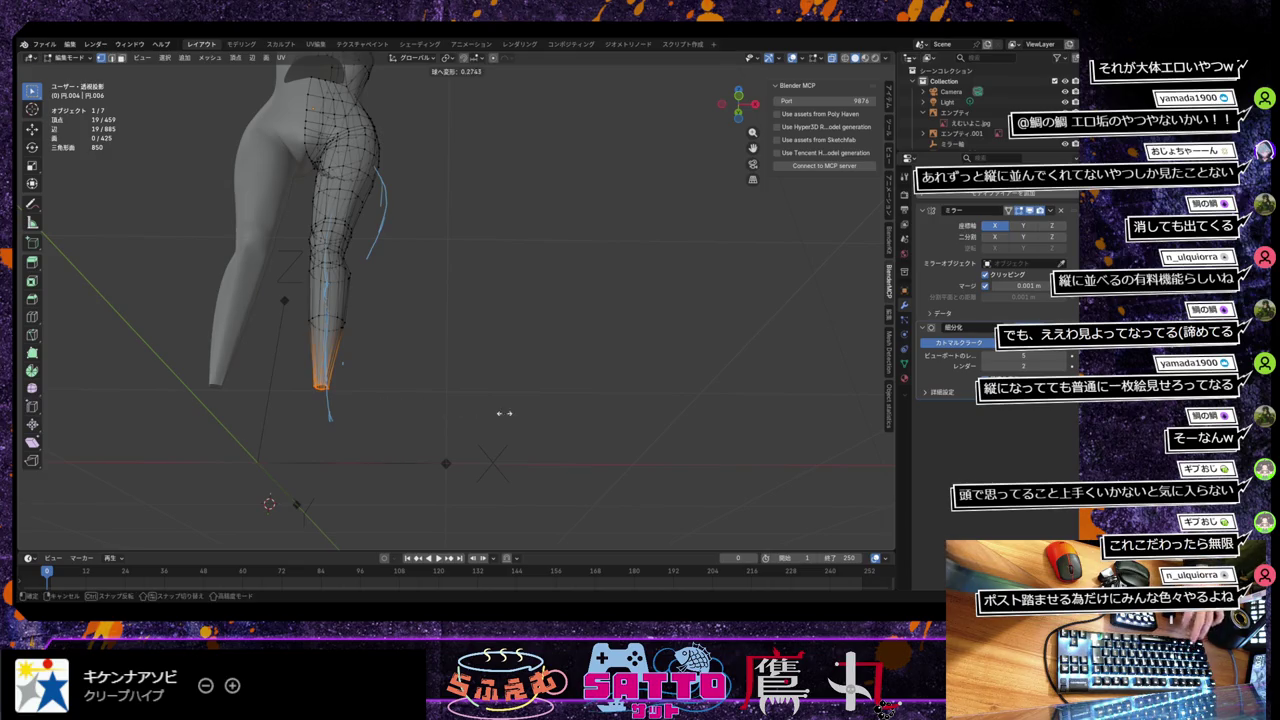
left_click(630, 439)
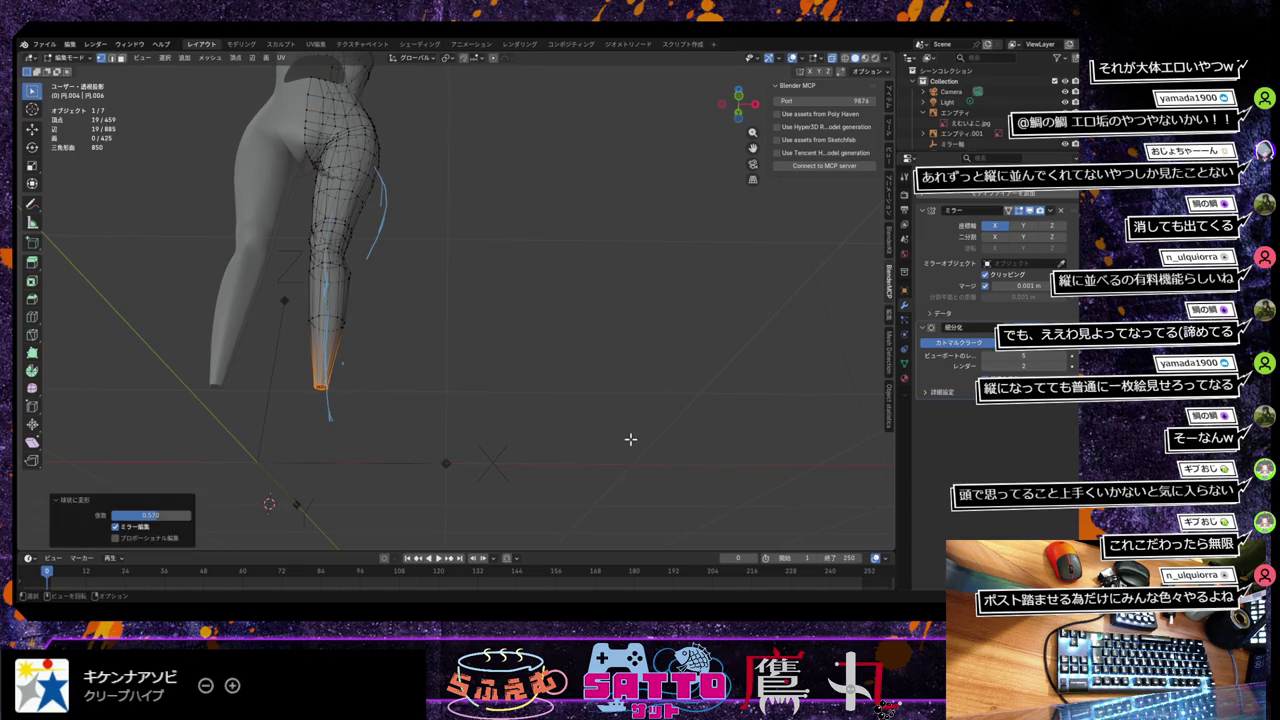
mouse_move(165, 515)
left_mouse_down()
mouse_move(182, 531)
mouse_move(171, 531)
left_mouse_up()
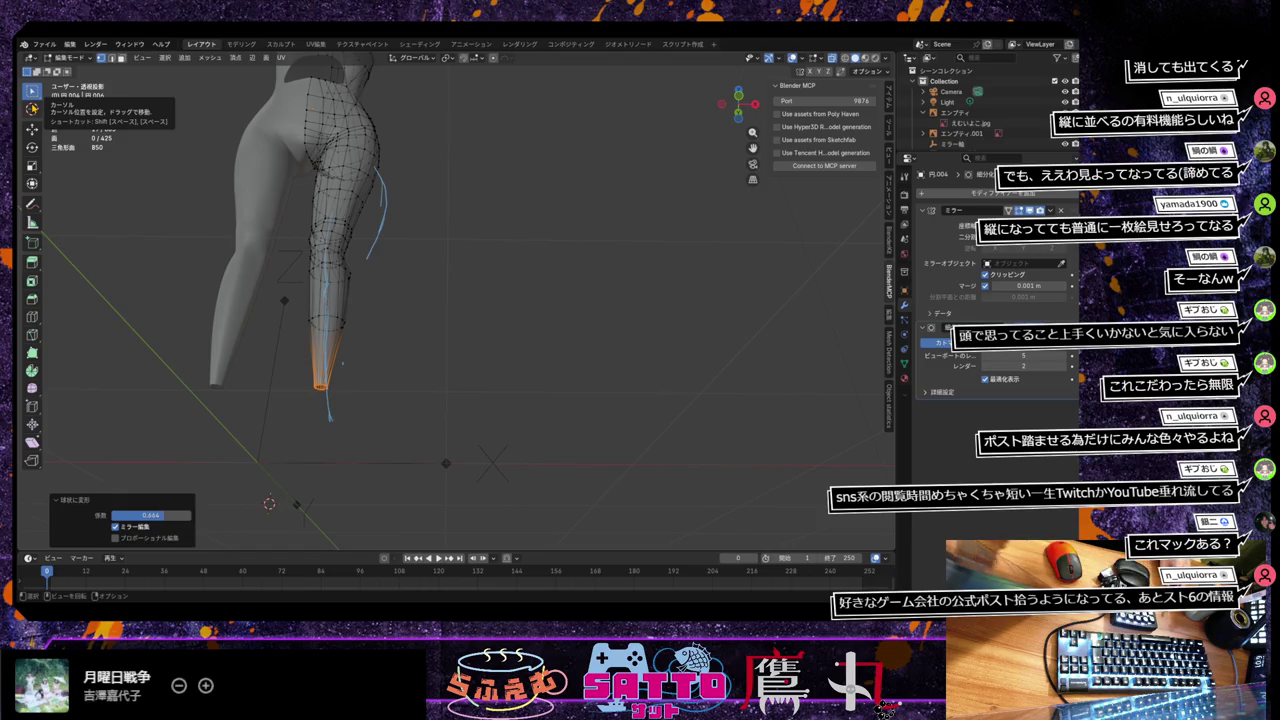
middle_click_drag(423, 349, 404, 412)
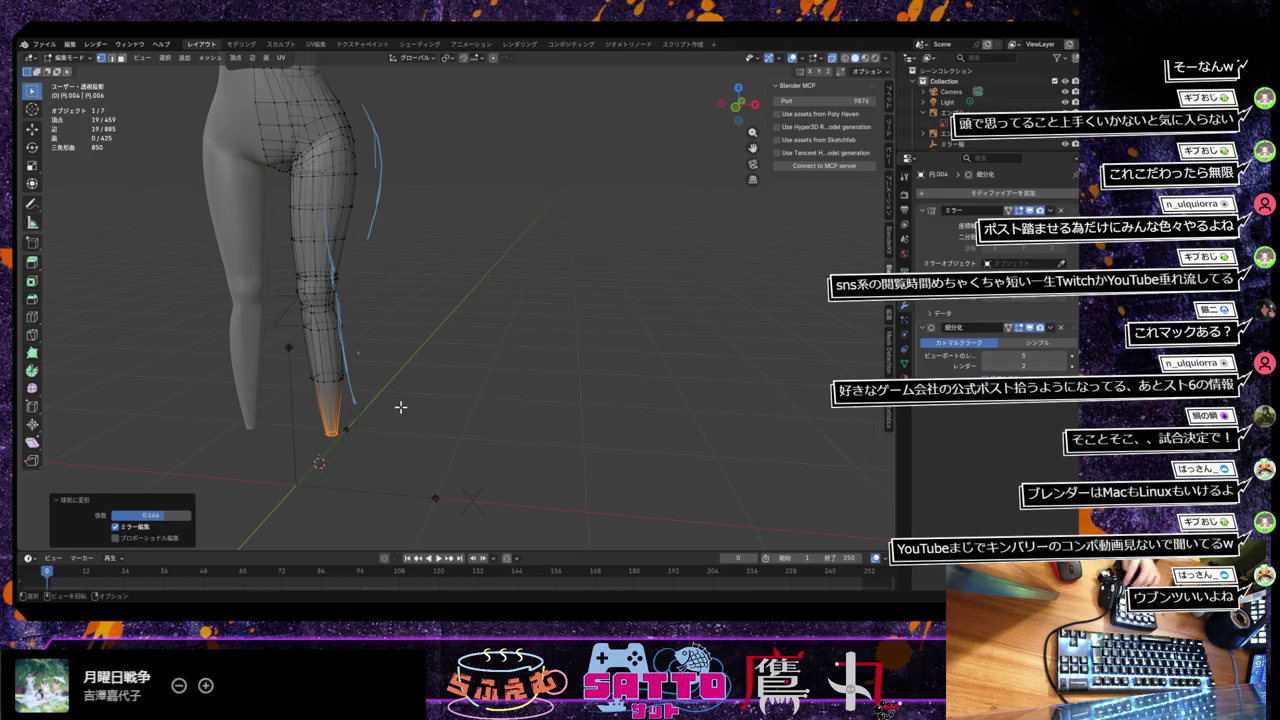
mouse_move(380, 334)
middle_mouse_down()
mouse_move(409, 340)
mouse_move(351, 407)
middle_mouse_up()
left_click(297, 426)
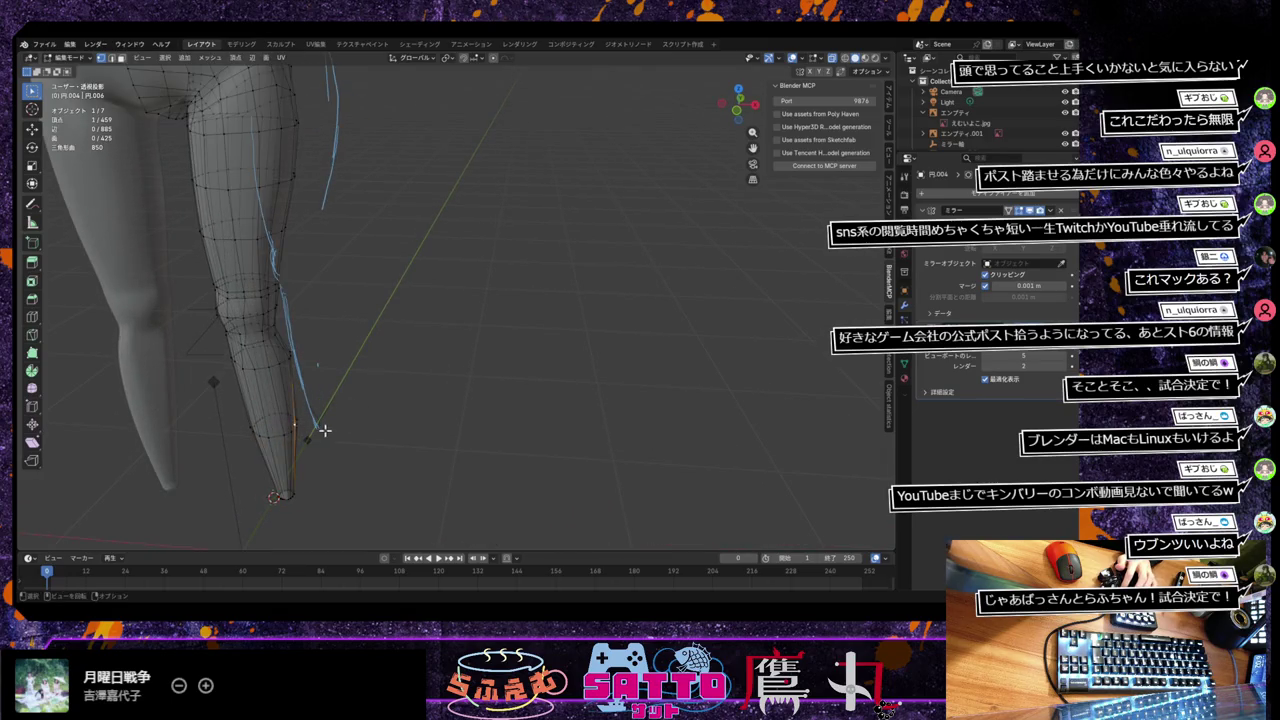
Step: Shift the lower-leg vertex 0.015942 m along X and check it in front view
mouse_move(326, 432)
middle_mouse_down()
mouse_move(371, 391)
mouse_move(471, 340)
middle_mouse_up()
key("KP_1")
key("KP_1")
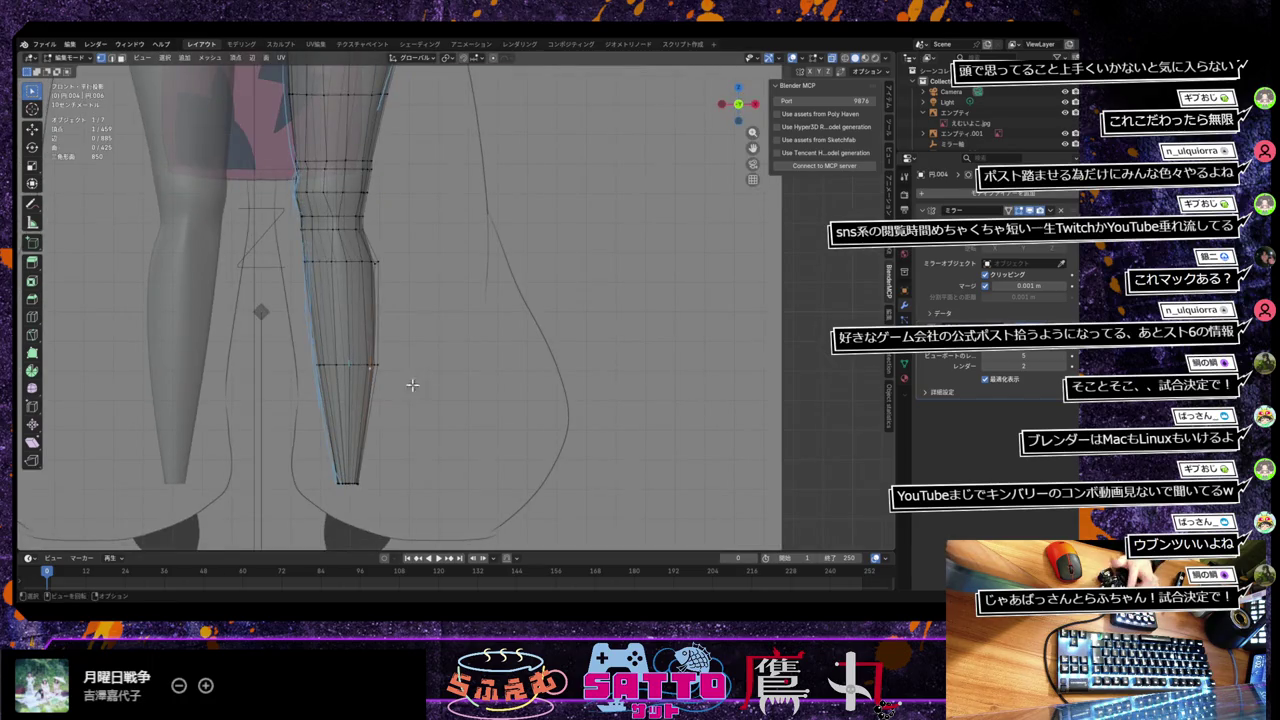
middle_click_drag(394, 399, 335, 415)
key("g")
key("x")
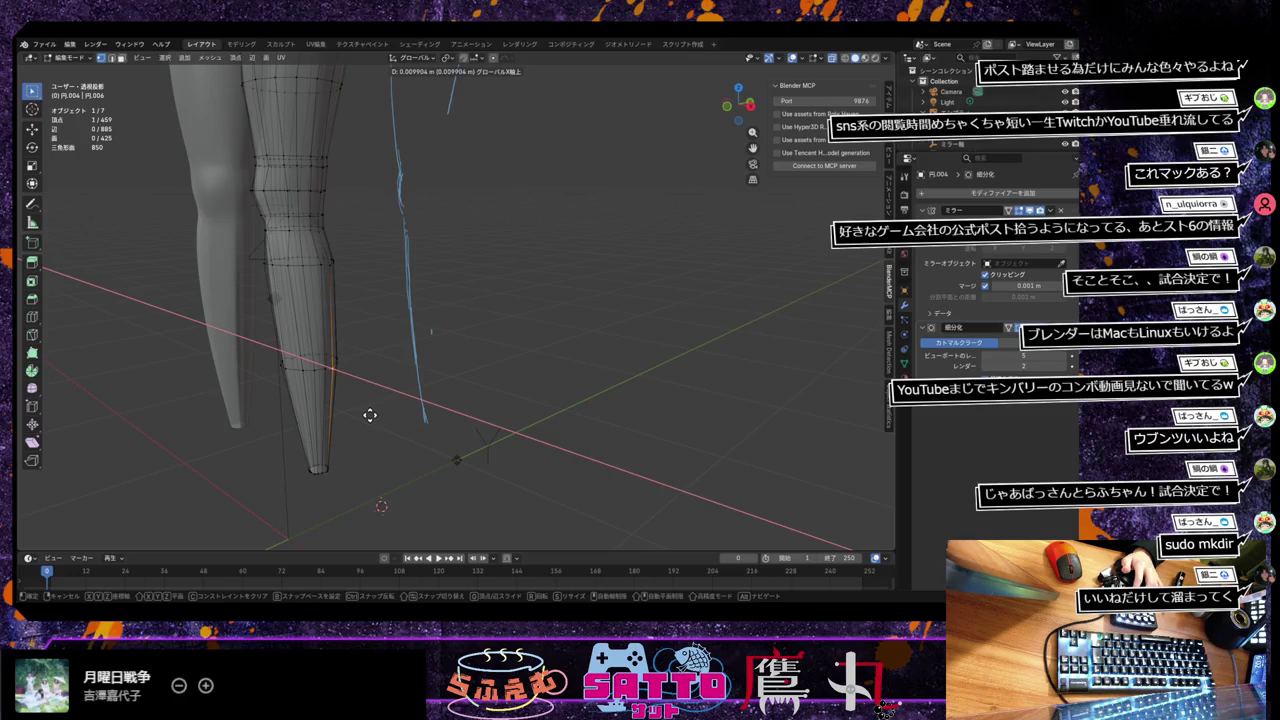
left_click(370, 415)
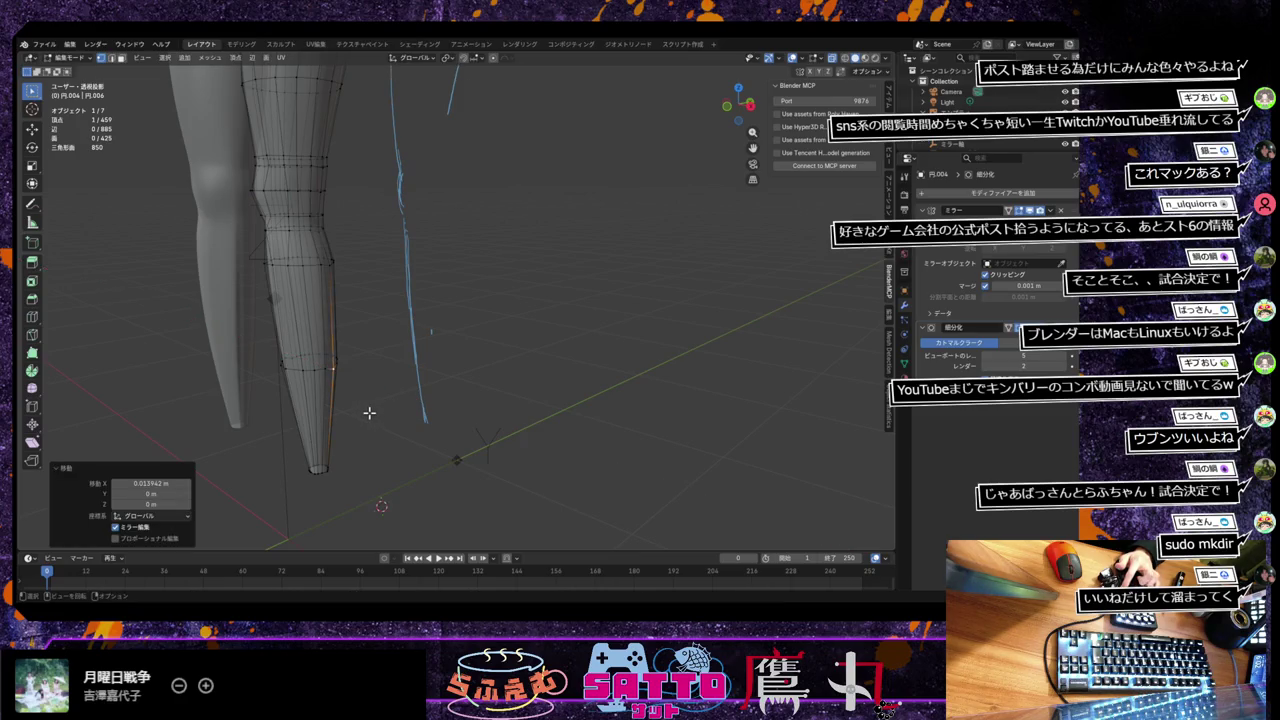
middle_click_drag(370, 411, 427, 394)
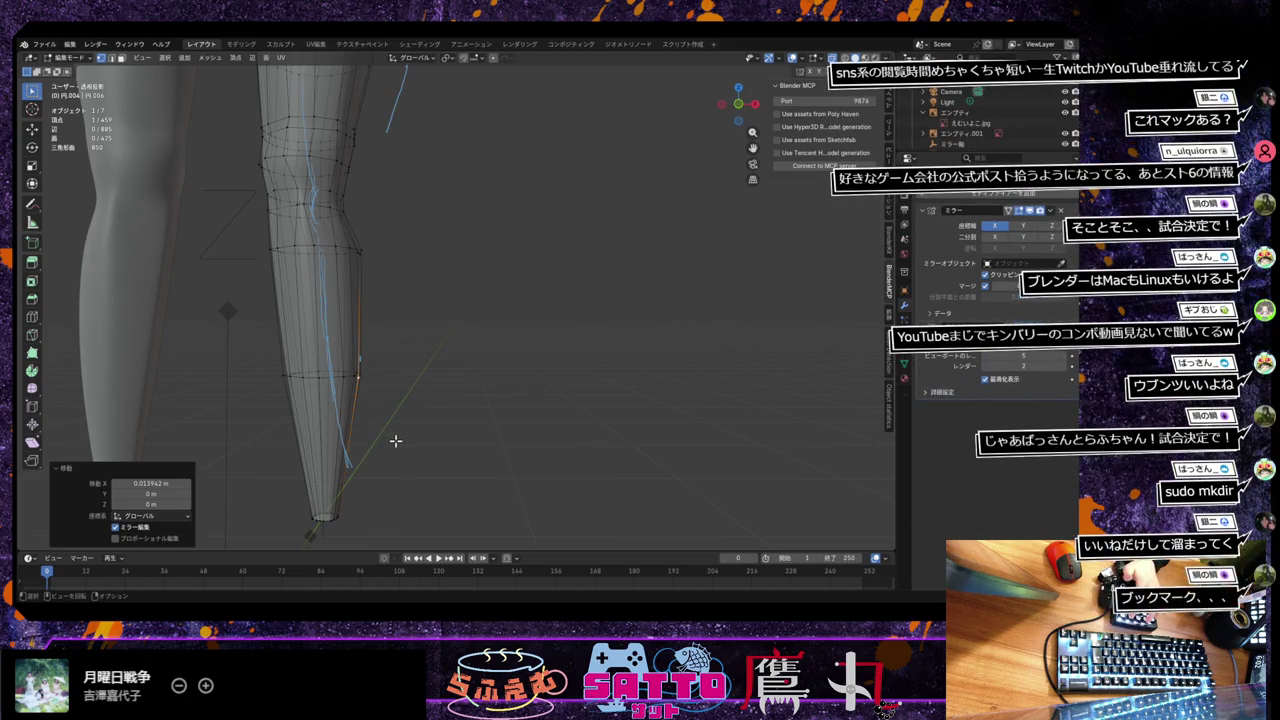
key("KP_1")
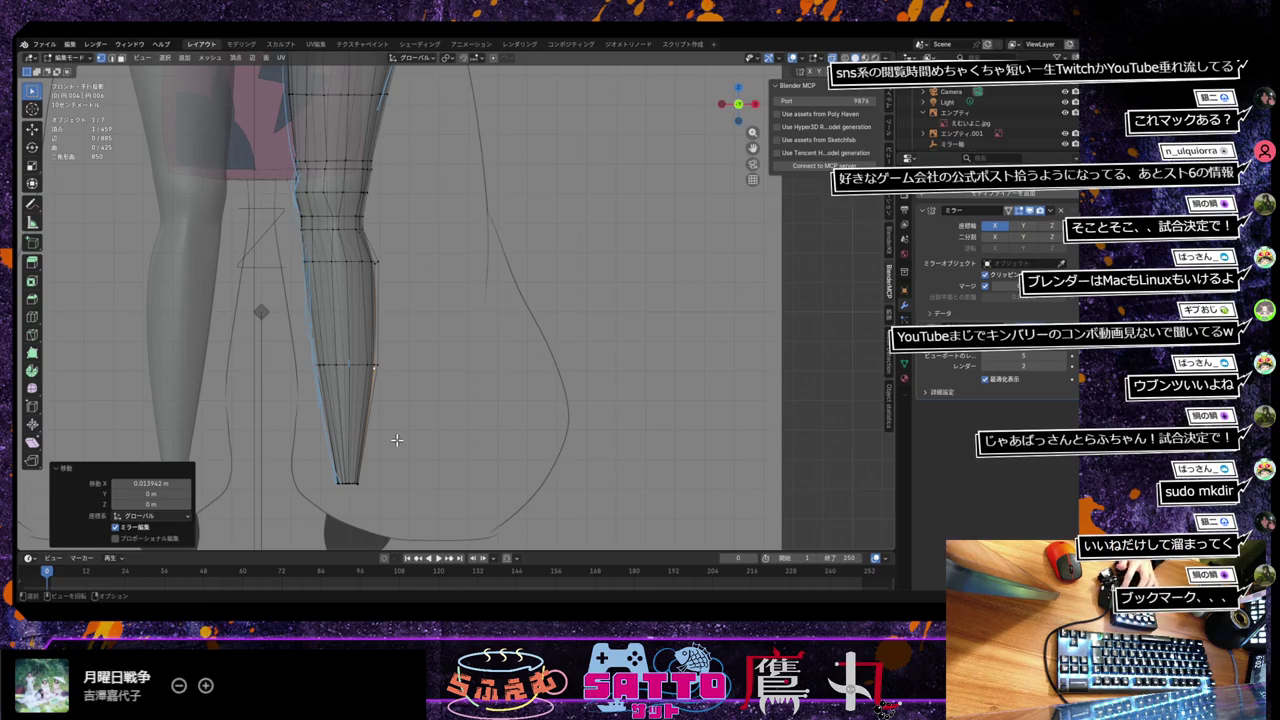
left_click_drag(32, 204, 88, 212)
left_click(88, 212)
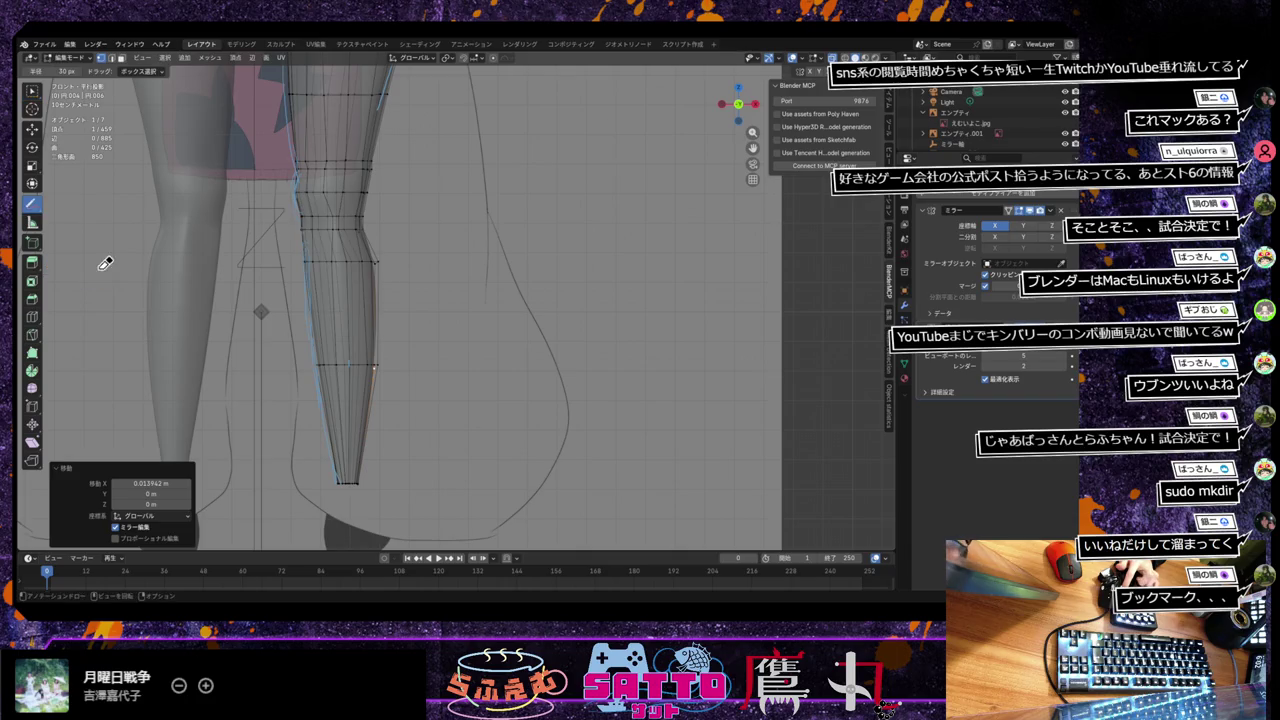
left_click_drag(32, 204, 80, 210)
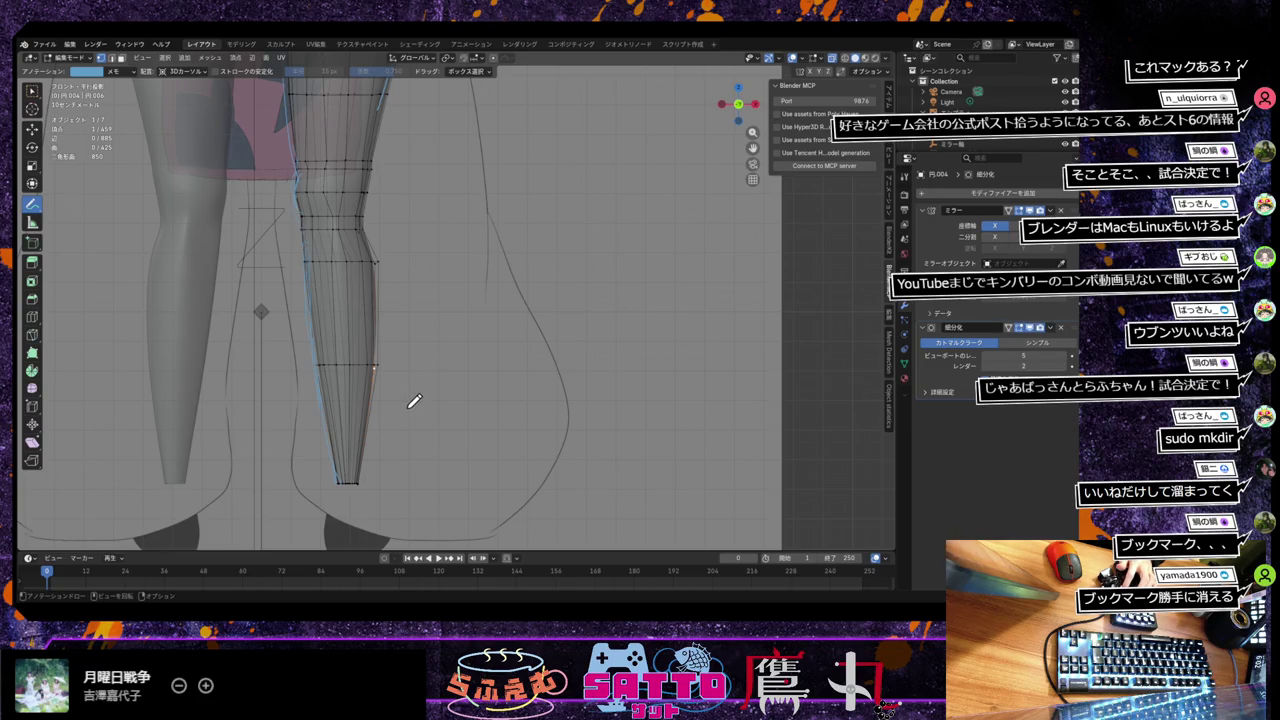
left_click(32, 90)
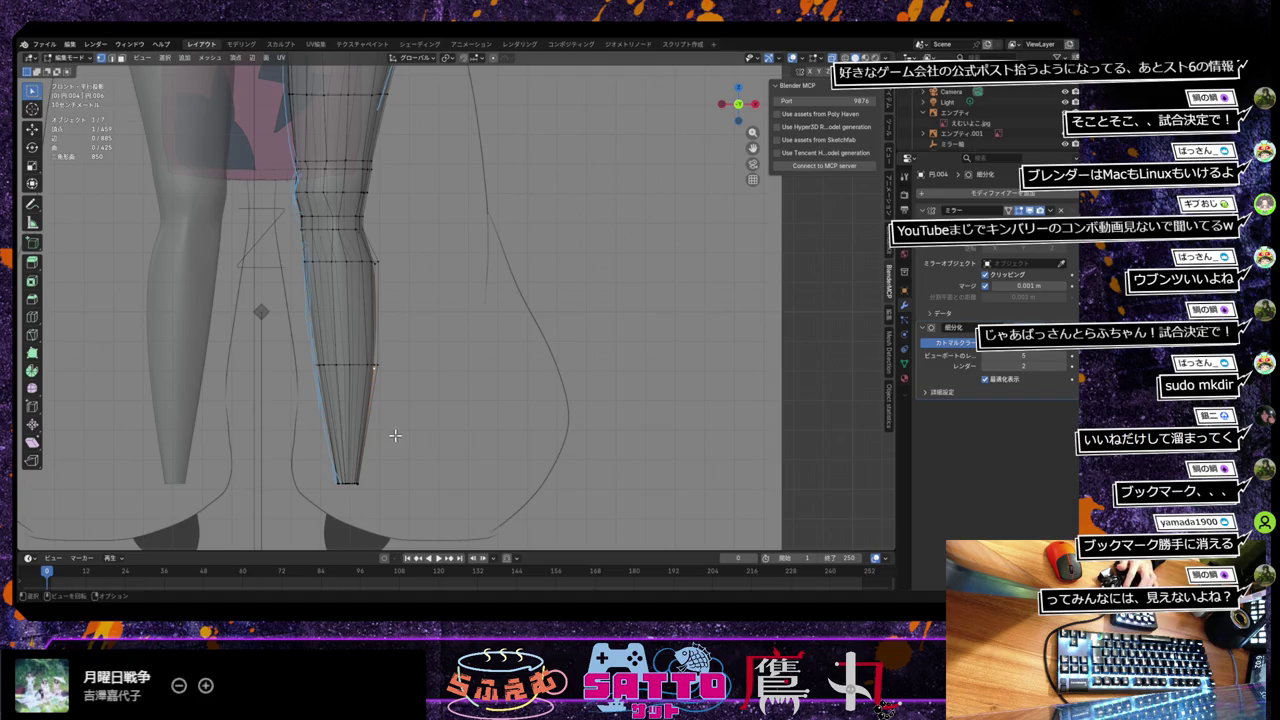
scroll(395, 435, "up", 2)
mouse_move(392, 437)
middle_mouse_down()
mouse_move(374, 420)
mouse_move(388, 430)
middle_mouse_up()
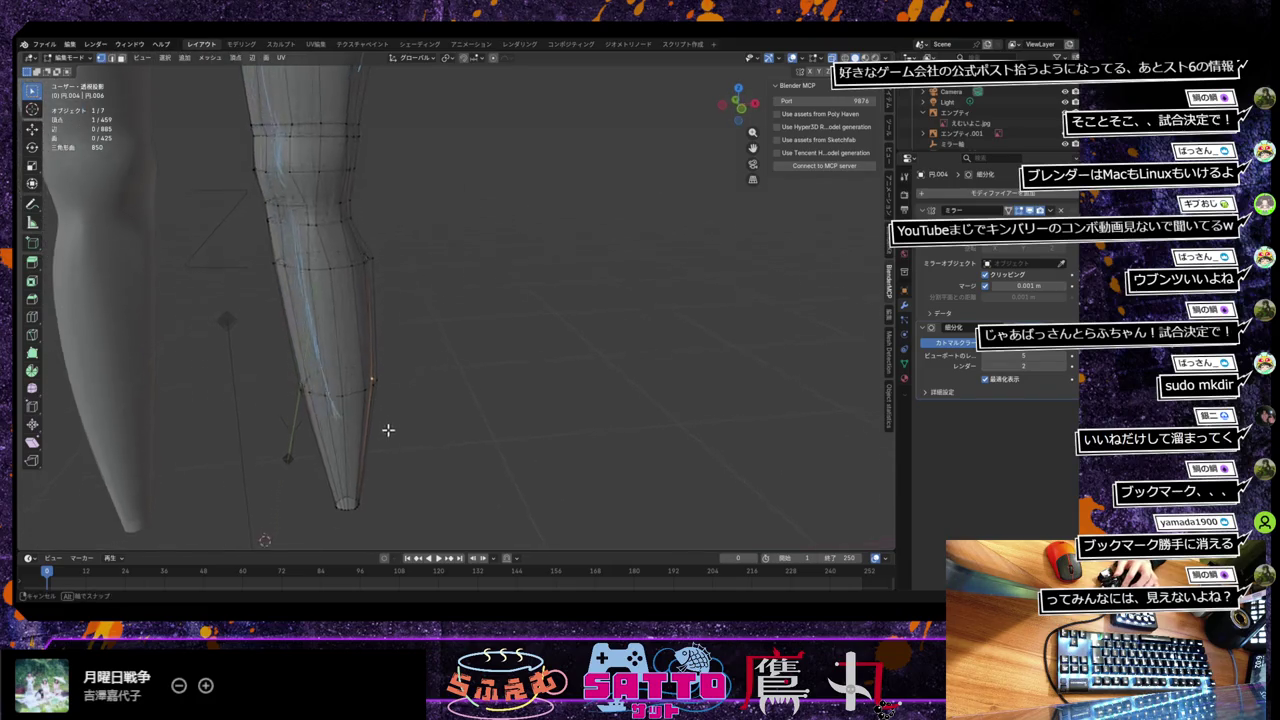
scroll(388, 430, "up", 3)
scroll(389, 438, "down", 3)
mouse_move(388, 440)
middle_mouse_down()
mouse_move(431, 408)
mouse_move(320, 415)
middle_mouse_up()
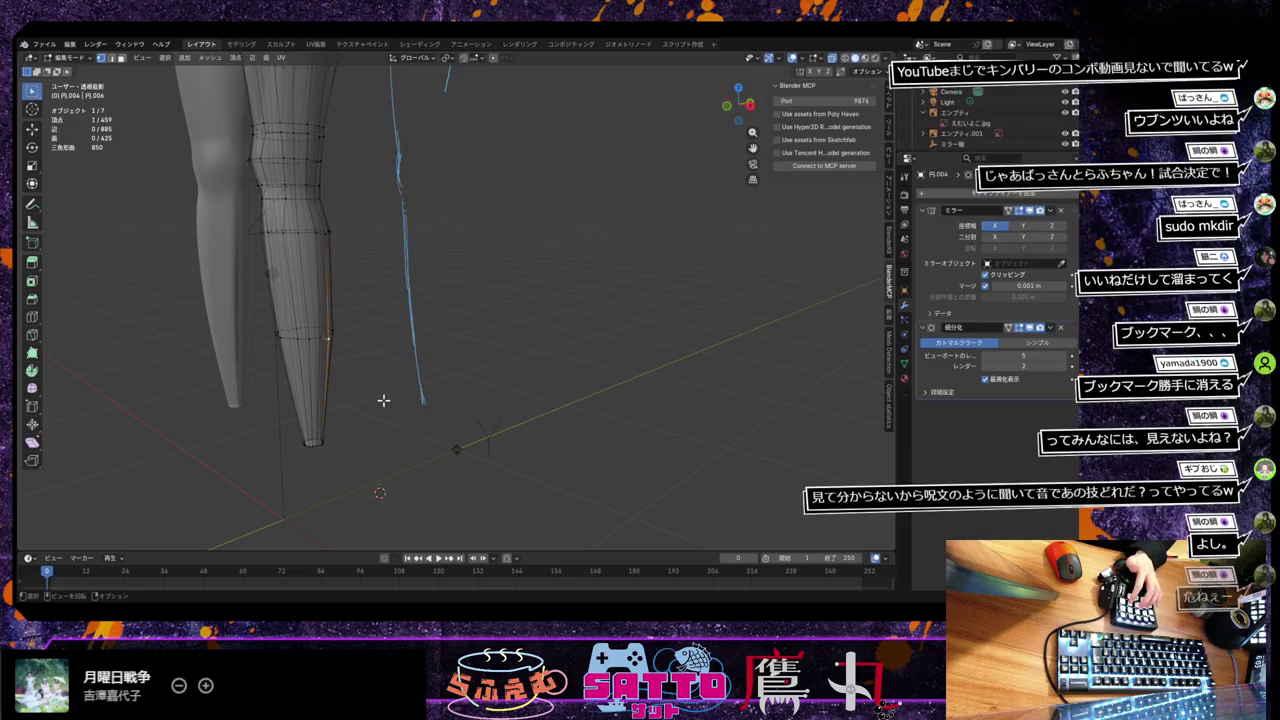
Step: Nudge the lower-leg vertex about 0.0044 m along Z in two fine adjustments
key("g")
key("x")
key("y")
key("z")
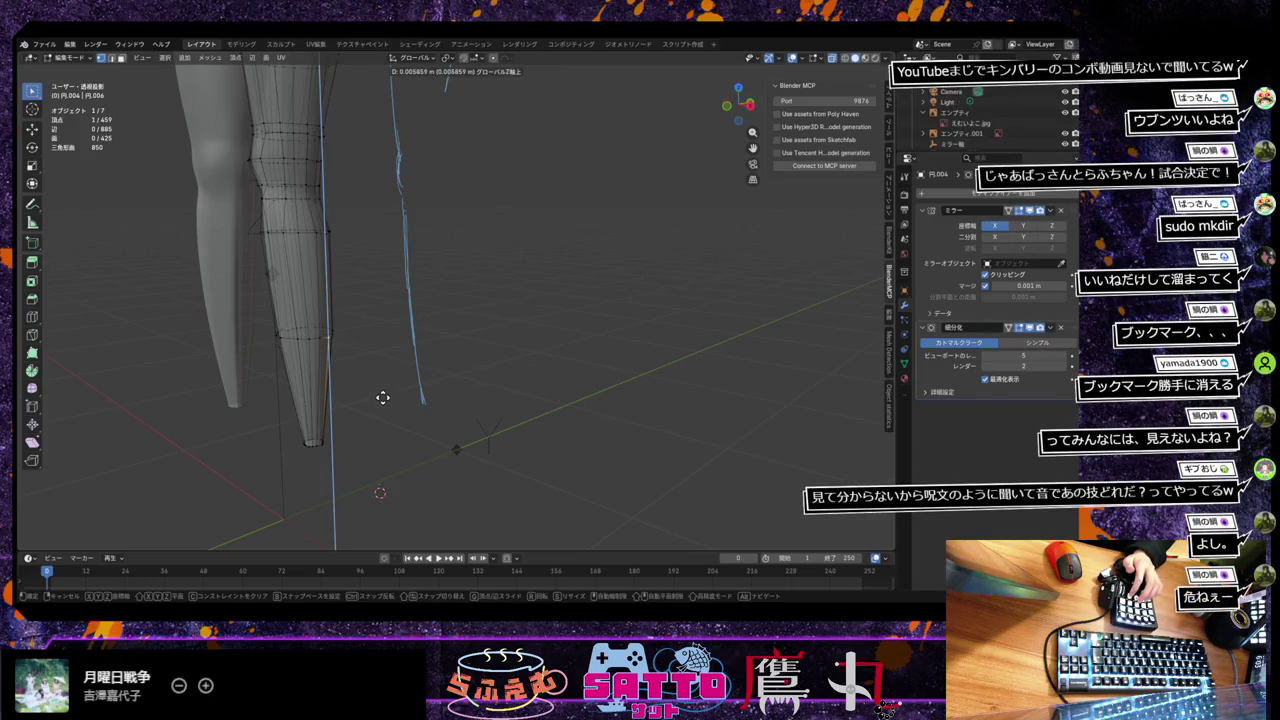
left_click(382, 397)
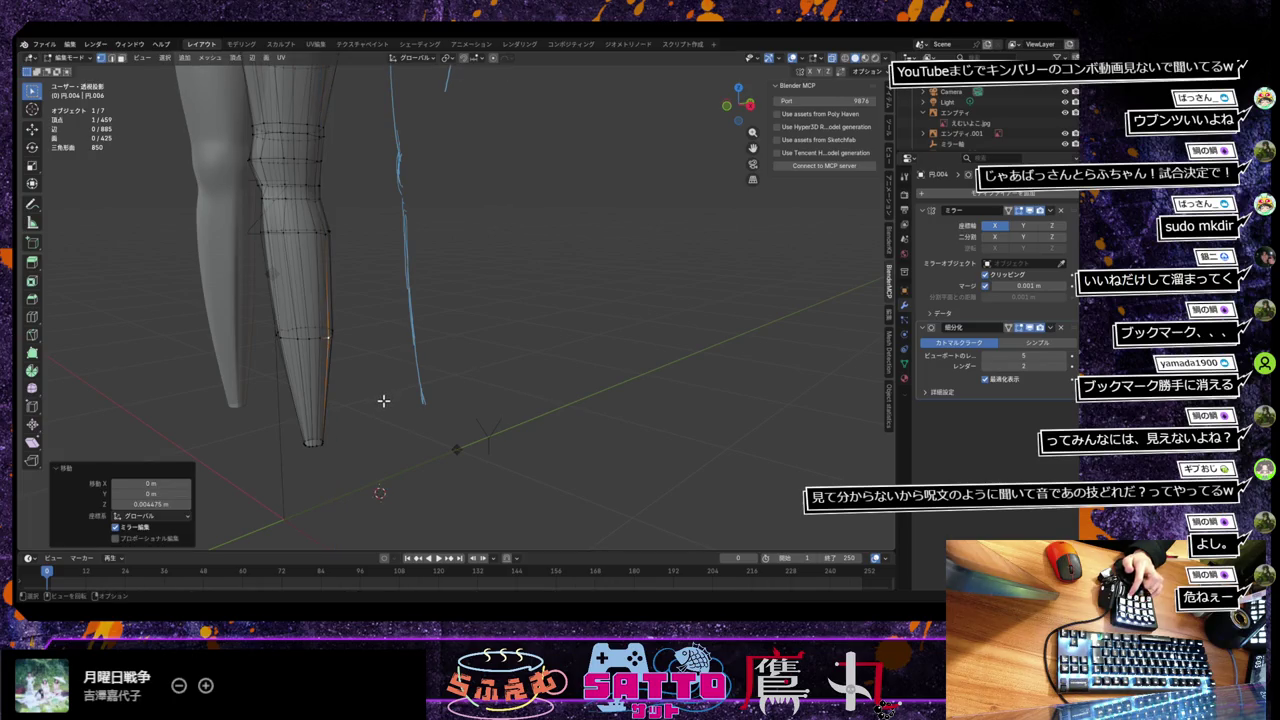
mouse_move(384, 400)
middle_mouse_down()
mouse_move(414, 391)
mouse_move(380, 397)
middle_mouse_up()
key("g")
key("y")
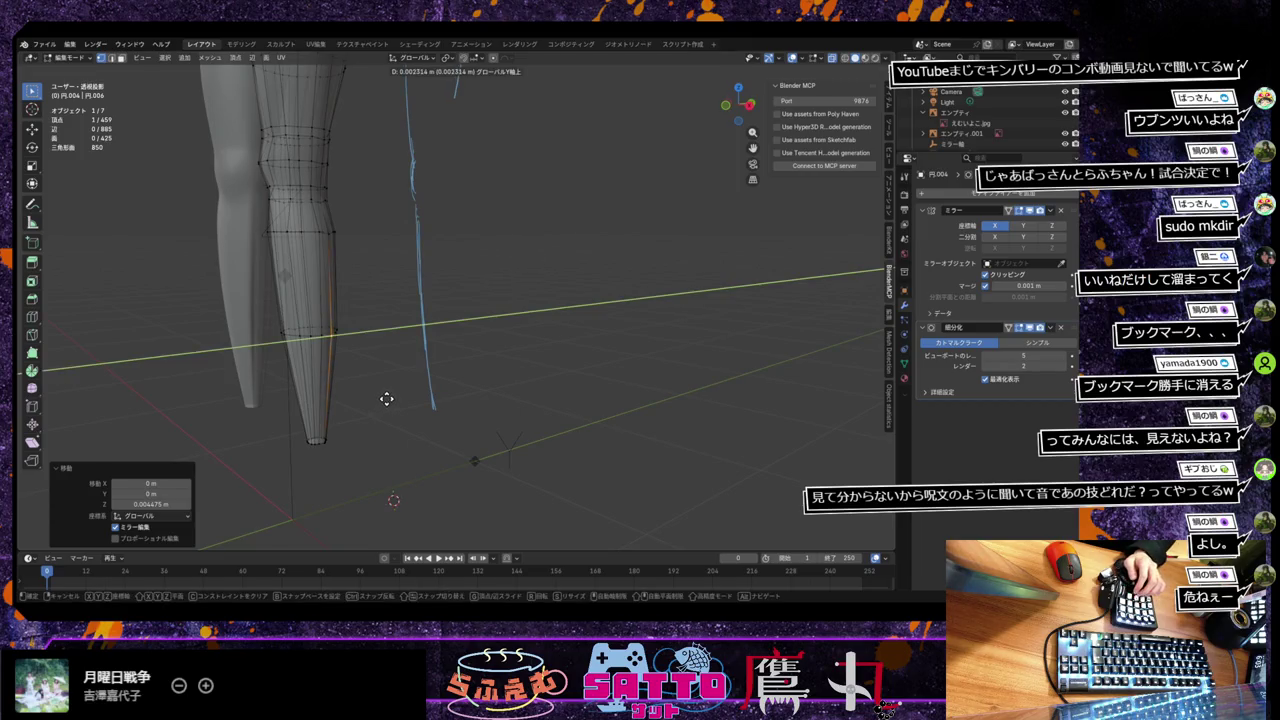
key("z")
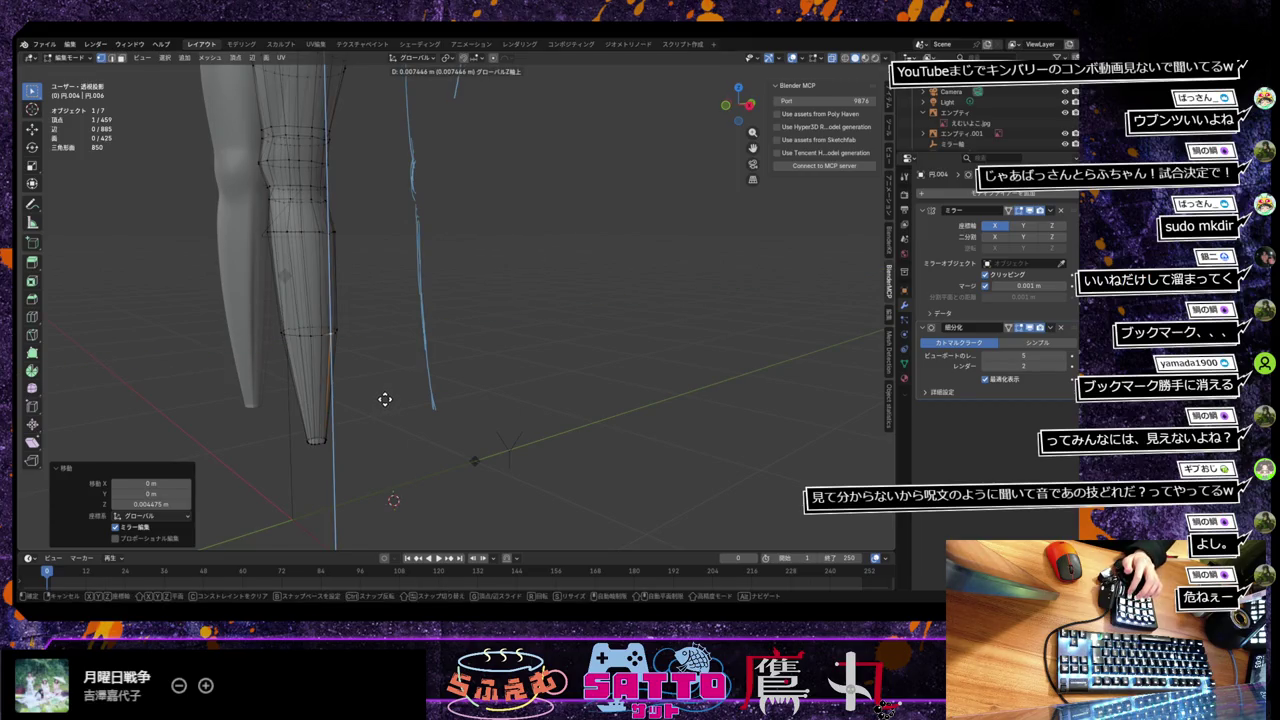
left_click(384, 400)
mouse_move(392, 405)
middle_mouse_down()
mouse_move(449, 416)
mouse_move(430, 397)
mouse_move(487, 400)
mouse_move(442, 407)
middle_mouse_up()
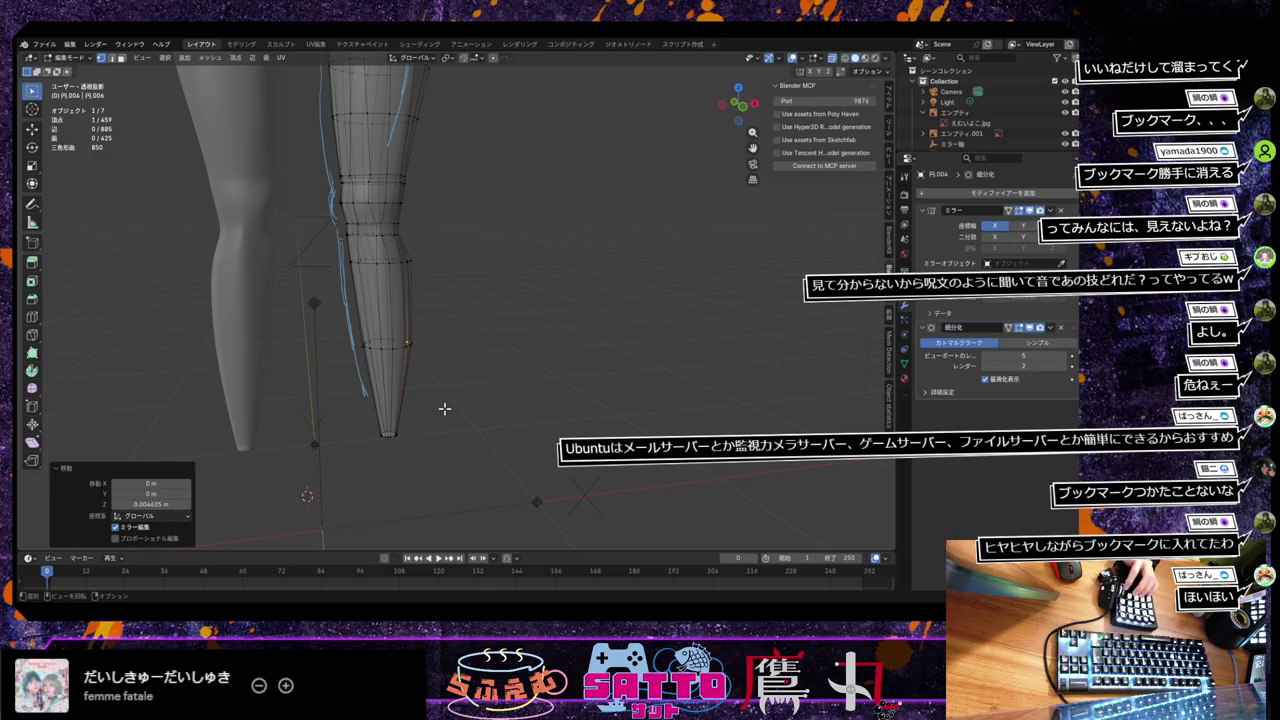
Step: Orbit to the legs and nudge the selected leg vertex sideways along X twice
scroll(412, 380, "up", 2)
scroll(416, 382, "up", 1)
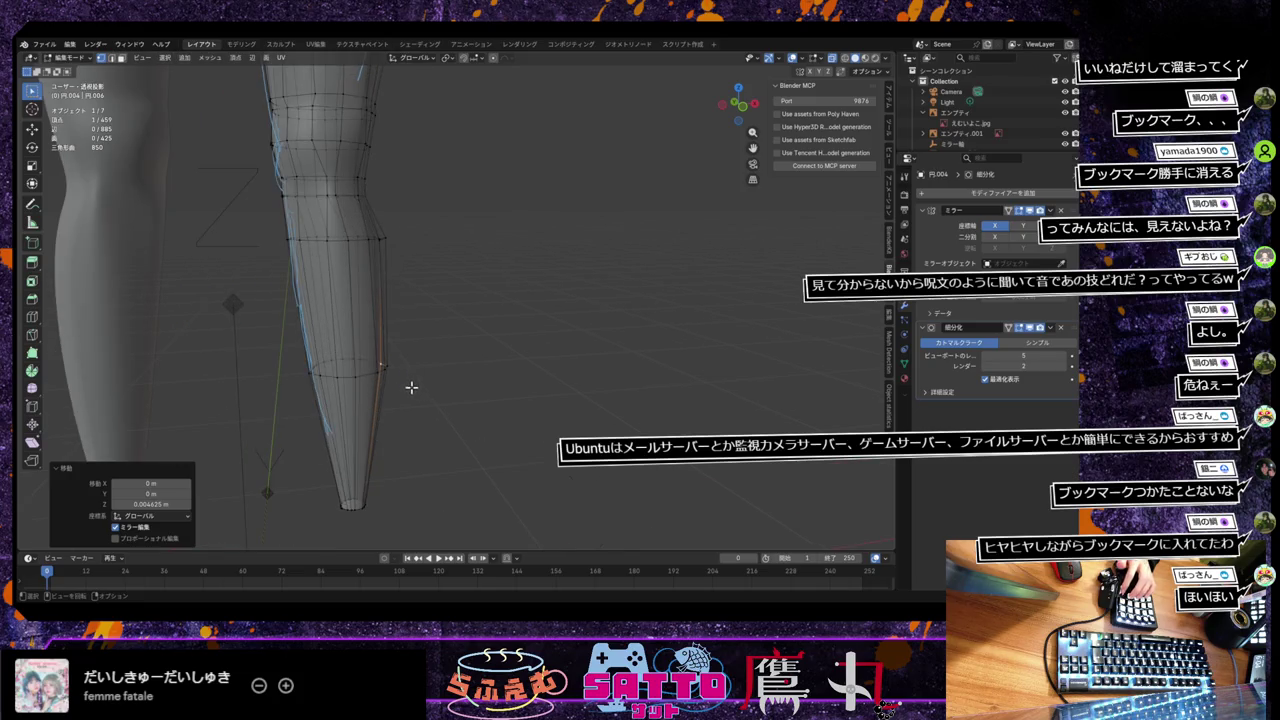
mouse_move(411, 387)
middle_mouse_down()
mouse_move(477, 384)
mouse_move(453, 390)
mouse_move(455, 402)
mouse_move(583, 386)
mouse_move(398, 480)
mouse_move(494, 423)
mouse_move(589, 300)
mouse_move(537, 400)
middle_mouse_up()
key("g")
key("x")
key("Return")
key("g")
key("x")
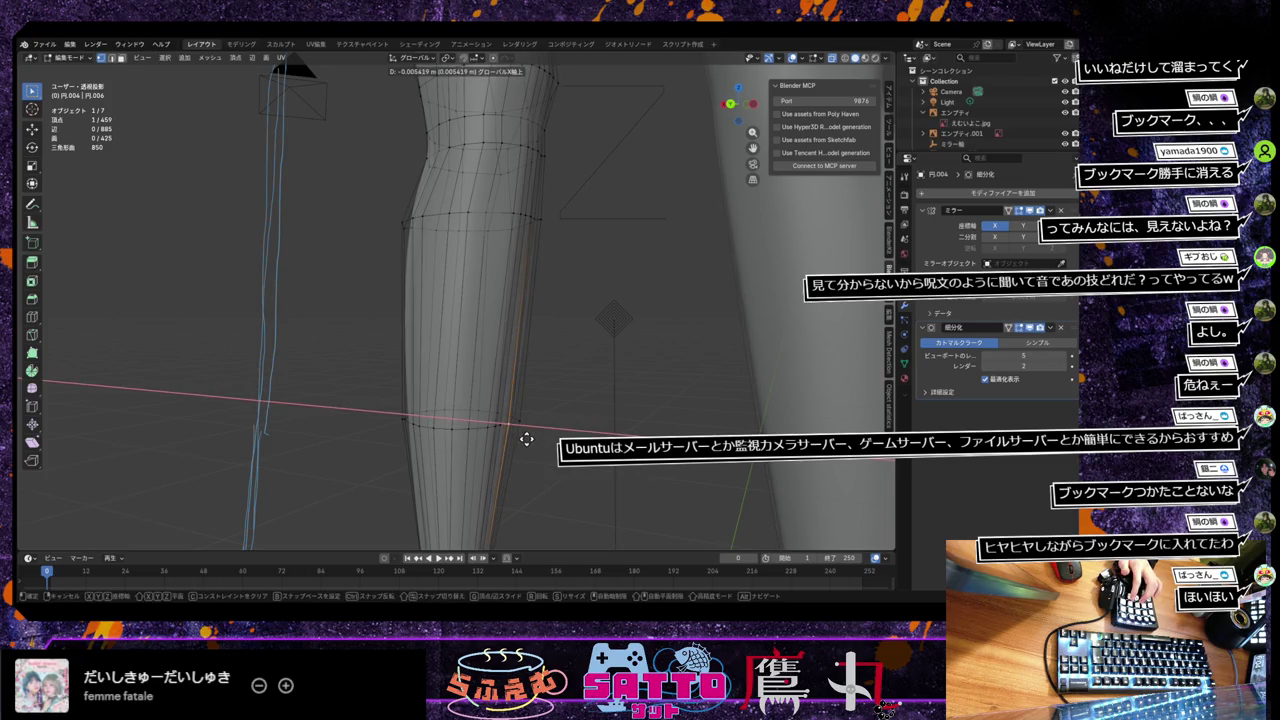
key("Return")
Step: Slide the selected leg edge slightly along X in two small nudges
key("g")
key("x")
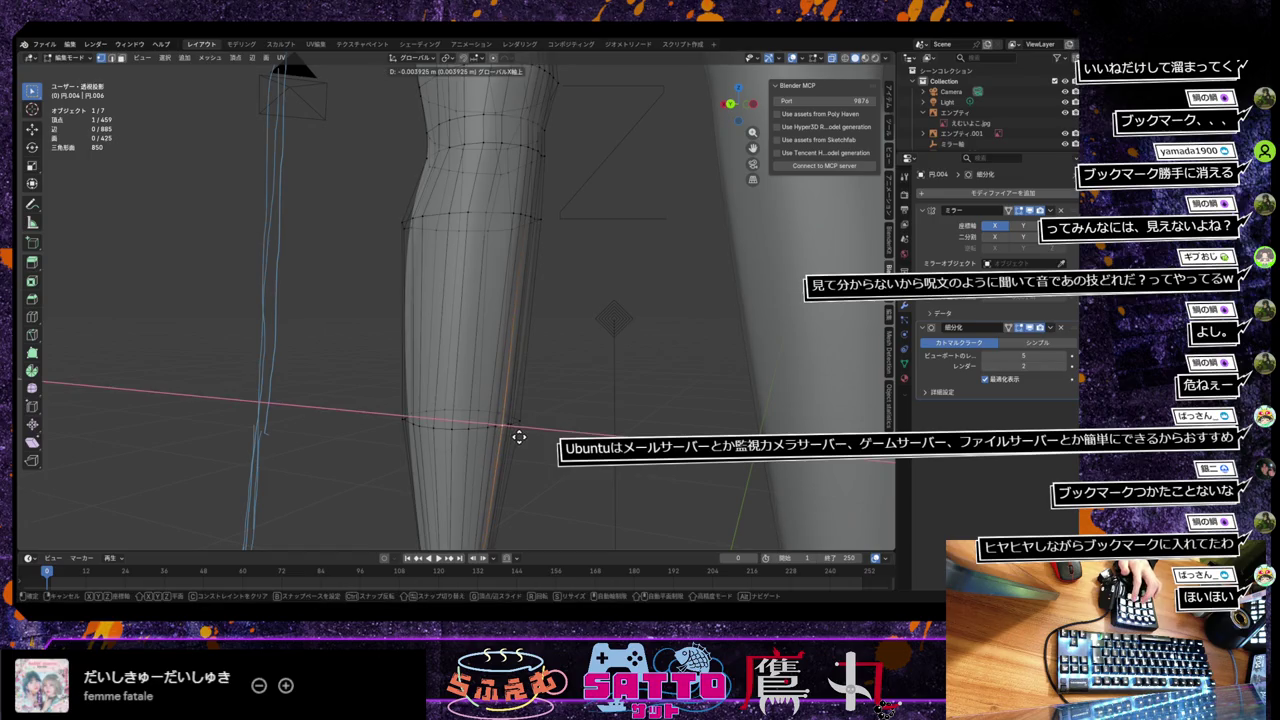
key("Return")
key("g")
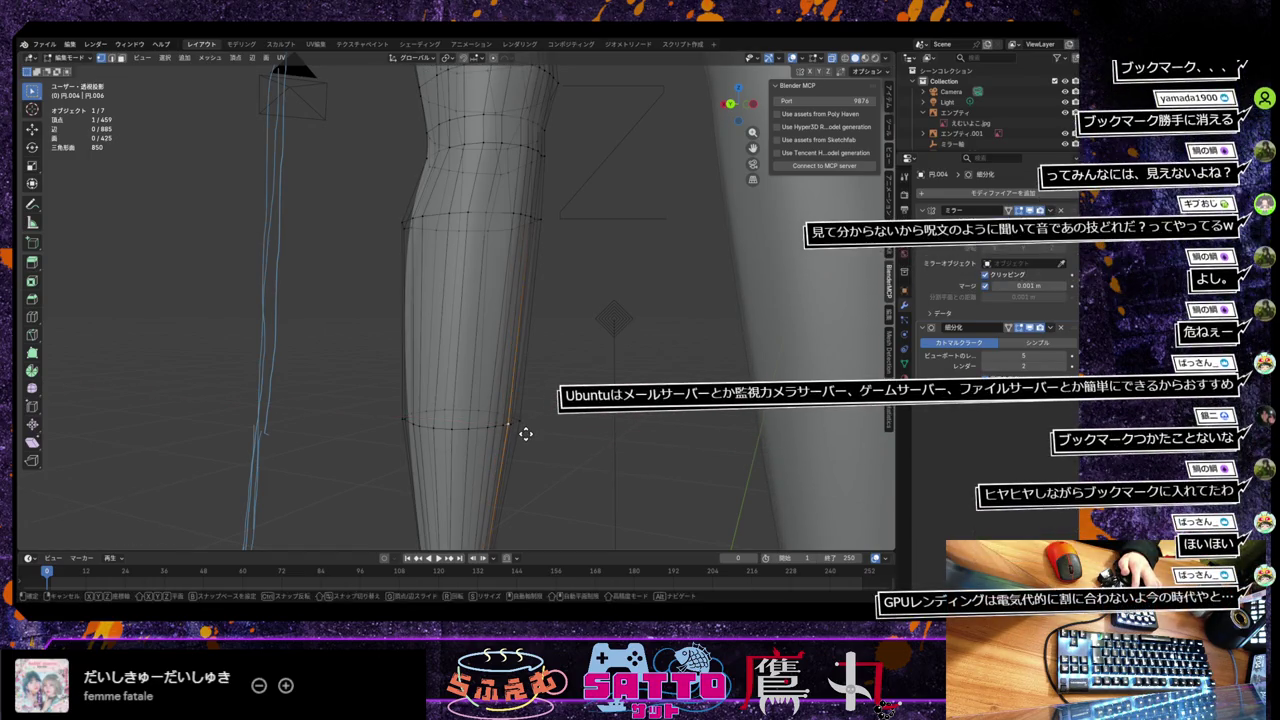
key("x")
key("Return")
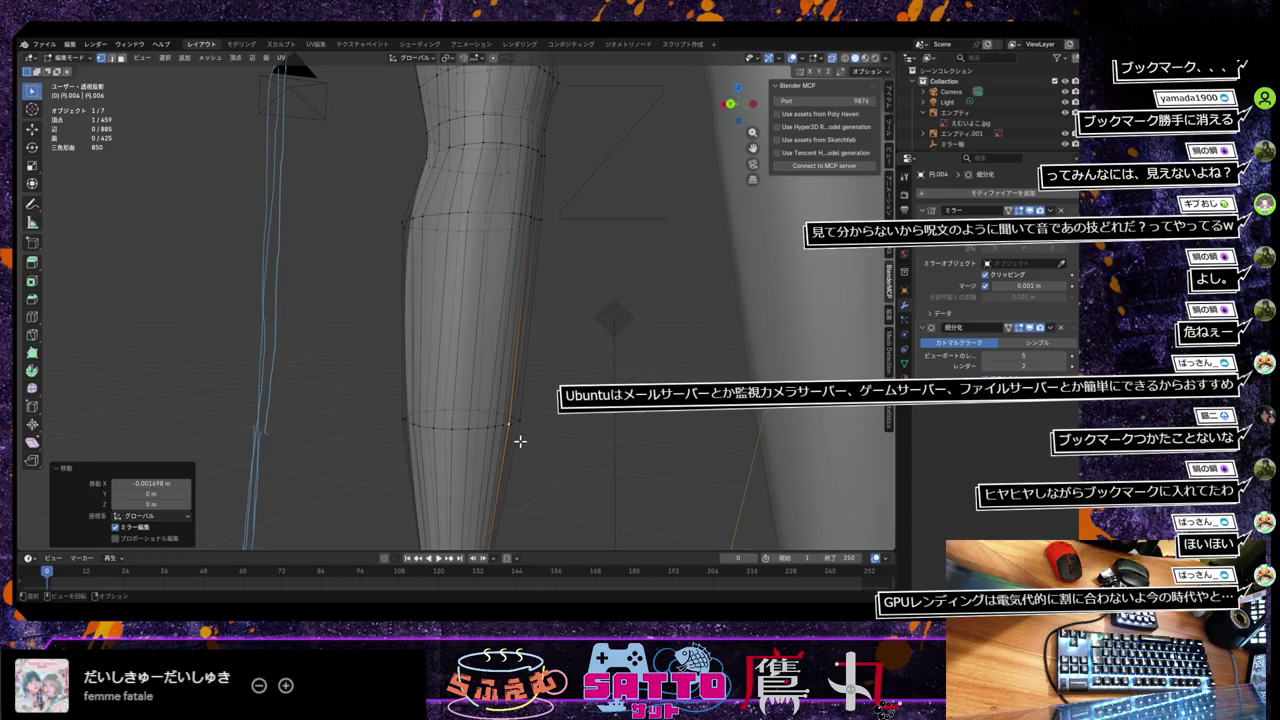
Step: View the lower leg and shift the shin ring and shin edge along X
middle_click_drag(520, 441, 479, 494)
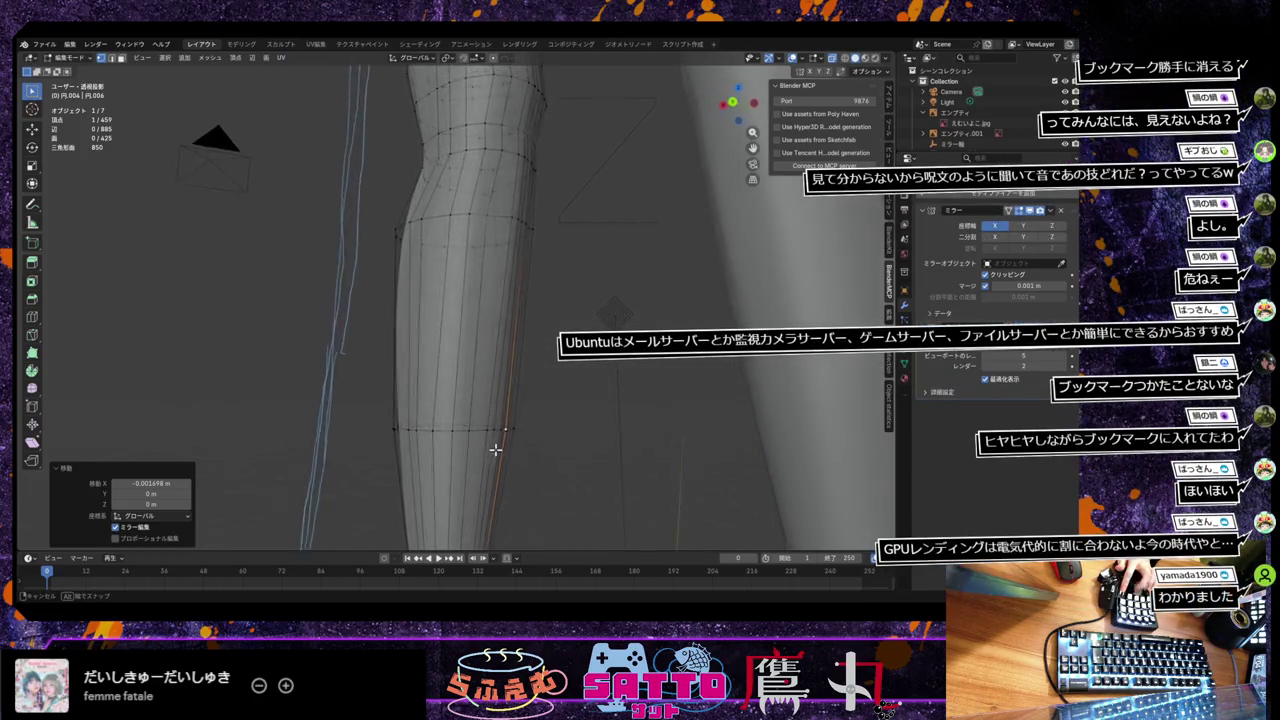
middle_click_drag(479, 494, 500, 491)
key("g")
key("x")
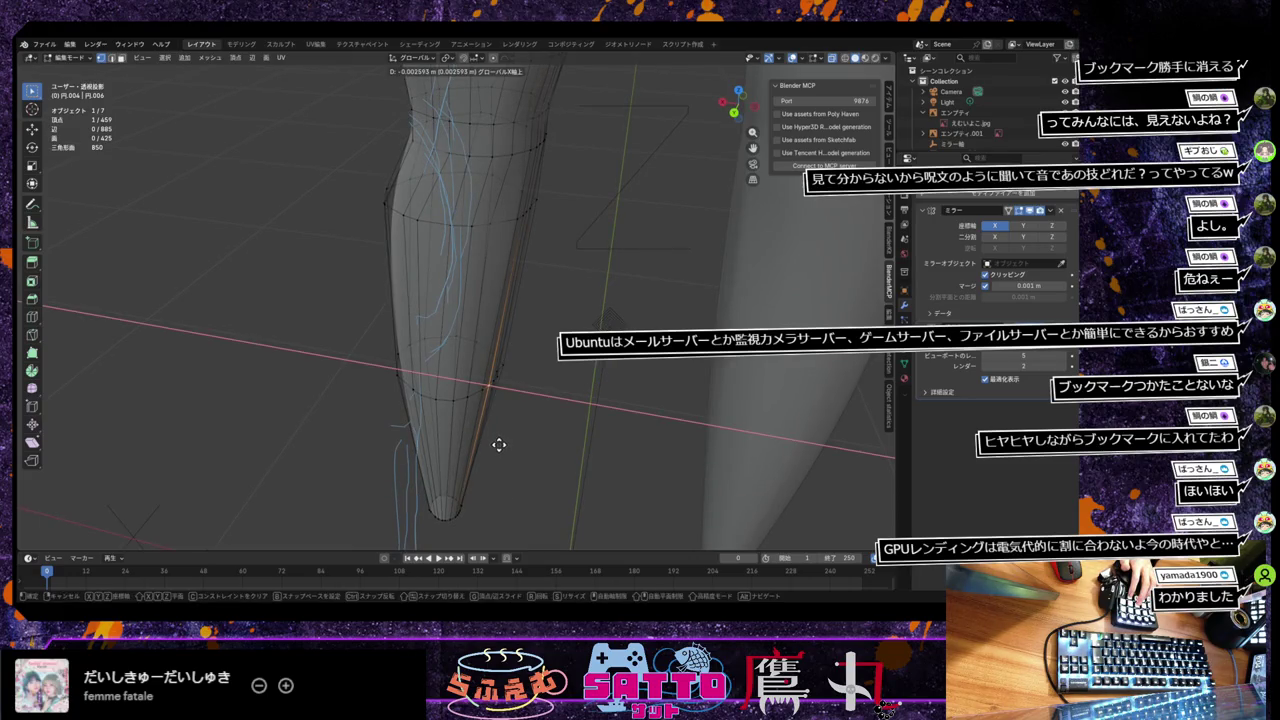
left_click(499, 444)
left_click(498, 372)
key("g")
key("x")
left_click(524, 412)
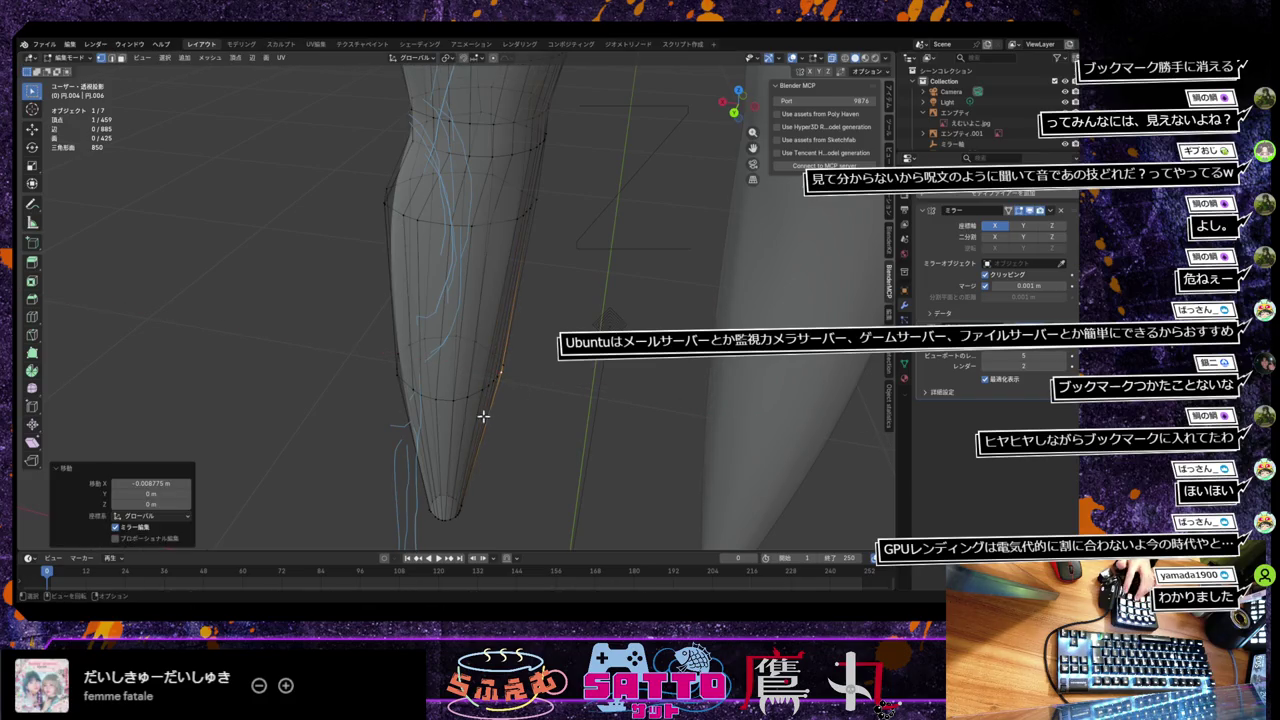
Step: Refine the shin shape with a series of small X-axis adjustments
middle_click_drag(500, 377, 510, 404)
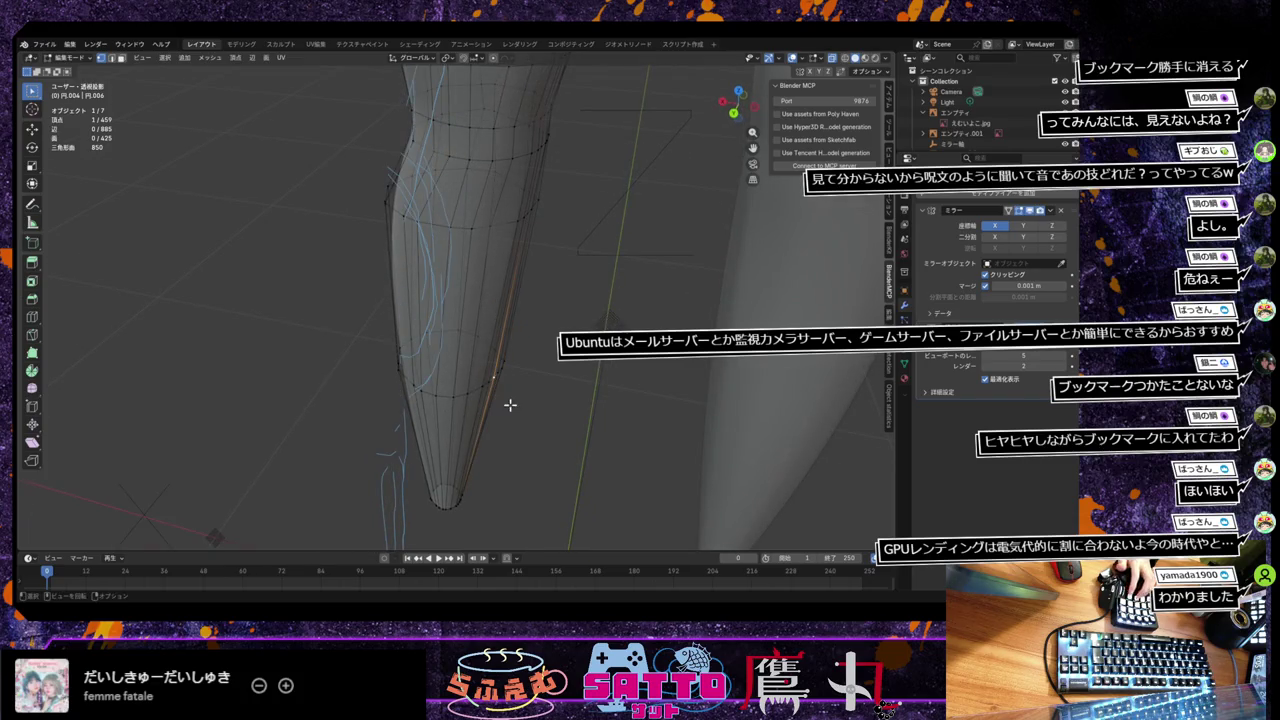
key("g")
key("x")
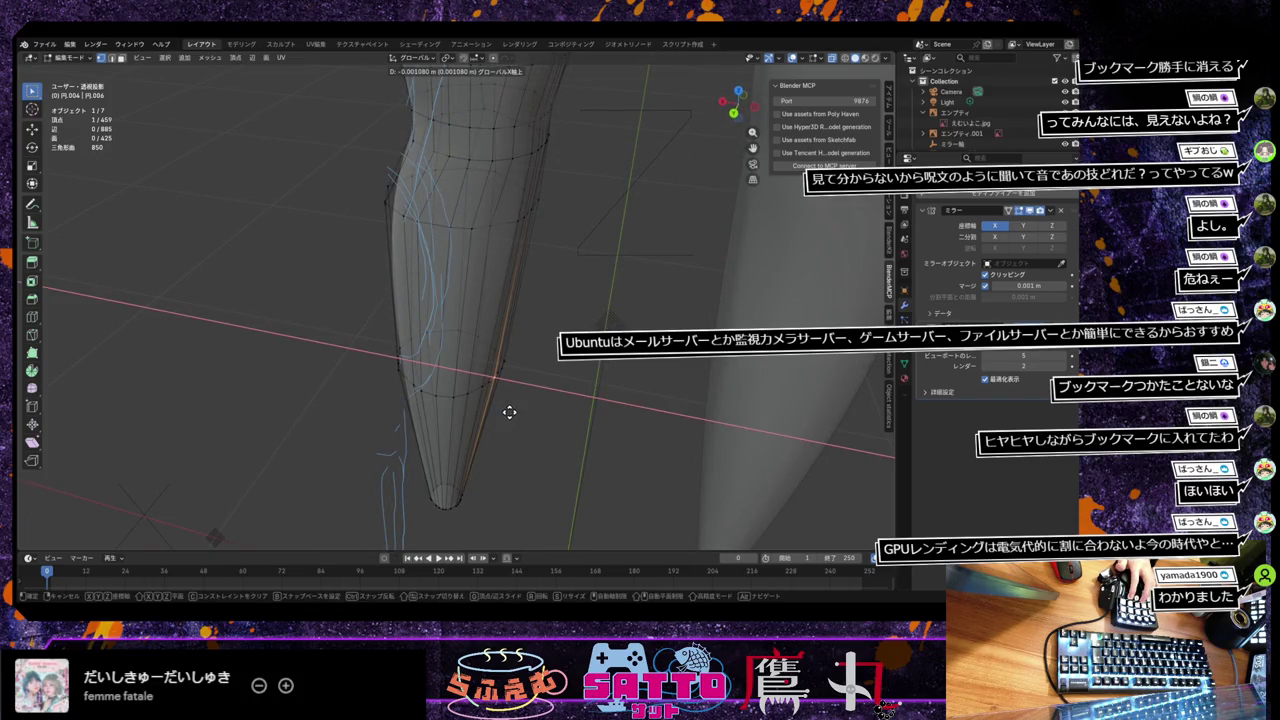
left_click(509, 412)
key("g")
key("x")
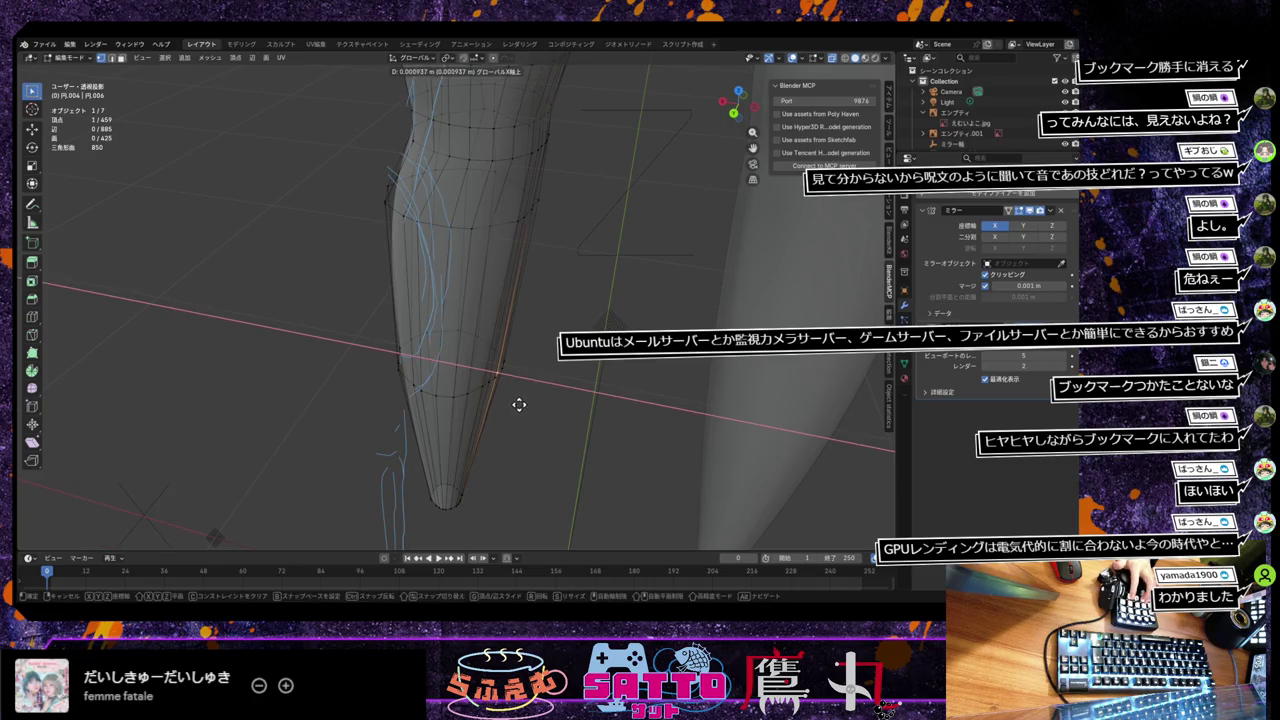
left_click(520, 406)
key("g")
key("x")
left_click(495, 400)
key("g")
key("x")
left_click(503, 417)
Step: In right side ortho view, move a thigh vertex along Y onto the reference outline
mouse_move(500, 420)
middle_mouse_down()
mouse_move(465, 418)
mouse_move(623, 397)
mouse_move(594, 395)
middle_mouse_up()
scroll(615, 399, "down", 3)
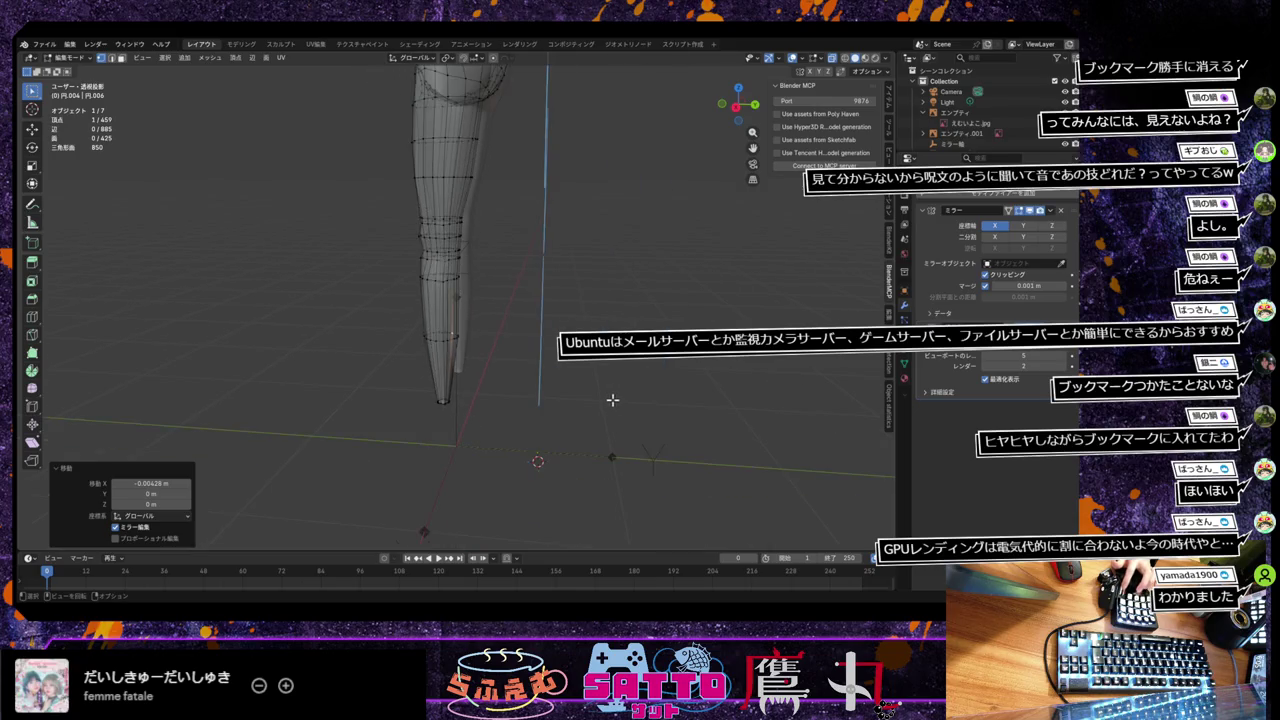
key("KP_3")
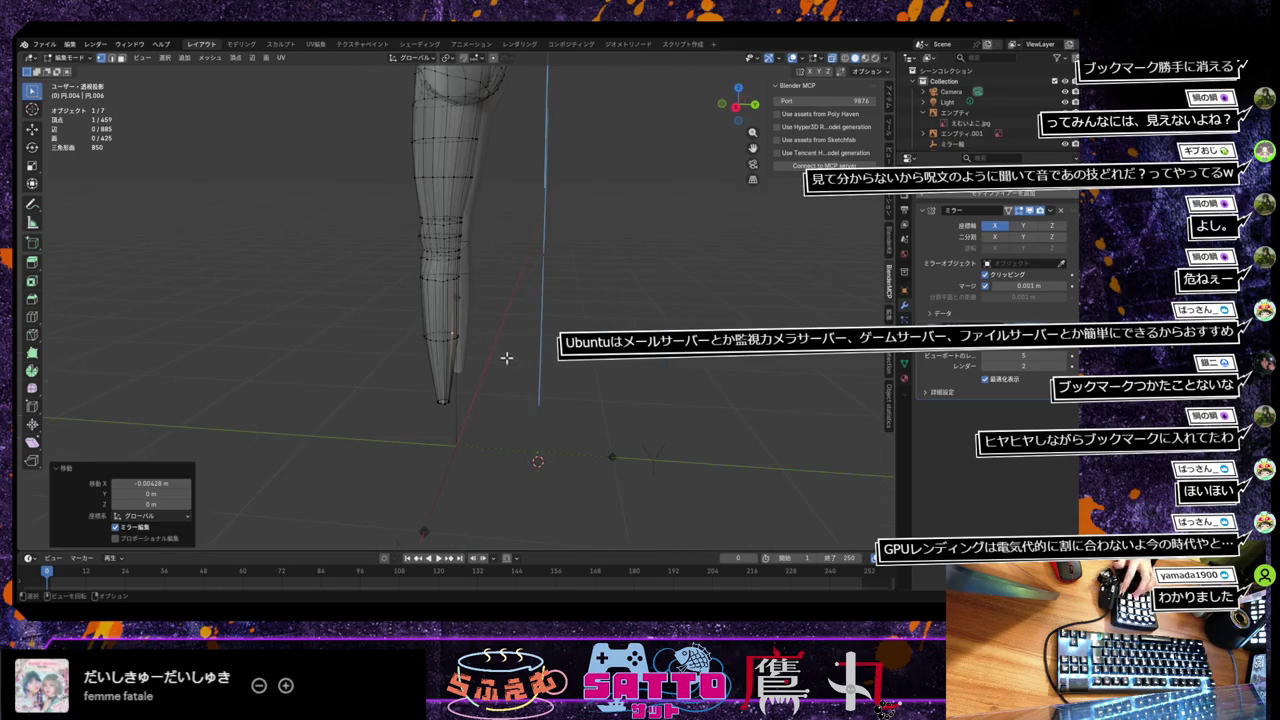
key("KP_5")
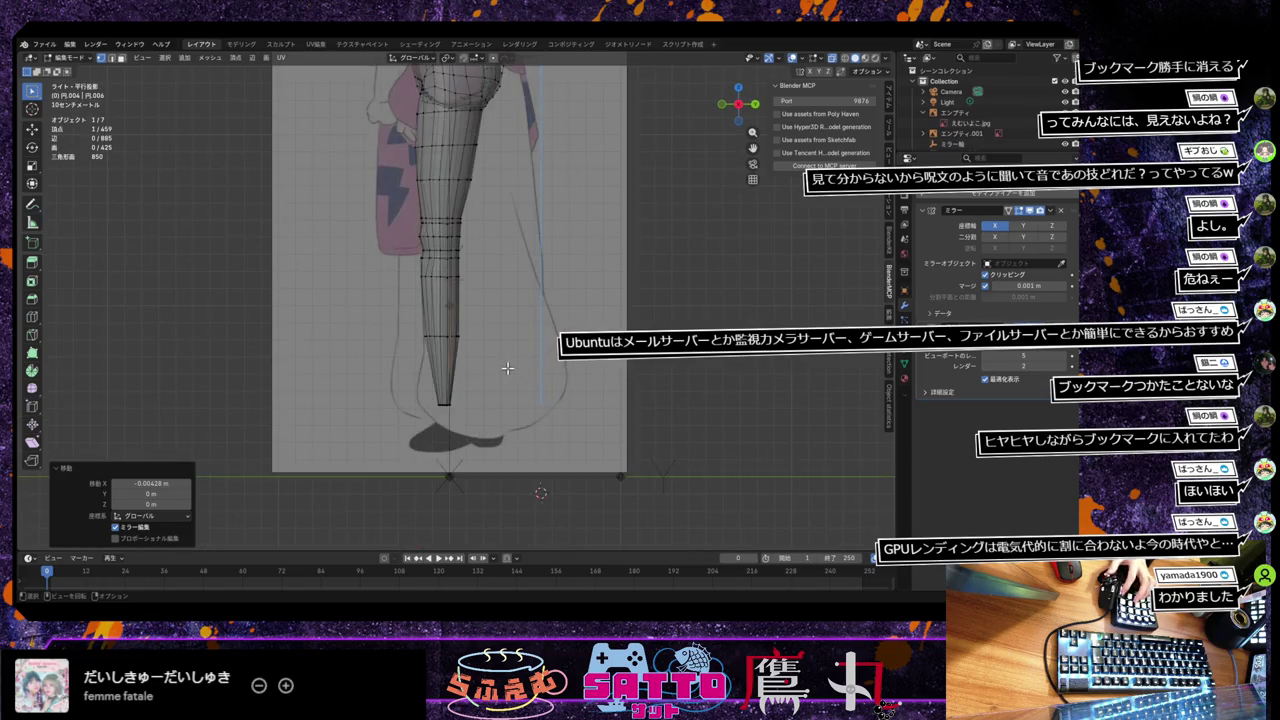
middle_click_drag(507, 368, 482, 485, "shift")
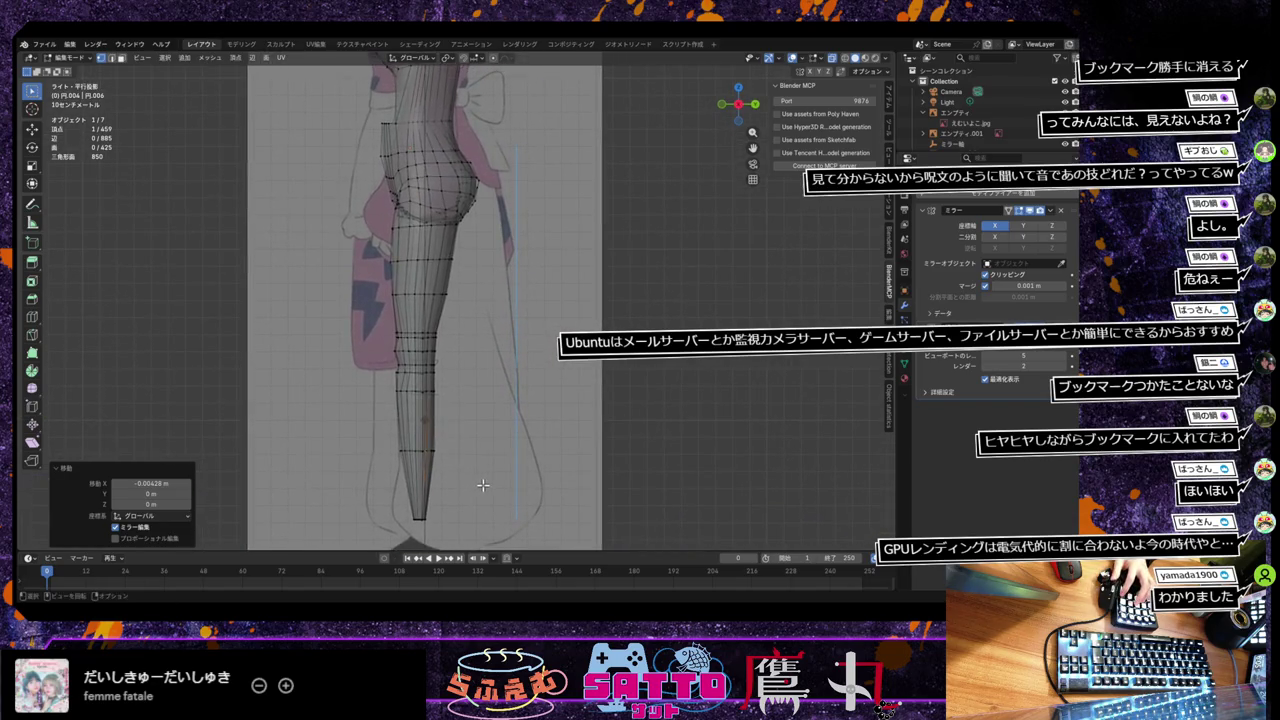
left_click(391, 259)
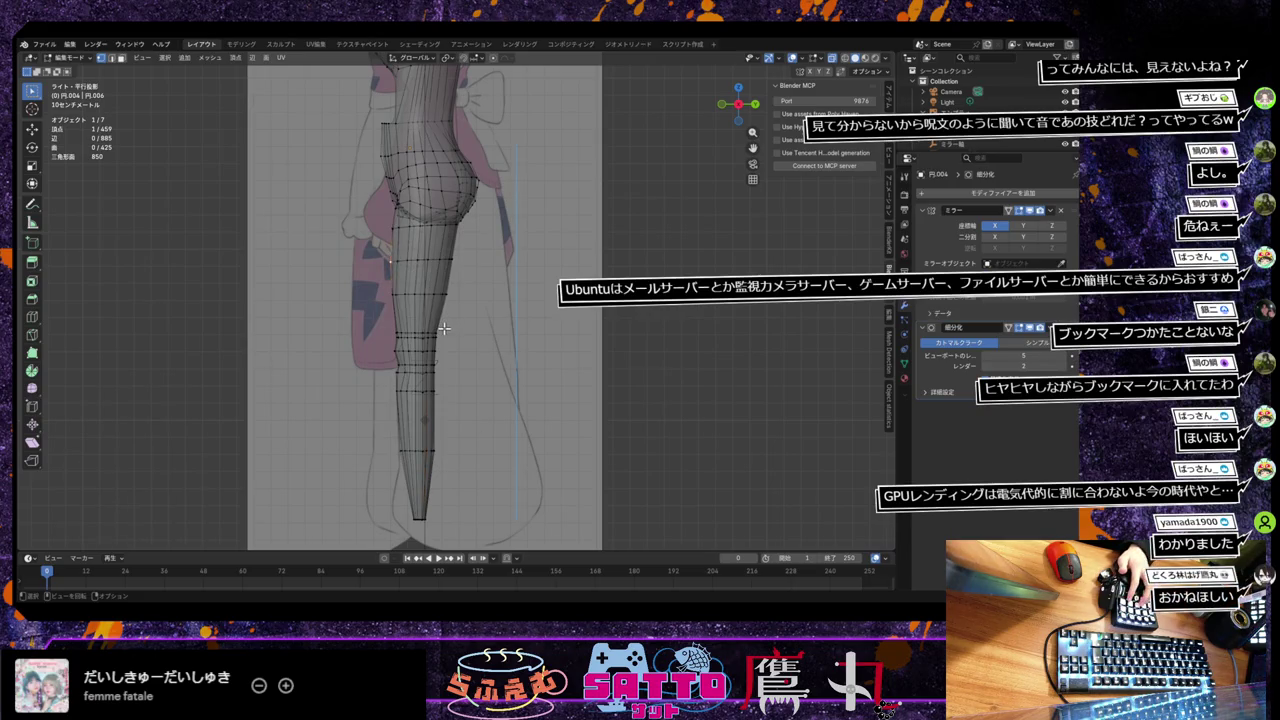
key("g")
key("x")
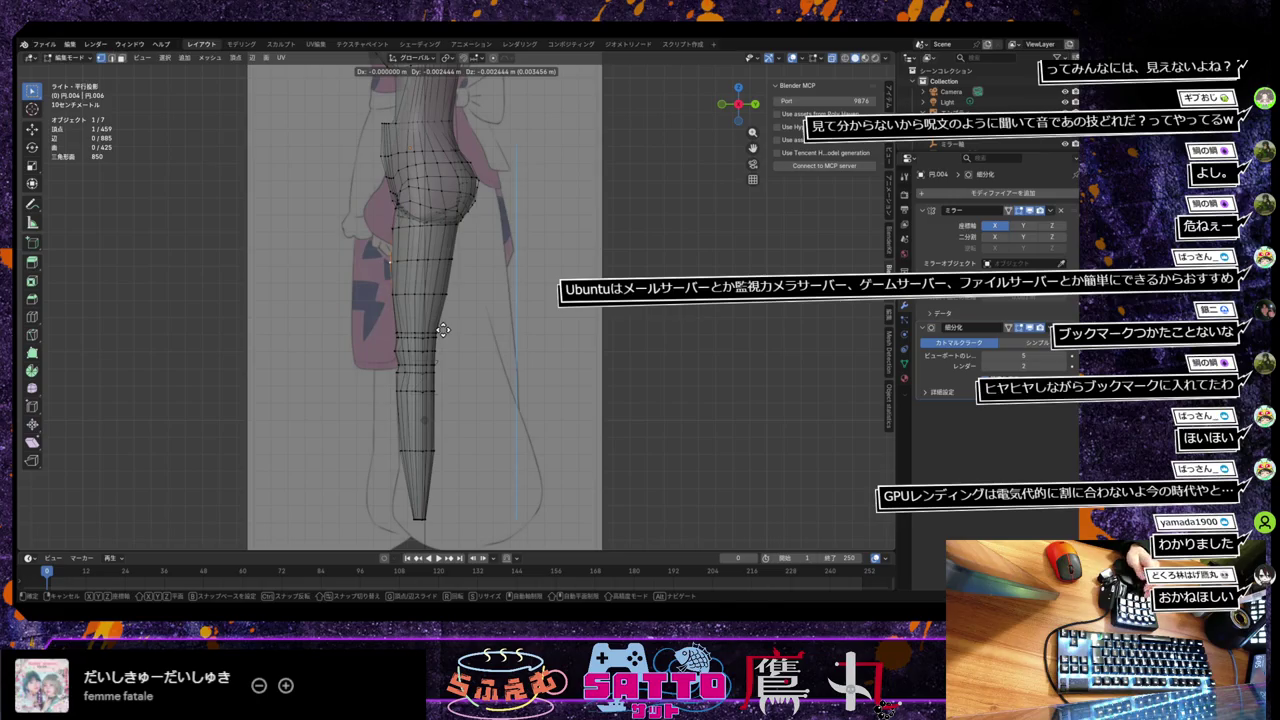
key("y")
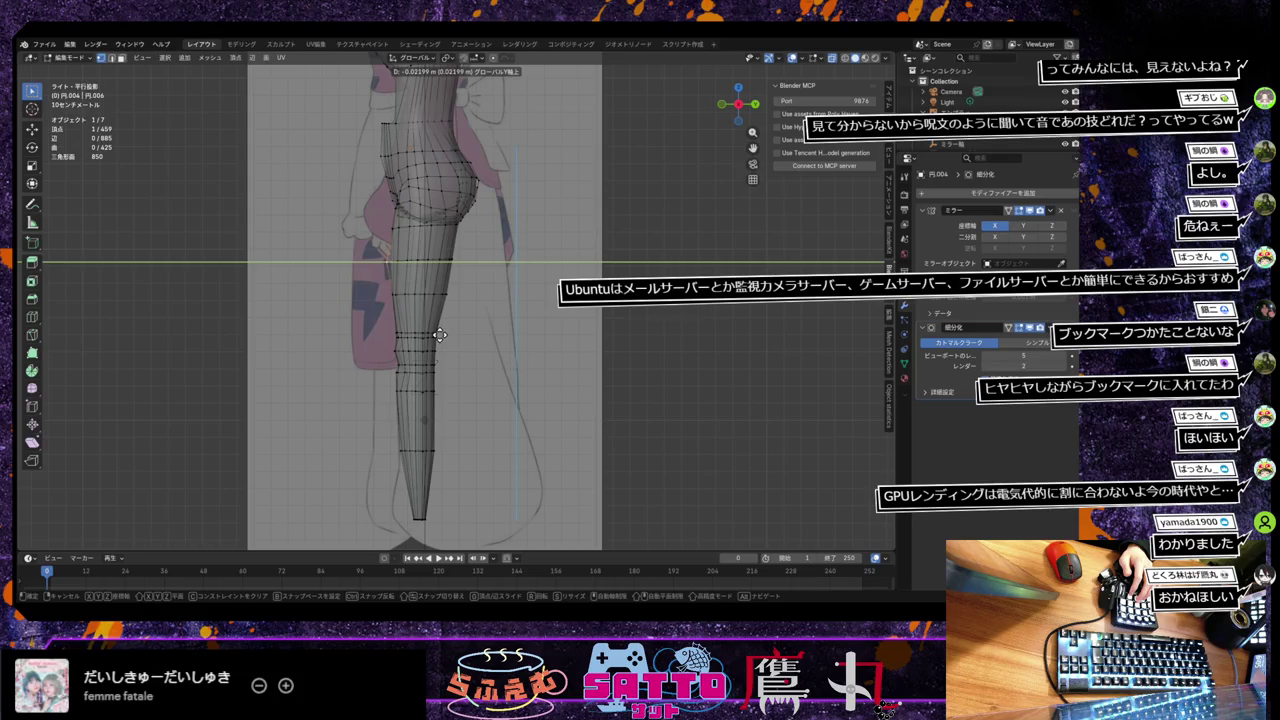
left_click(439, 336)
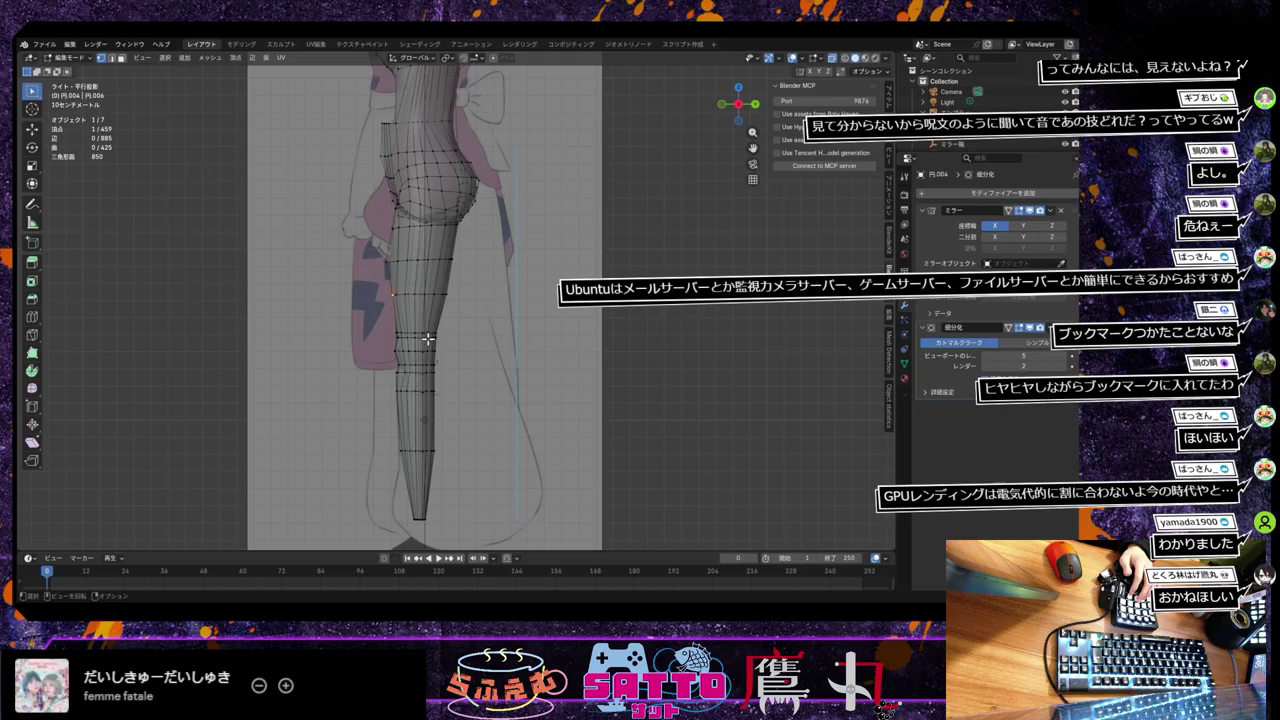
Step: Check the leg in perspective, then align another vertex along Y in side view
scroll(430, 342, "up", 3)
middle_click_drag(440, 340, 549, 337)
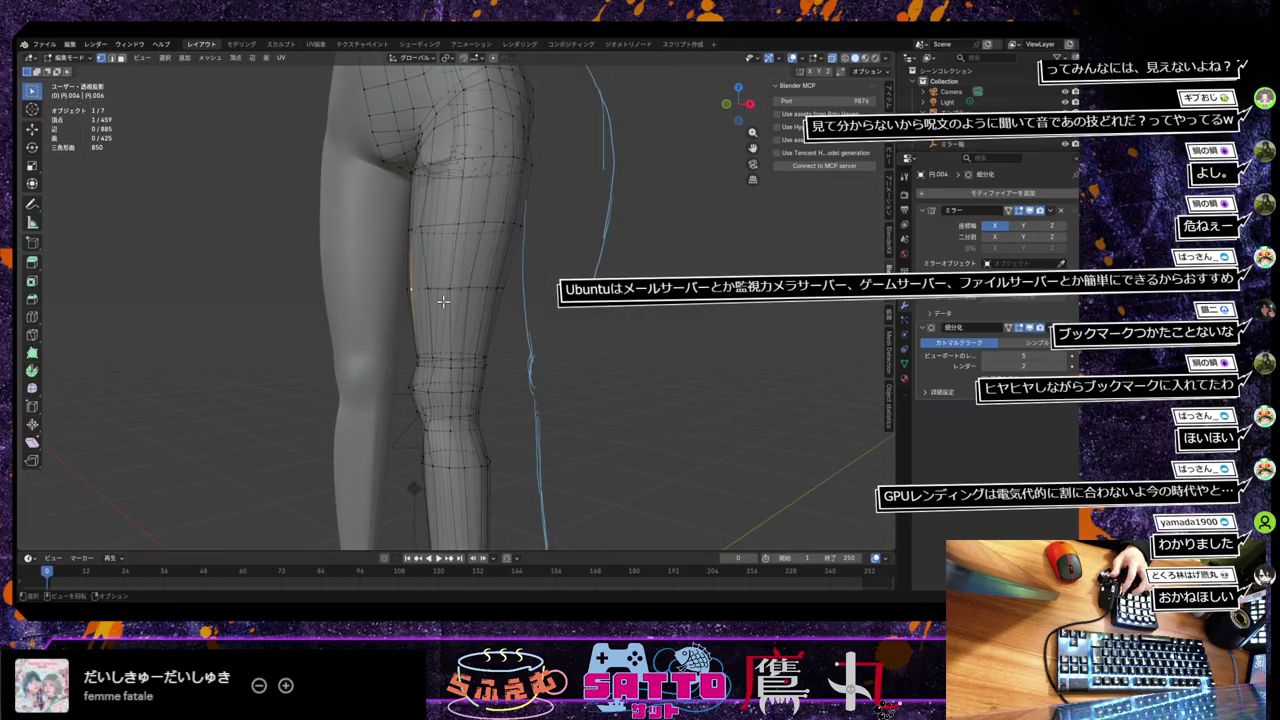
middle_click_drag(472, 370, 423, 378)
key("KP_3")
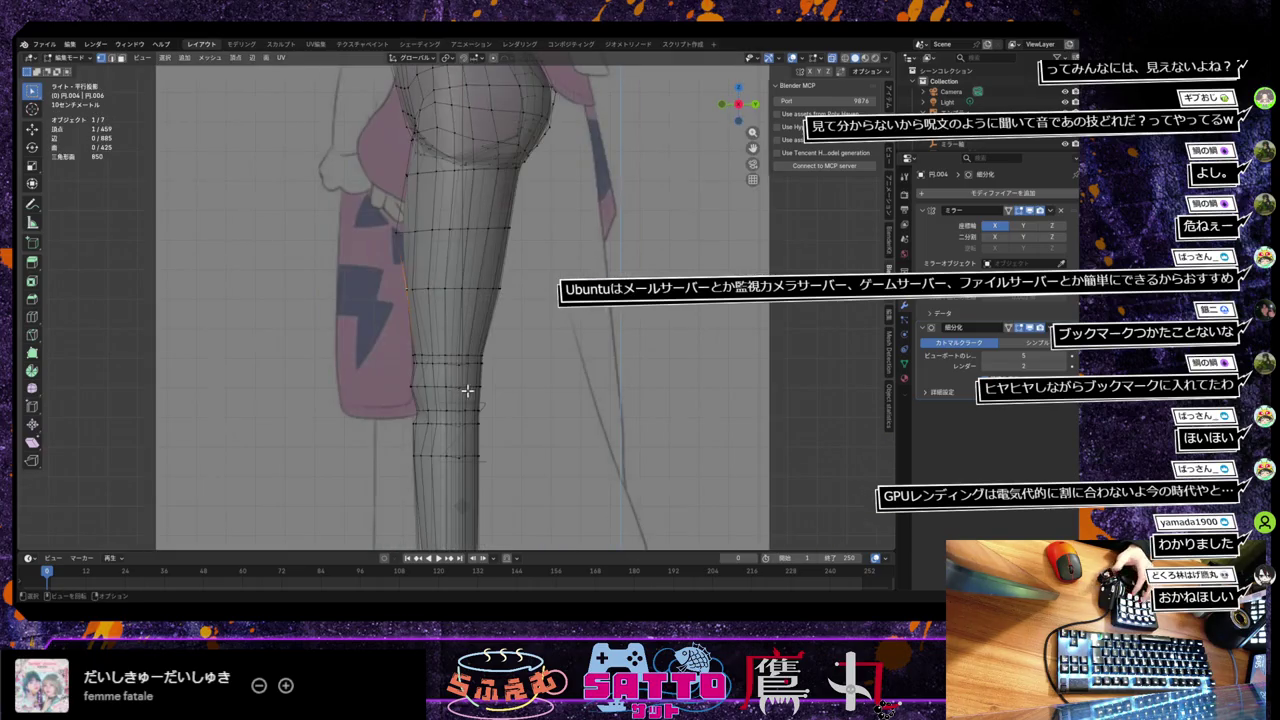
key("g")
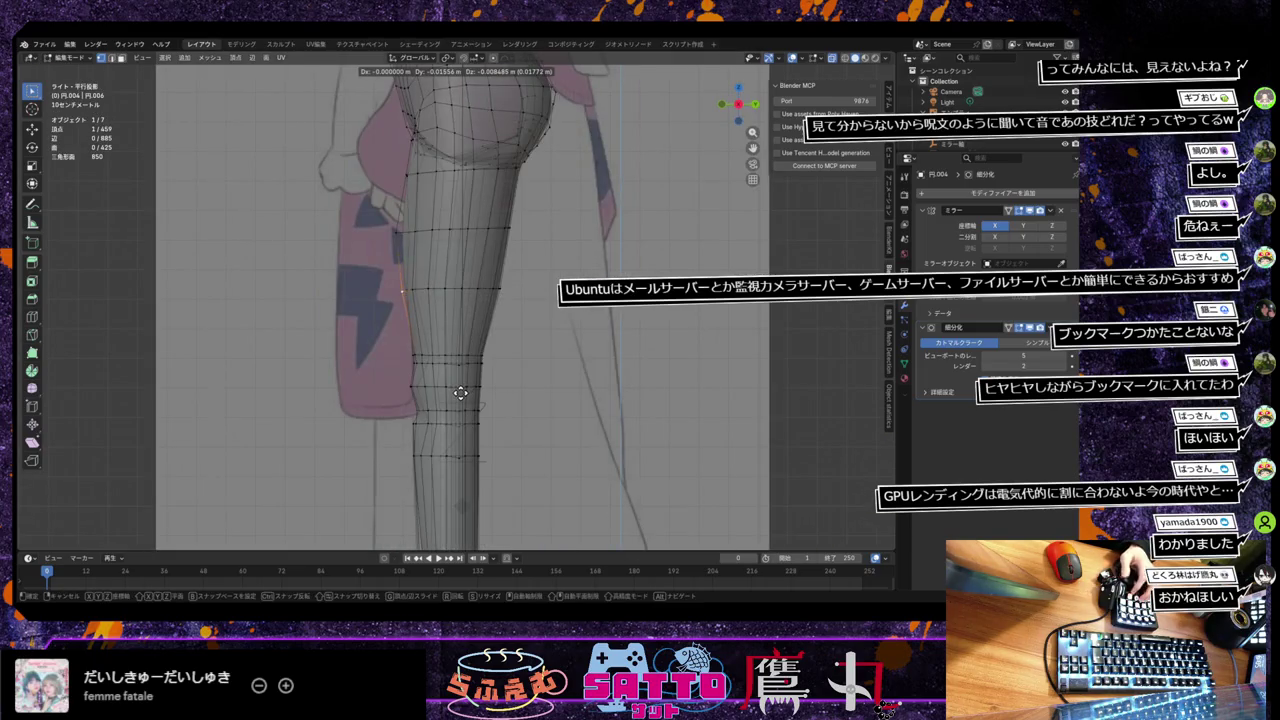
key("y")
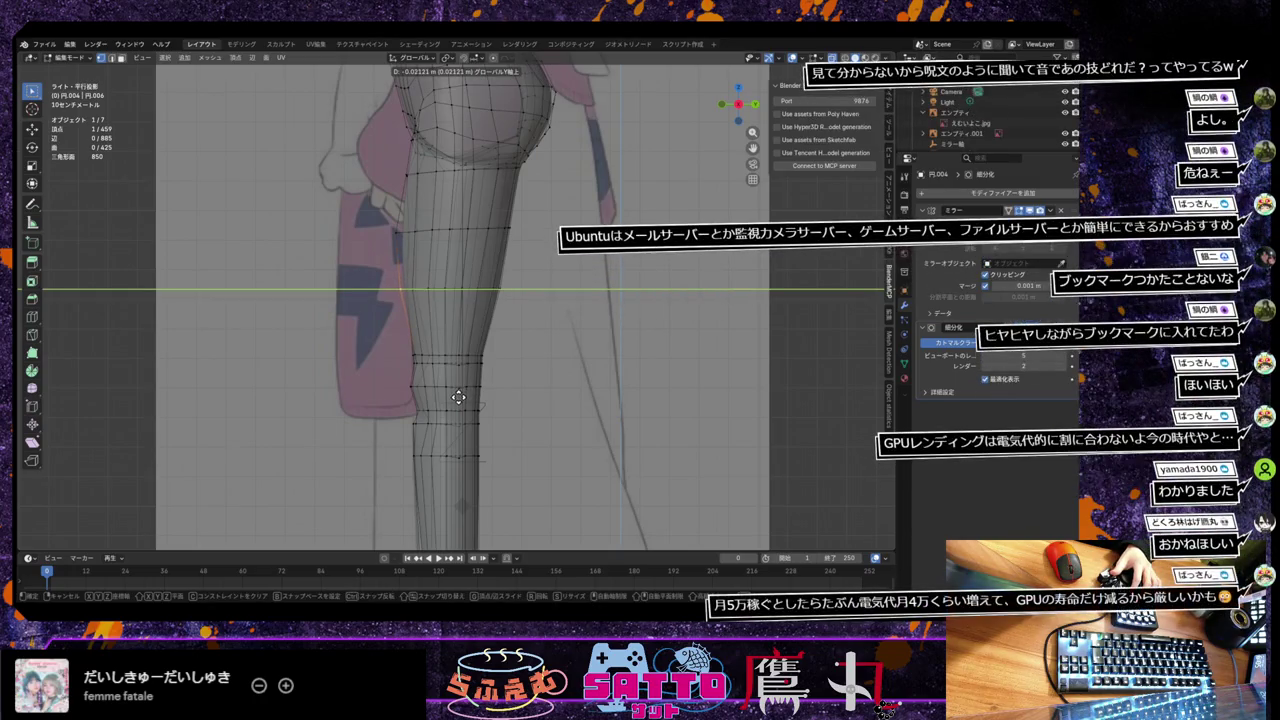
left_click(458, 397)
Step: Move two more leg vertices, including the calf, along Y onto the reference outline
left_click(497, 330)
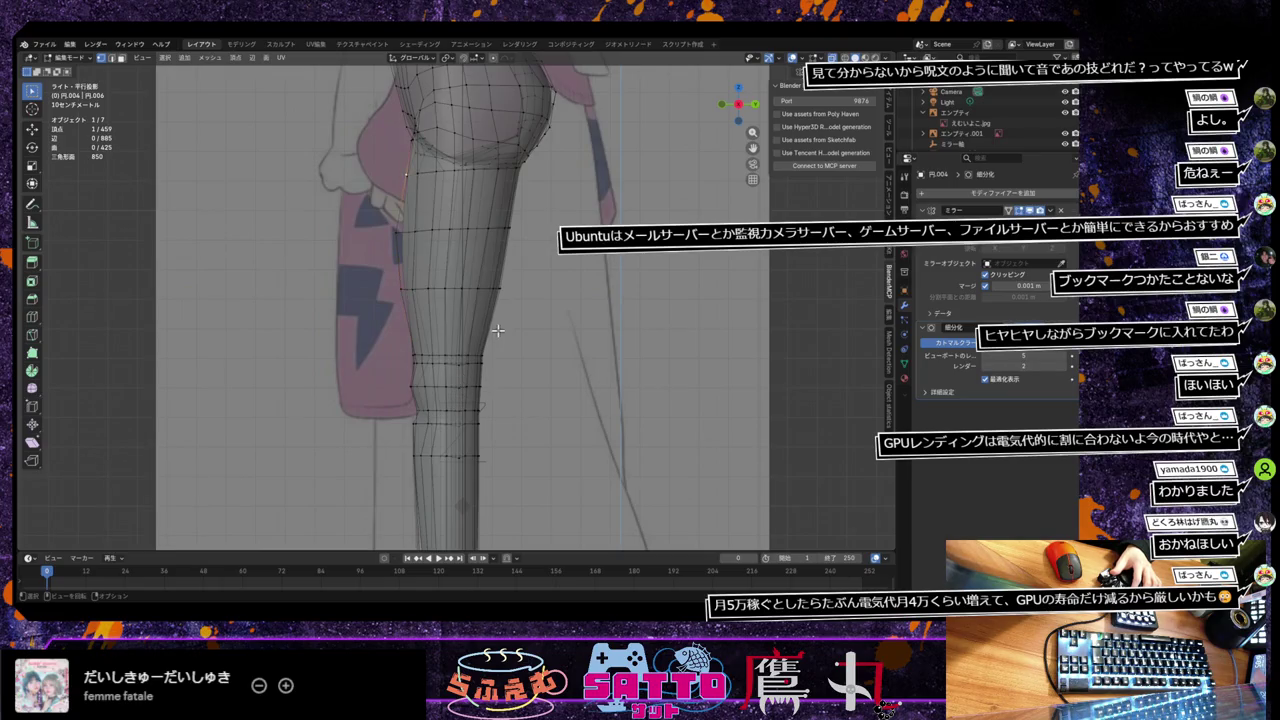
key("g")
key("y")
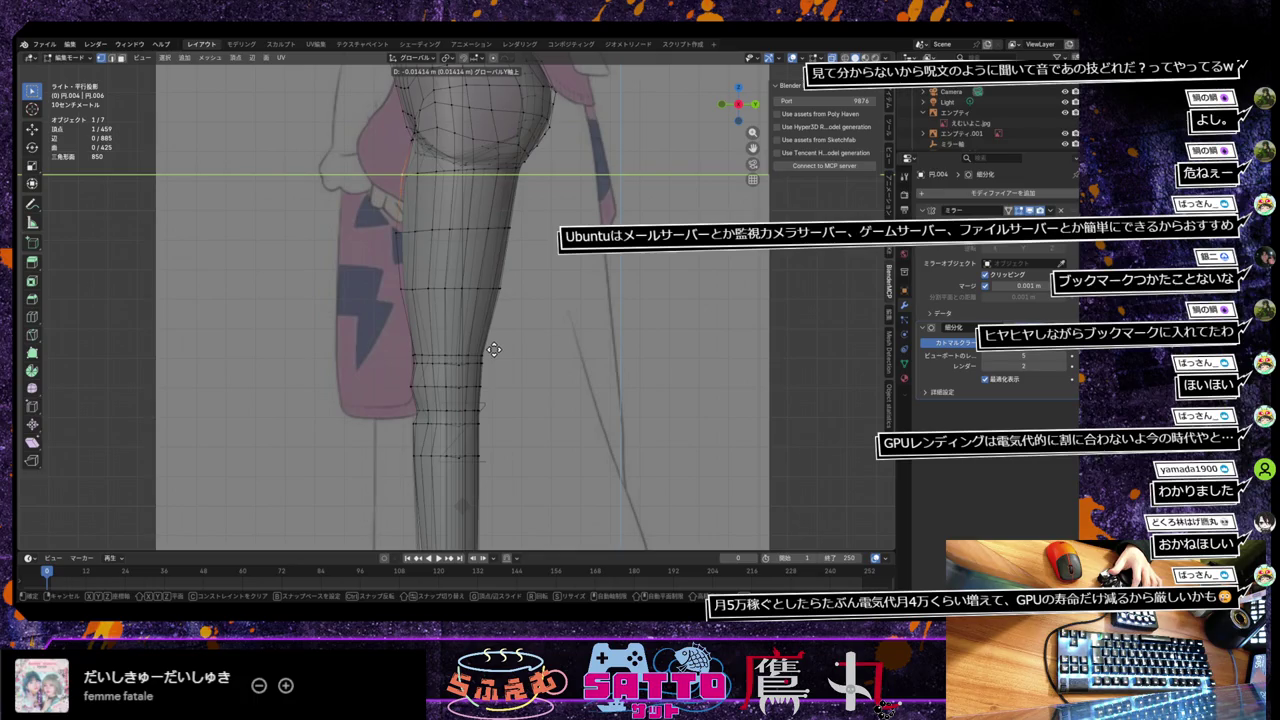
left_click(493, 350)
left_click(402, 238)
key("g")
key("y")
key("z")
key("y")
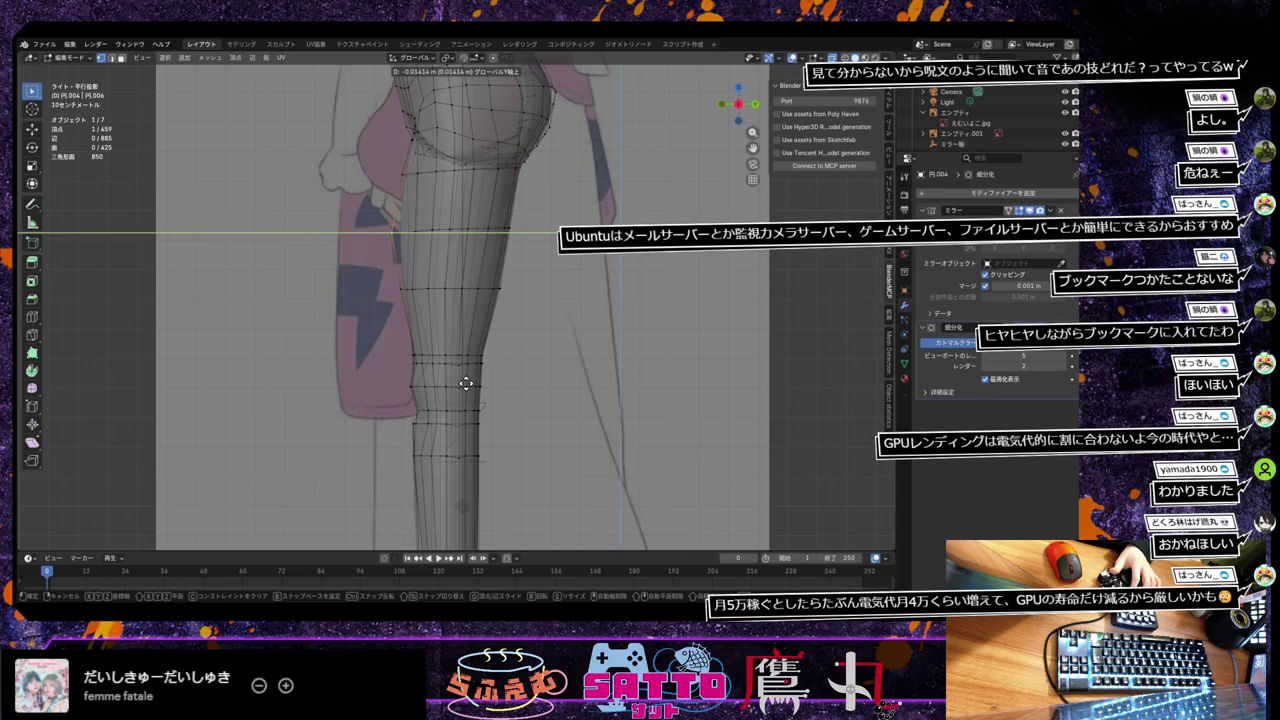
left_click(467, 383)
Step: Move a front-thigh vertex about -0.0085 m along Y to the outline and exit Edit Mode
left_click(407, 292)
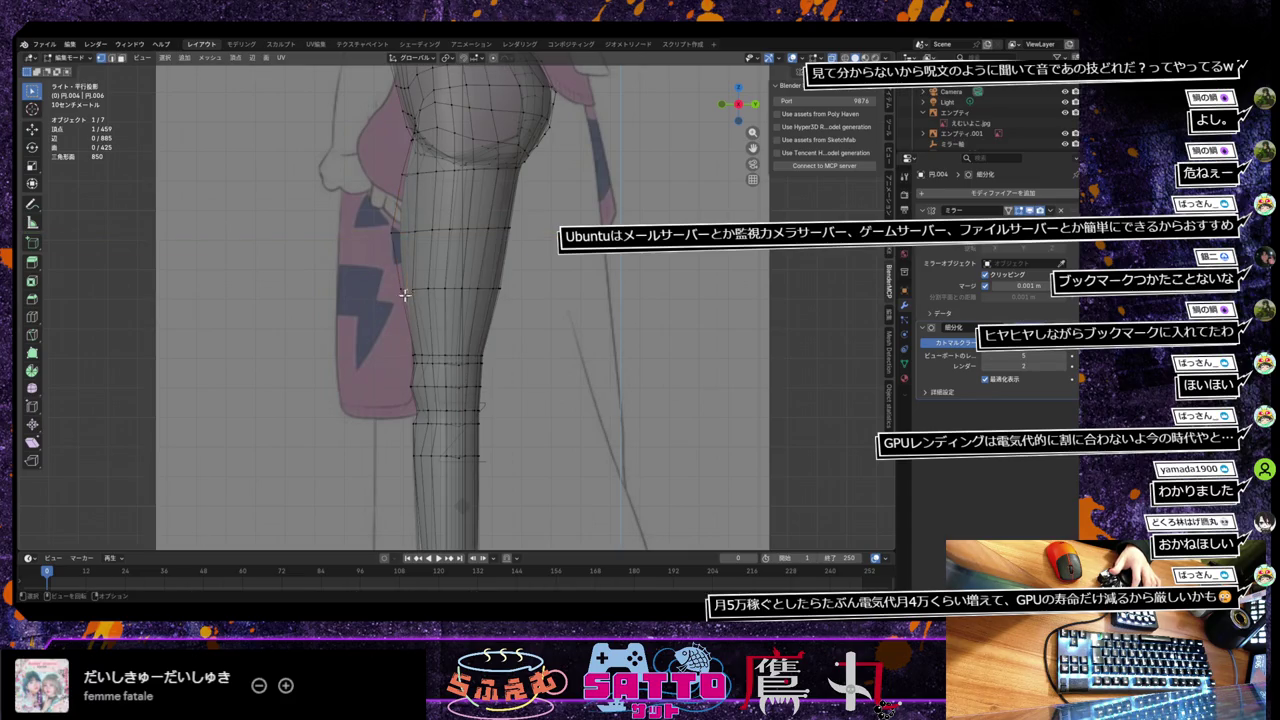
key("g")
key("y")
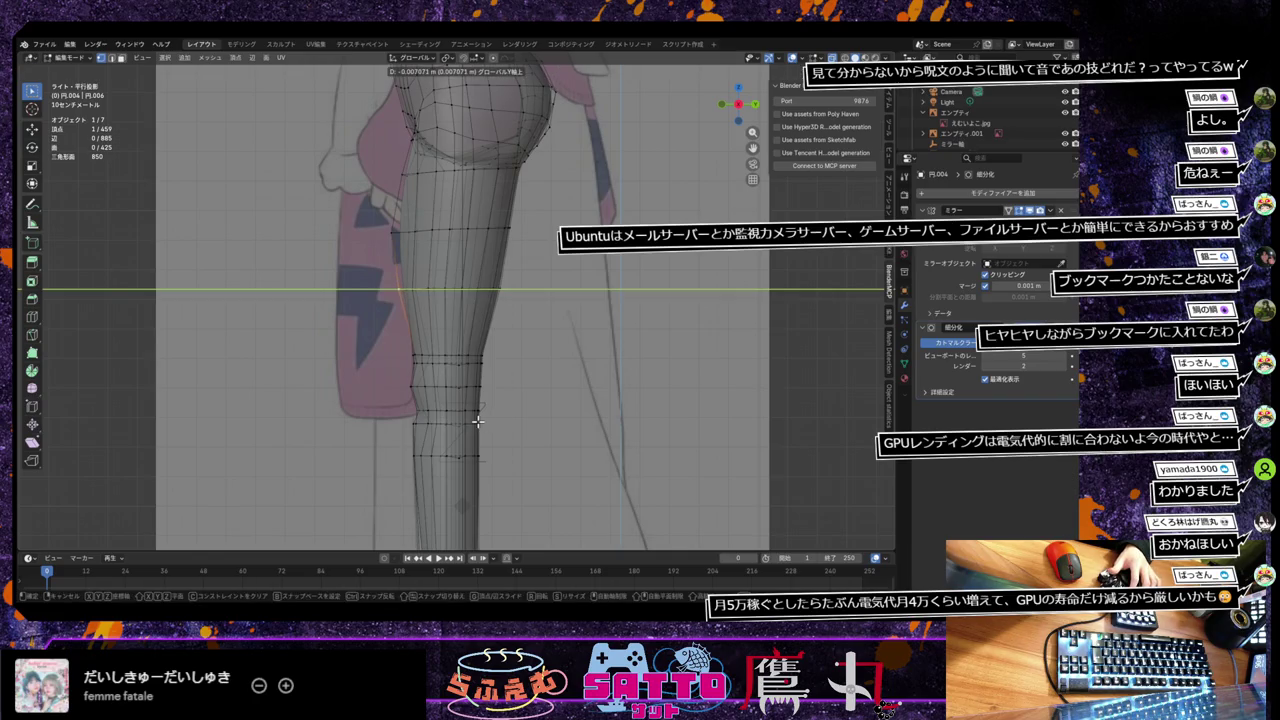
left_click(477, 421)
scroll(510, 421, "down", 5)
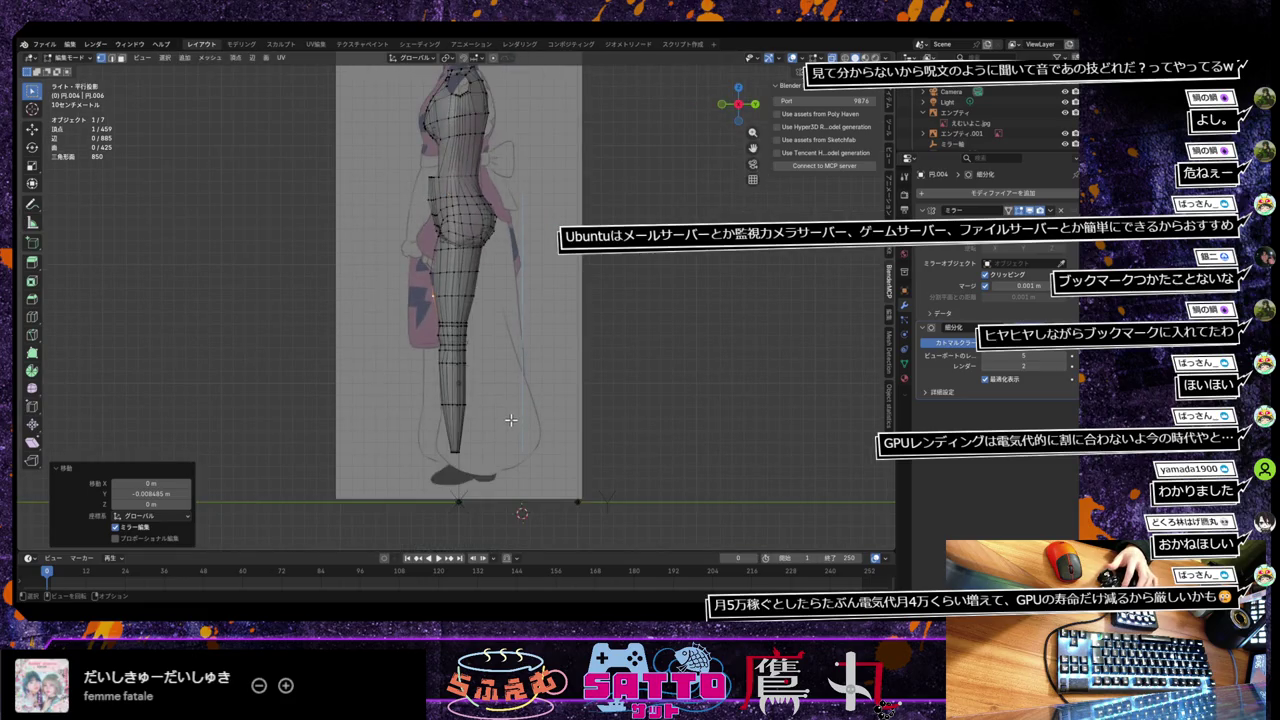
key("Tab")
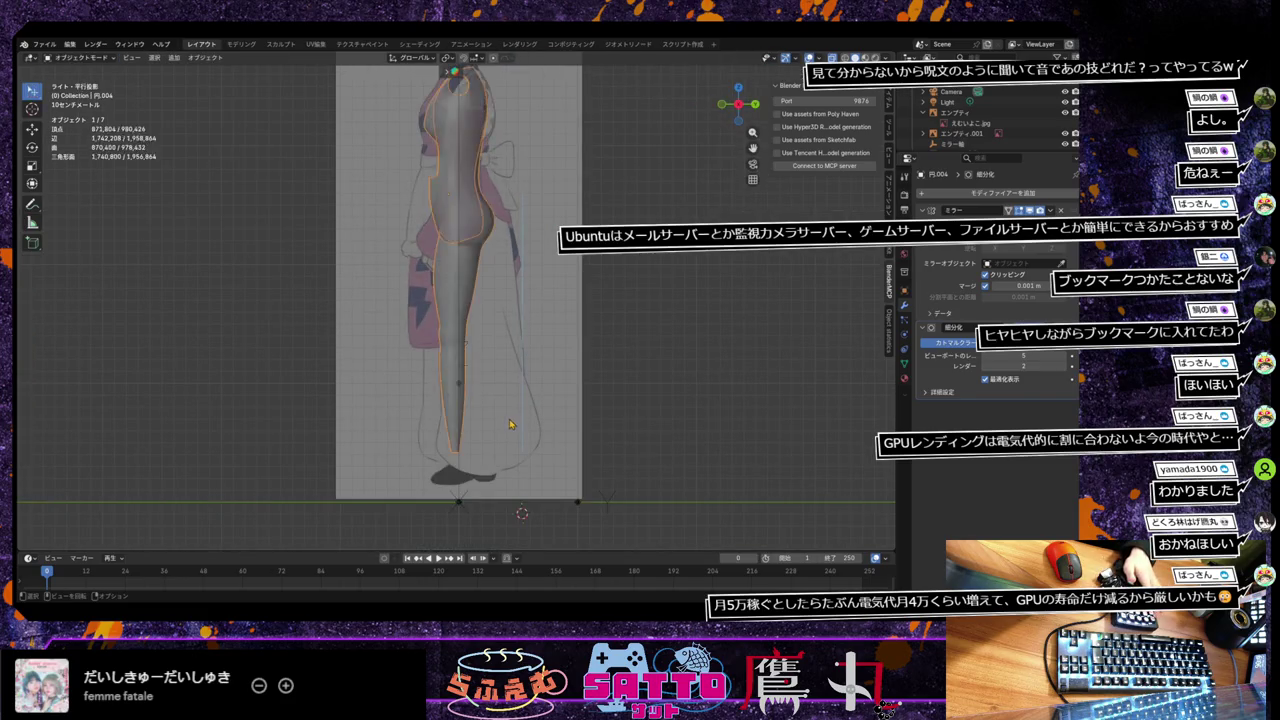
Step: Select the reference image and toggle wireframe and X-ray to inspect the leg
left_click(511, 423)
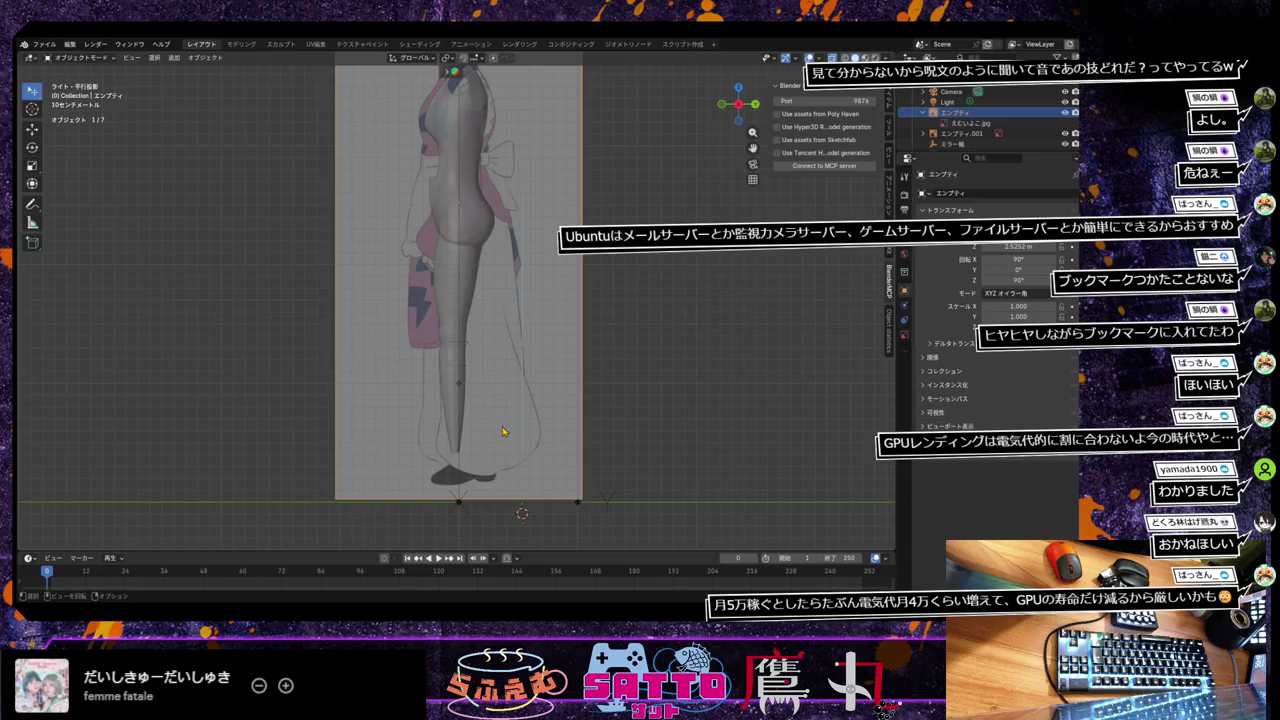
scroll(498, 433, "up", 2)
scroll(498, 433, "up", 2)
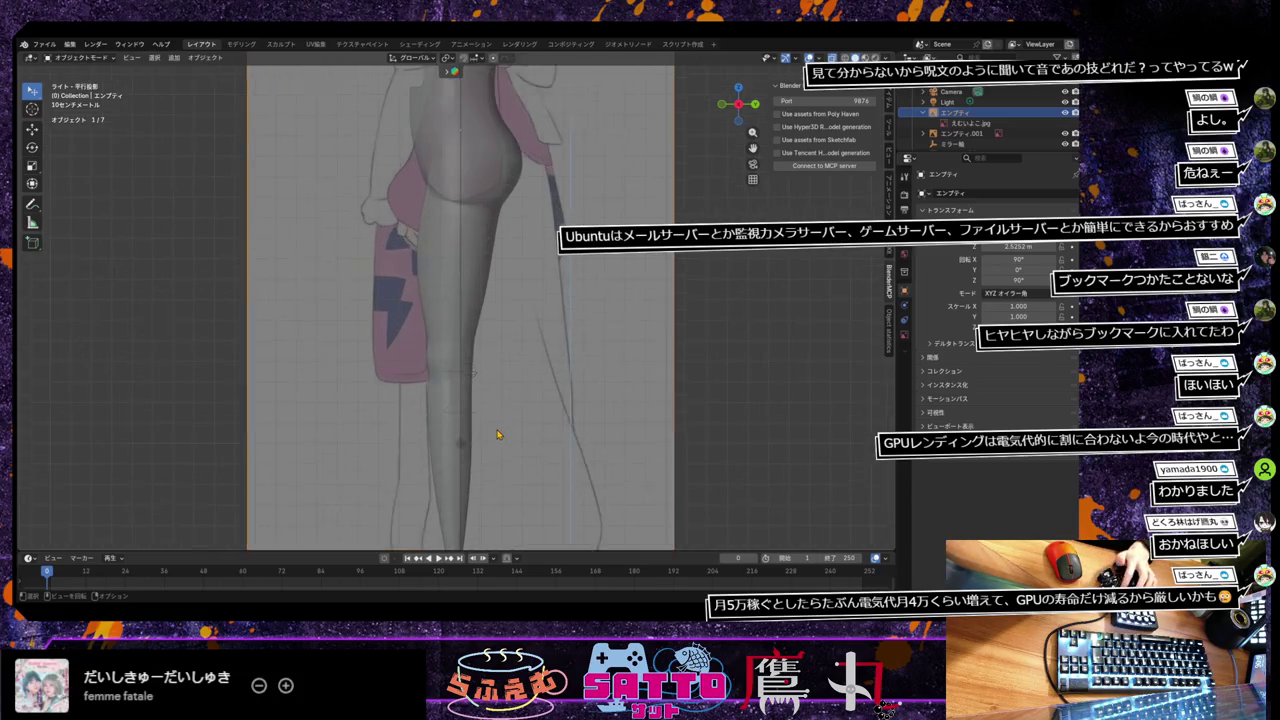
scroll(498, 433, "up", 2)
key("shift+z")
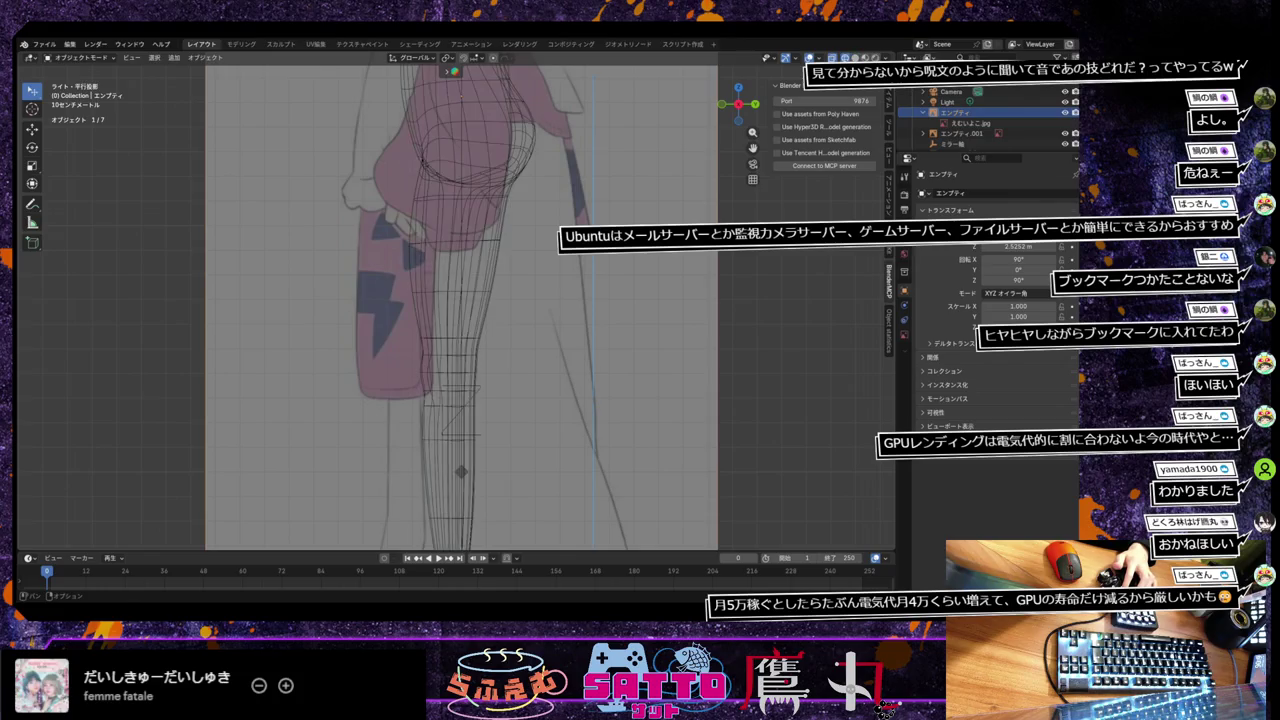
key("alt+z")
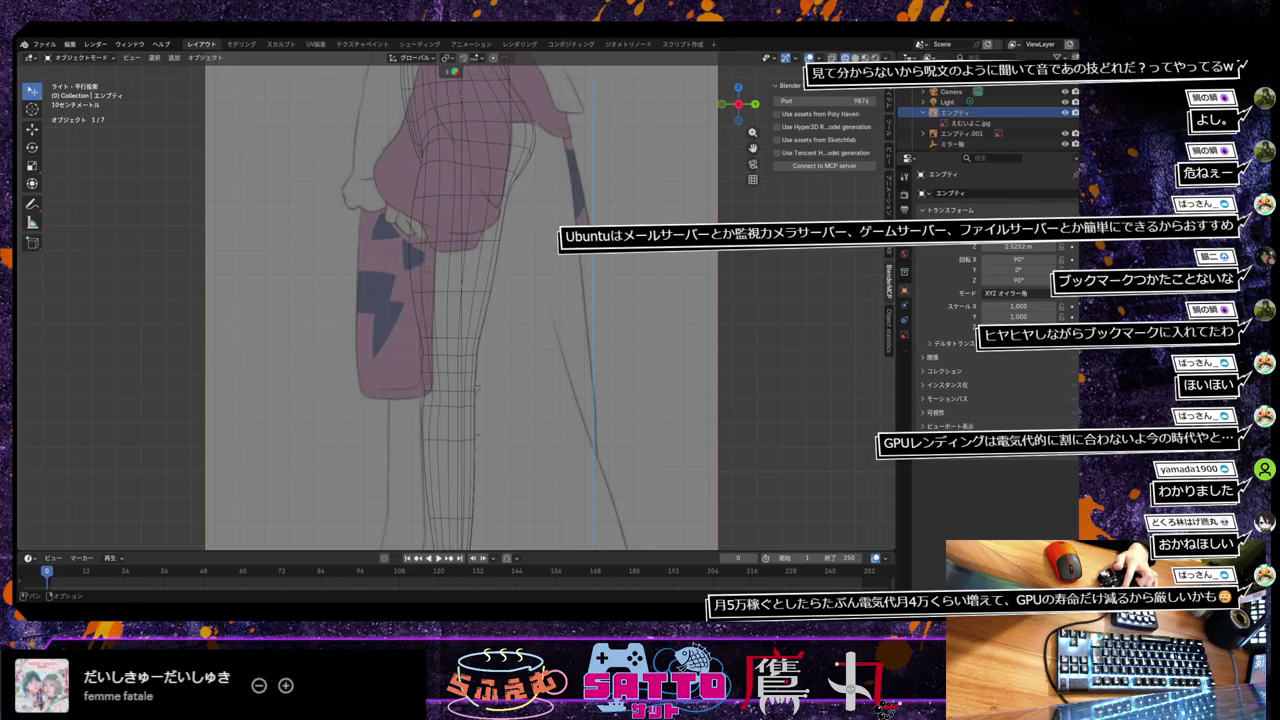
key("shift+z")
mouse_move(575, 355)
middle_mouse_down()
mouse_move(803, 371)
mouse_move(574, 373)
mouse_move(571, 395)
middle_mouse_up()
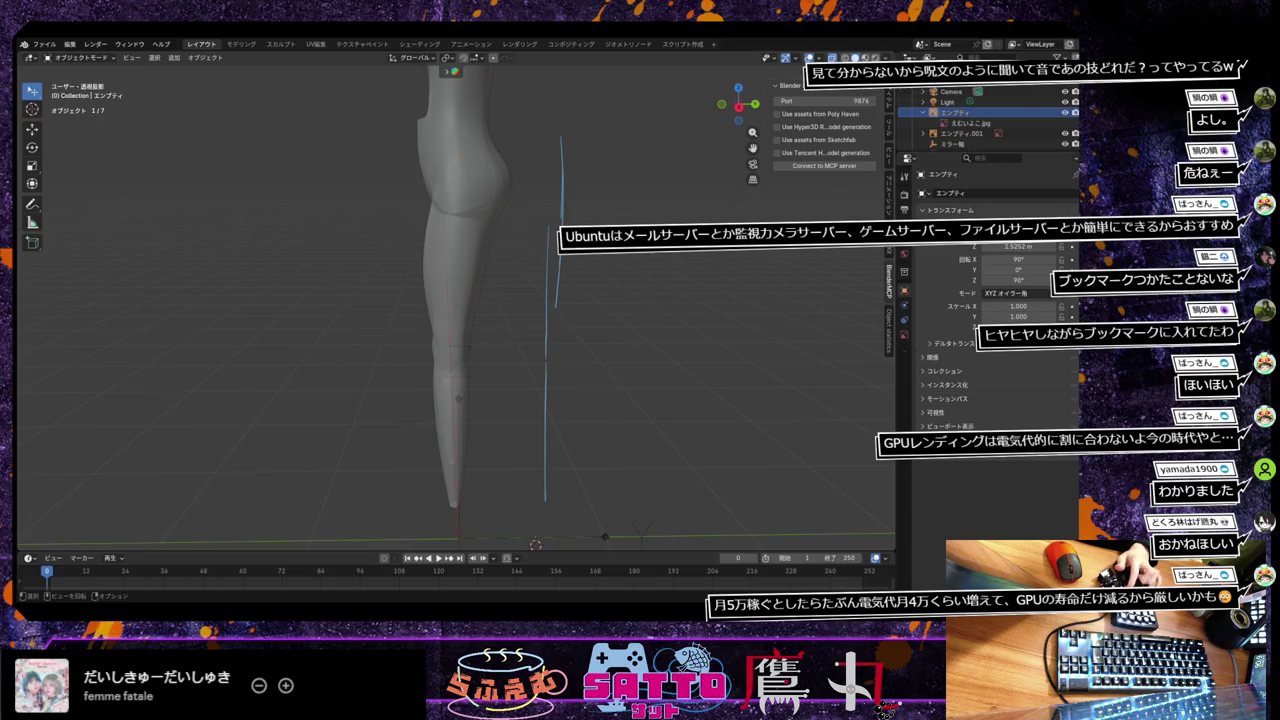
Step: Deselect and show the model in Right Ortho view with X-ray over the side reference
left_click(585, 374)
key("KP_3")
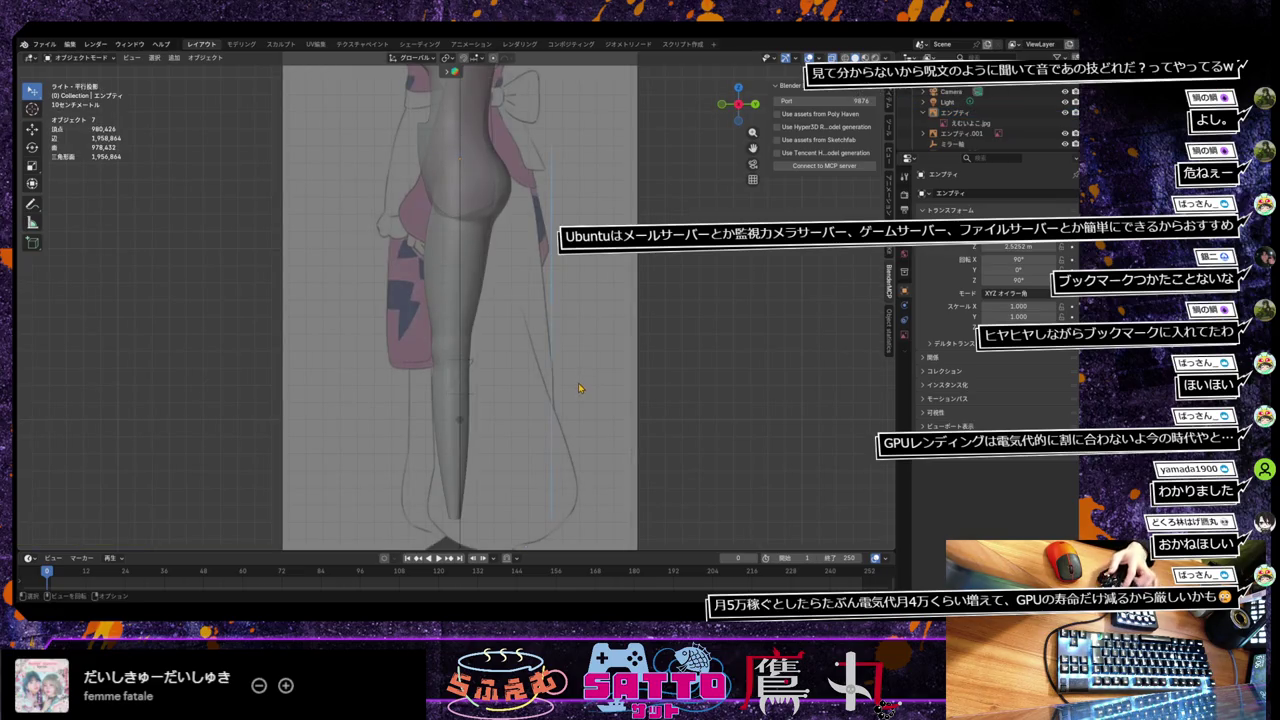
key("alt+z")
scroll(576, 389, "up", 1)
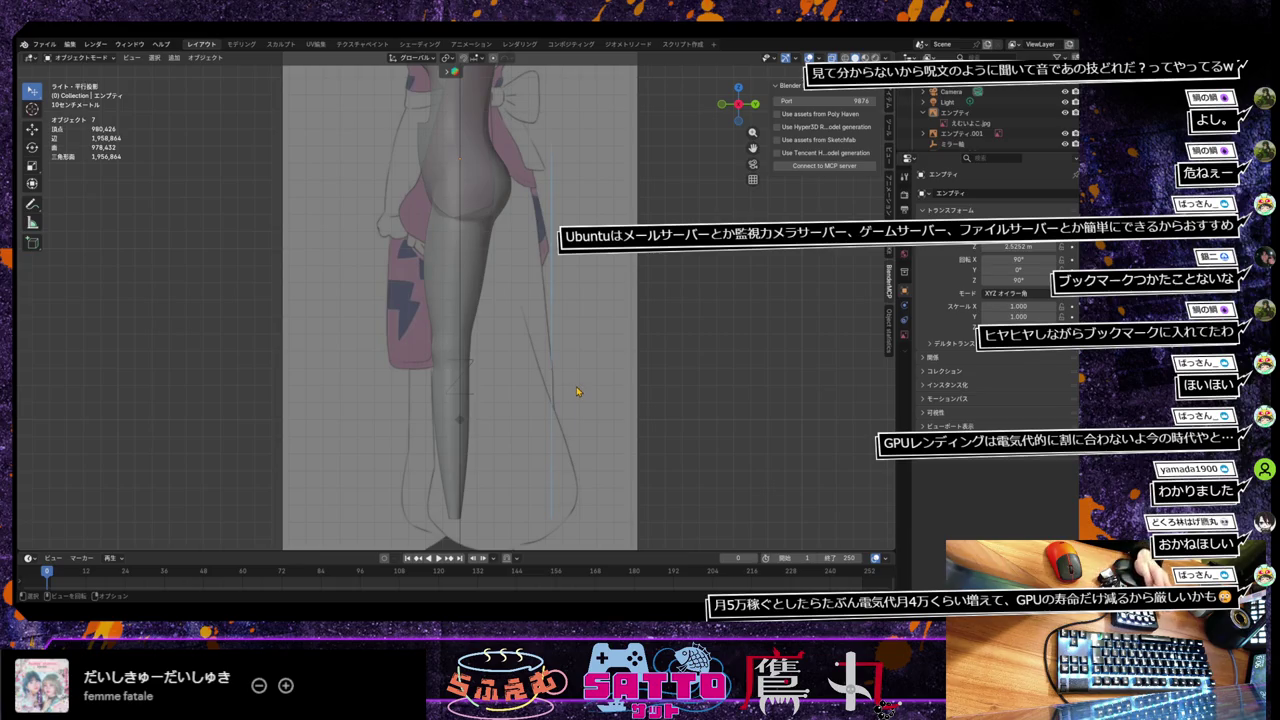
scroll(577, 391, "down", 1)
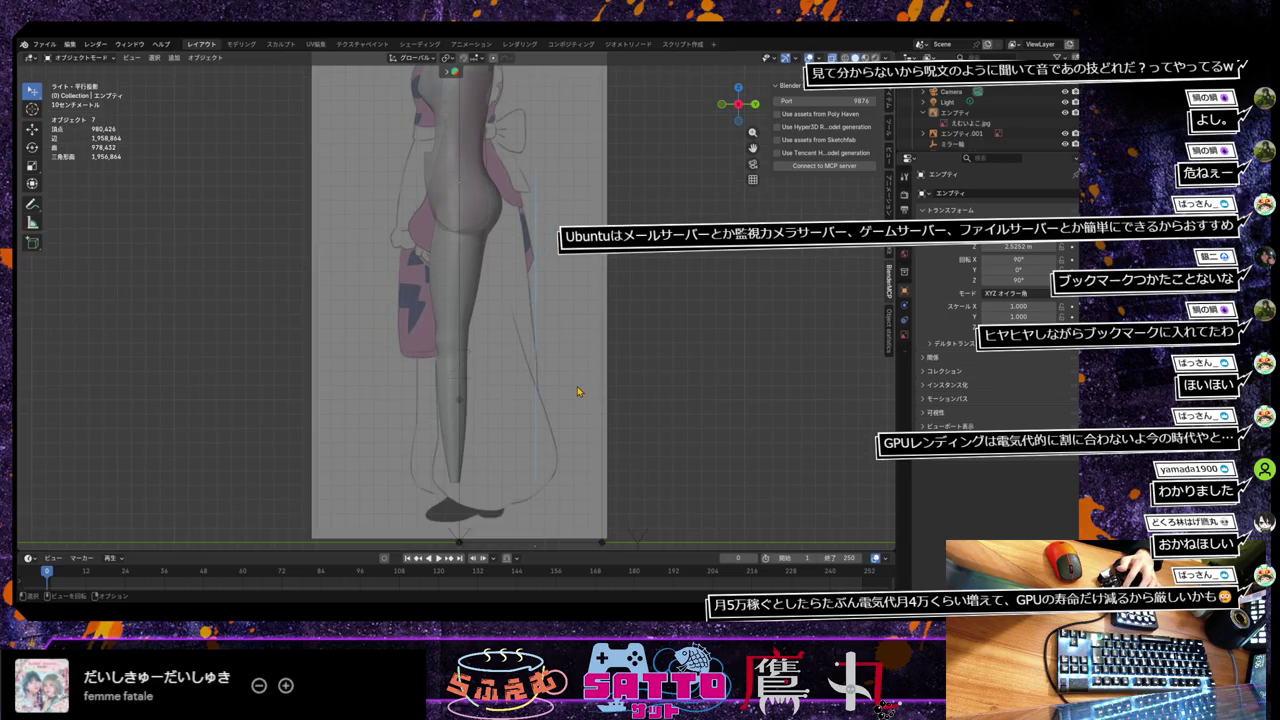
scroll(577, 391, "down", 1)
scroll(577, 391, "down", 1)
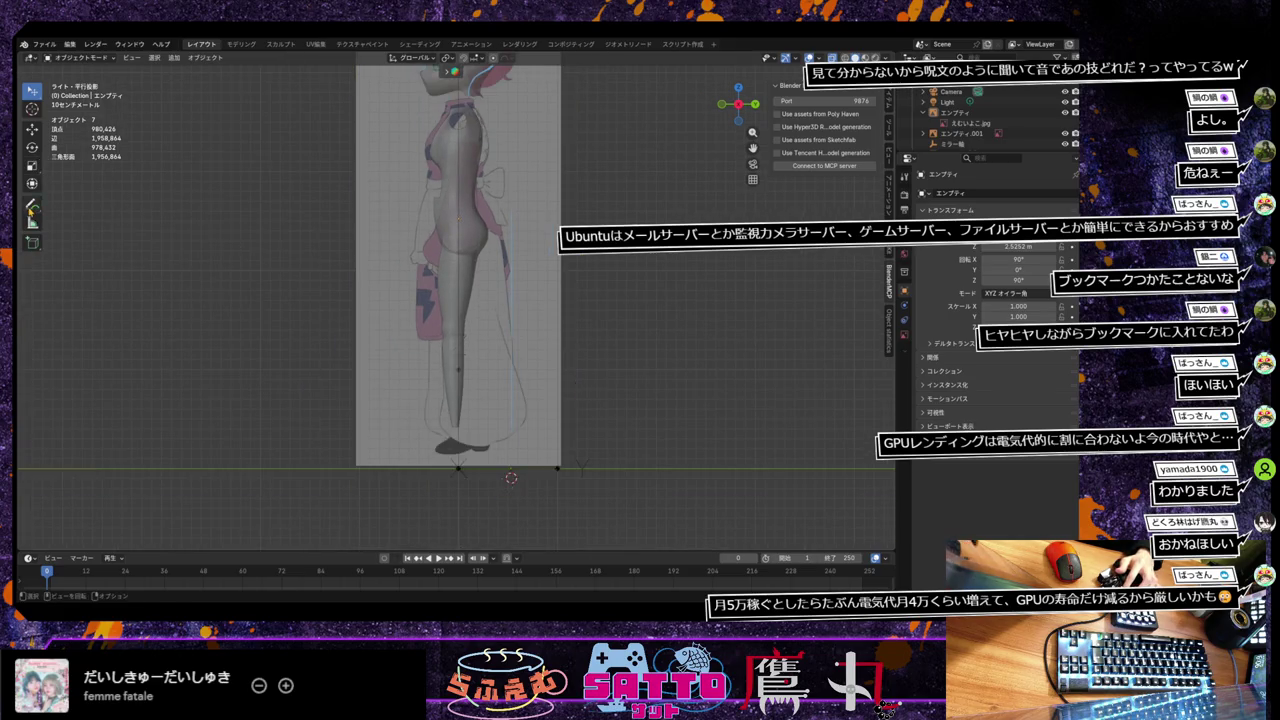
Step: Draw a blue annotation guide line along the leg, then put the body mesh in Edit Mode
left_click(31, 208)
left_click_drag(470, 225, 484, 422)
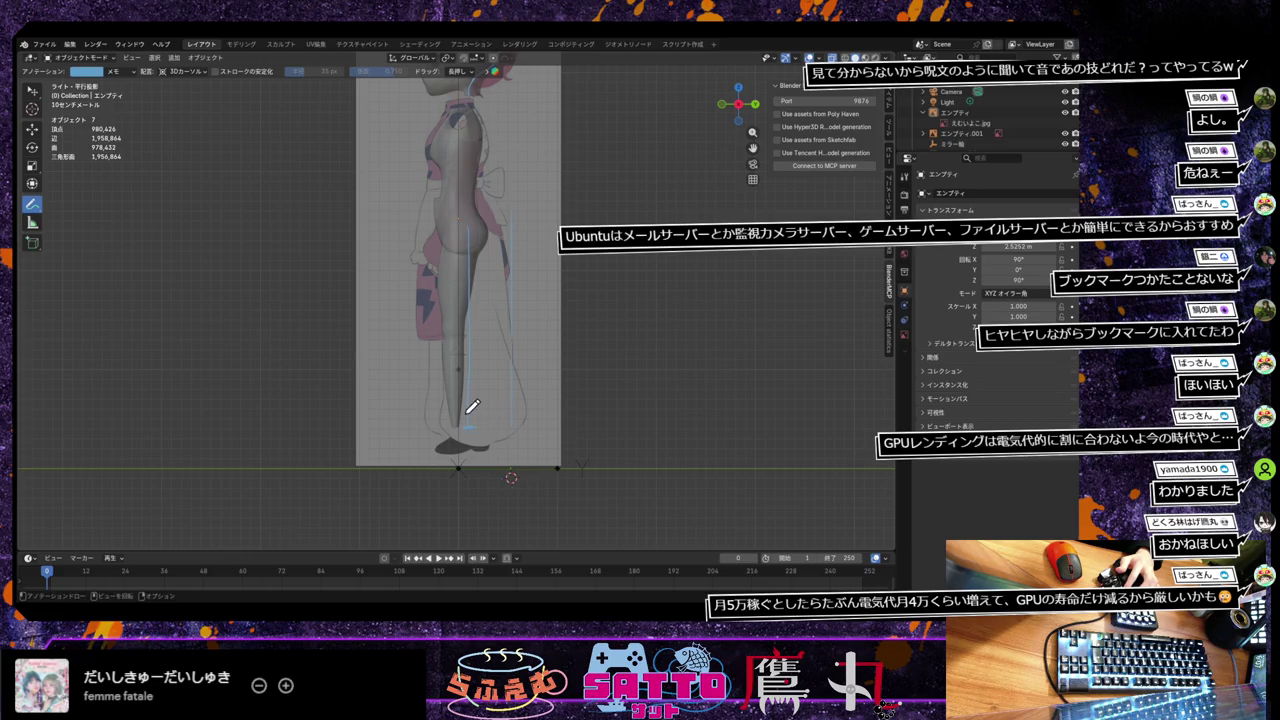
left_click(34, 90)
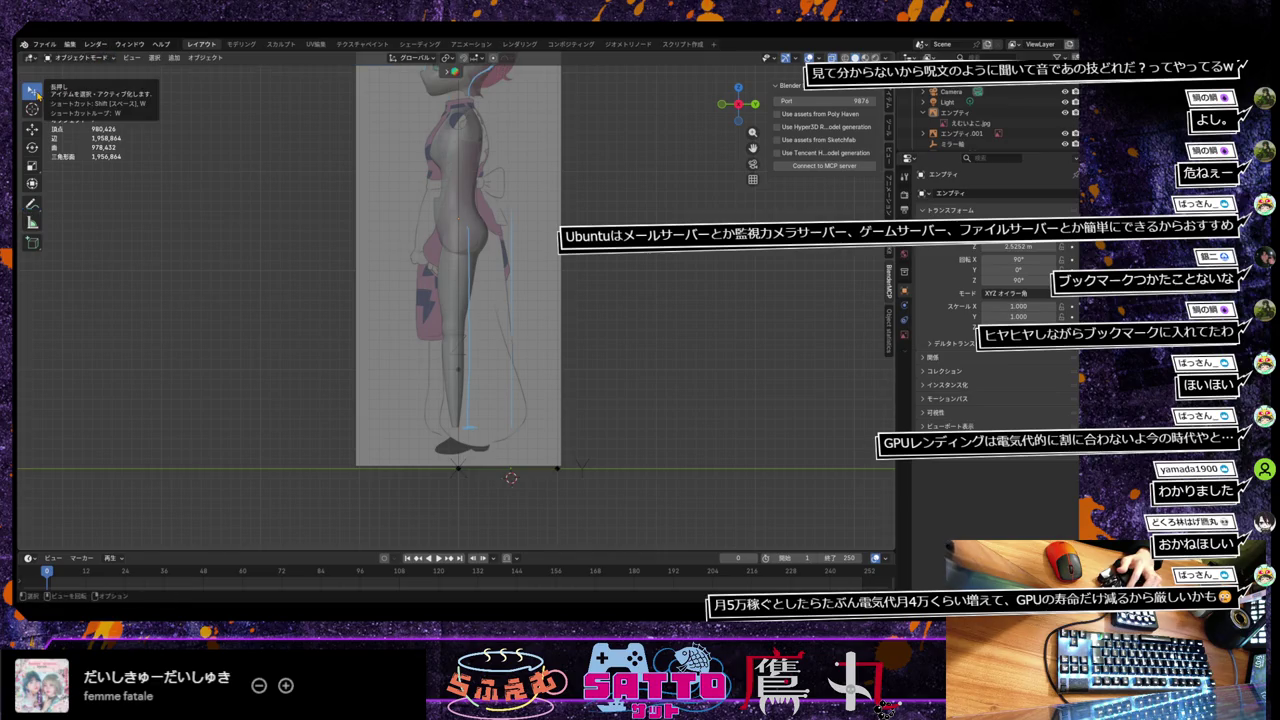
left_click(462, 360)
key("Tab")
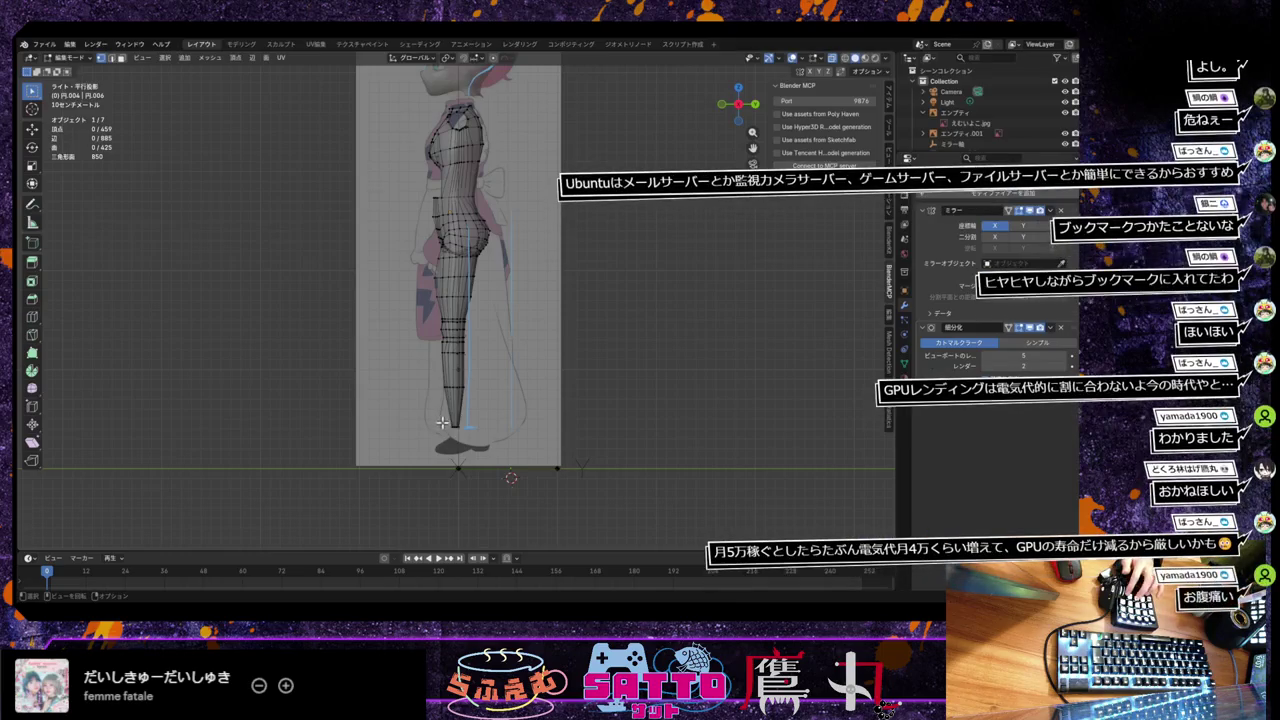
Step: Box-select the lower-leg vertices, shift them along Y and tilt them
scroll(472, 390, "up", 2)
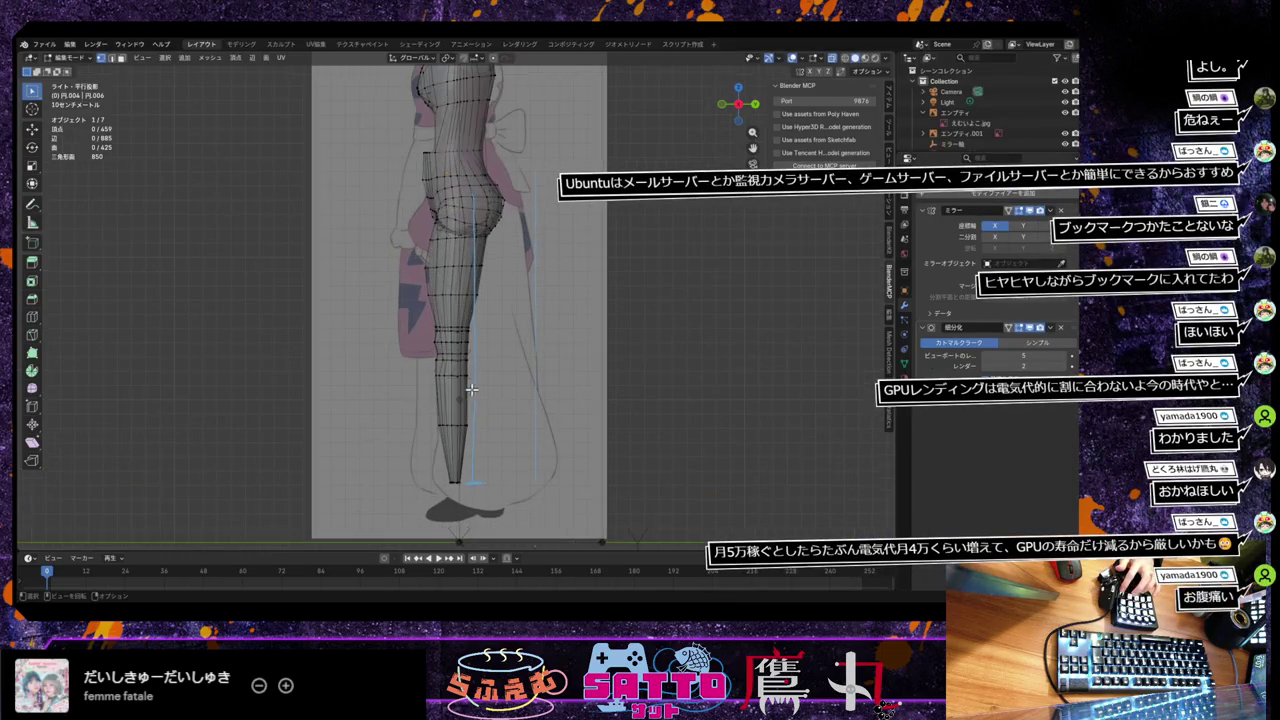
left_click_drag(420, 357, 504, 487)
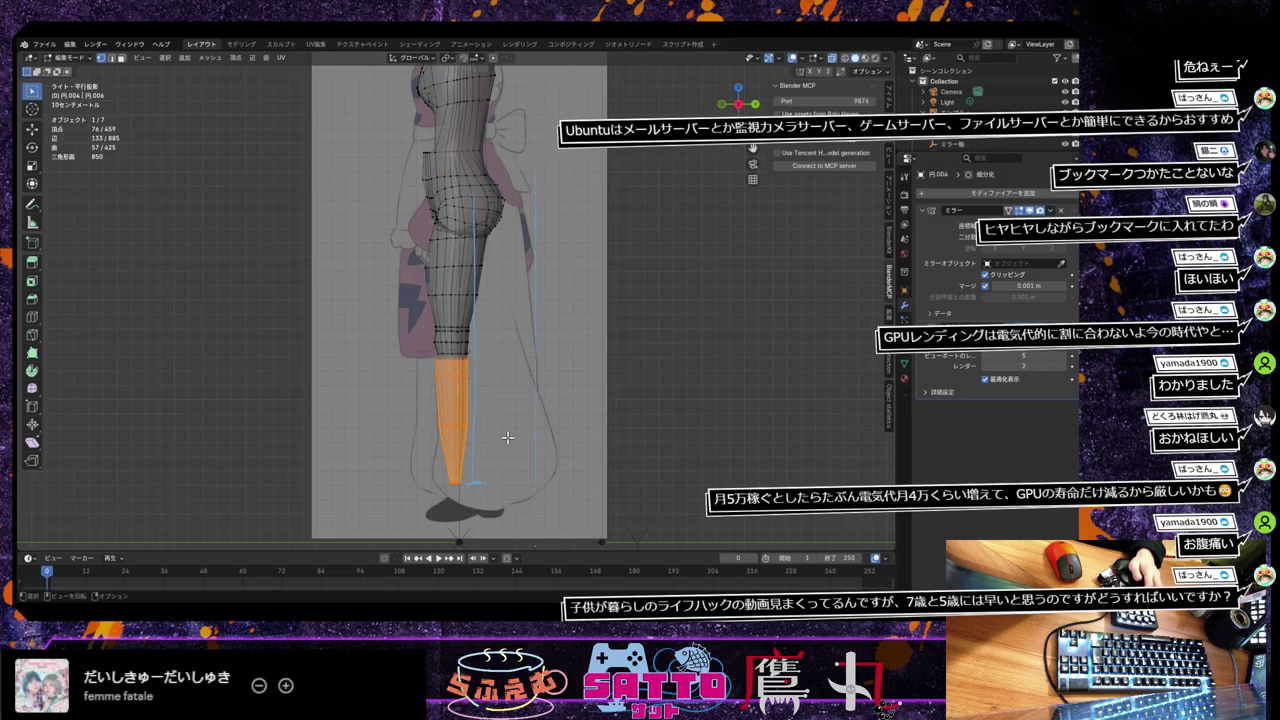
key("g")
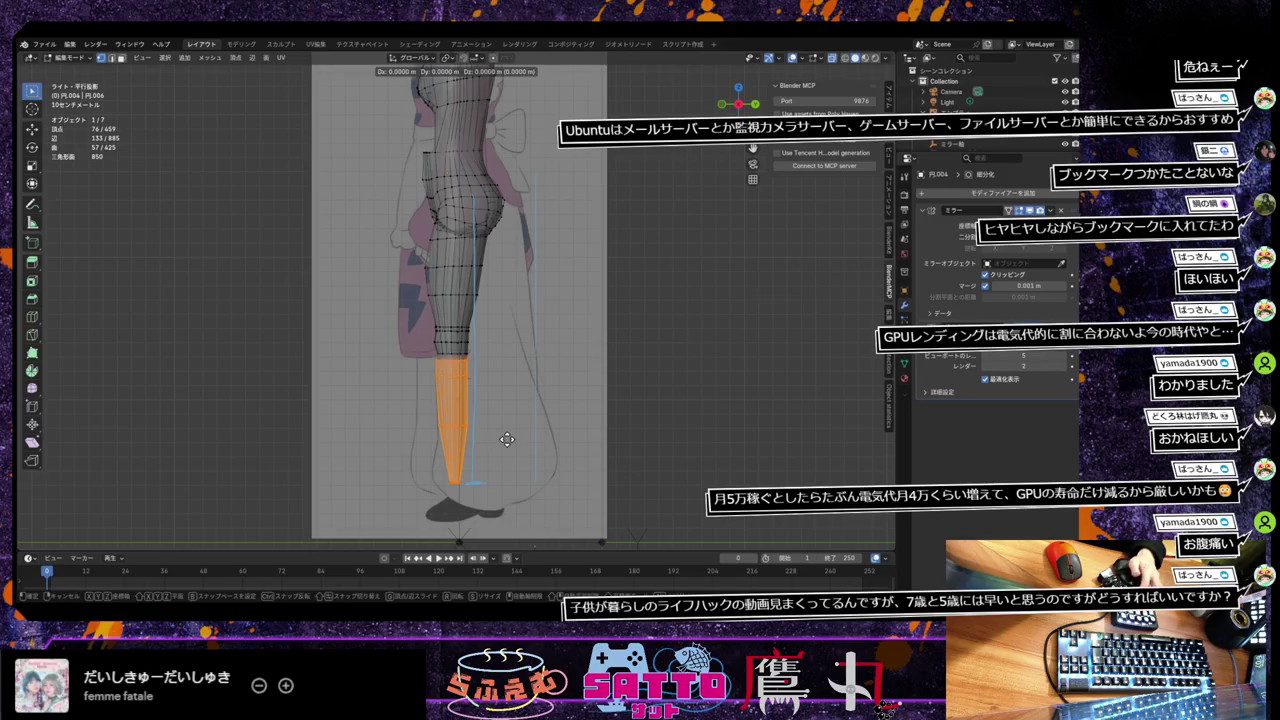
key("y")
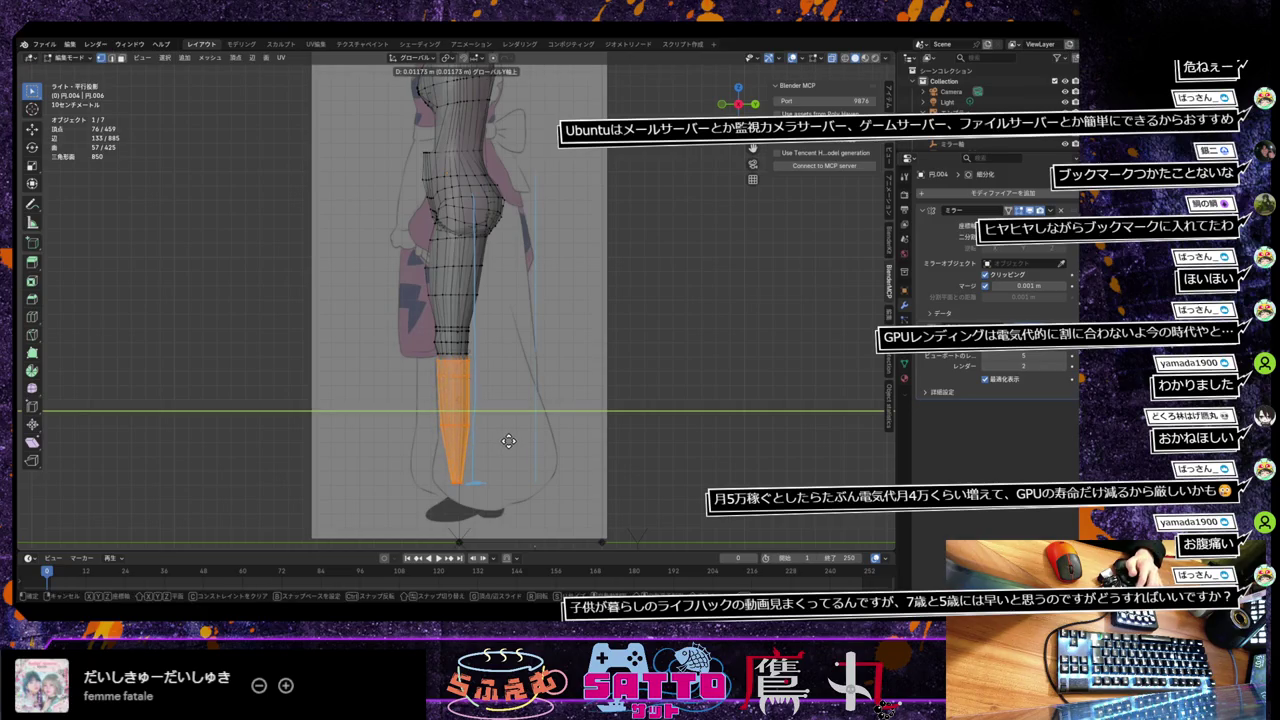
left_click(509, 441)
key("r")
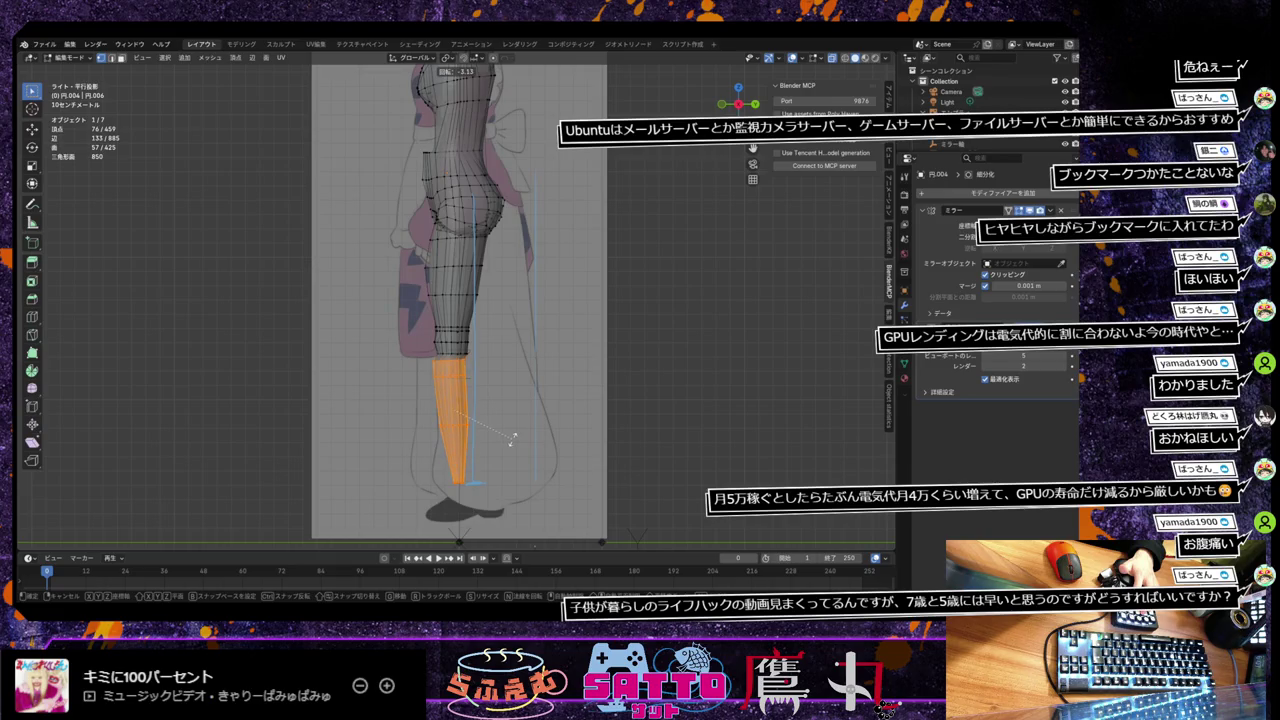
left_click(512, 440)
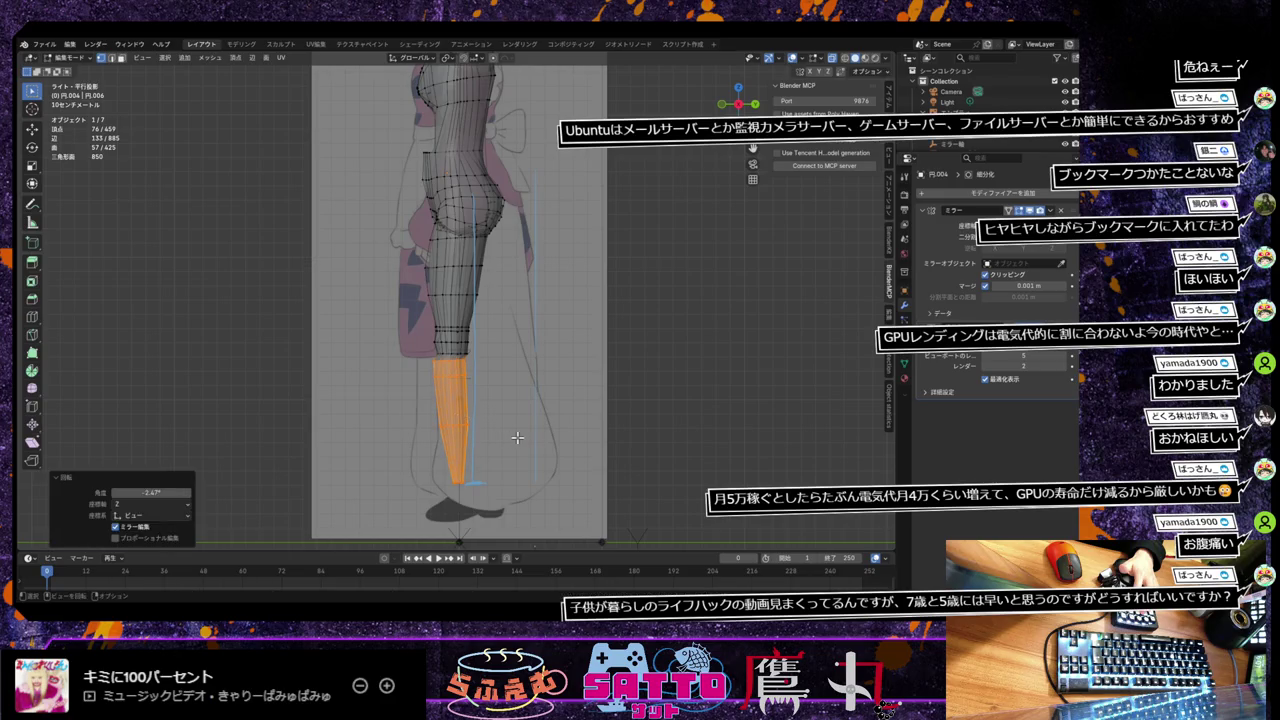
Step: Refine the lower leg to about -5.08° tilt and -0.0234 m Y shift, then return to Object Mode
key("g")
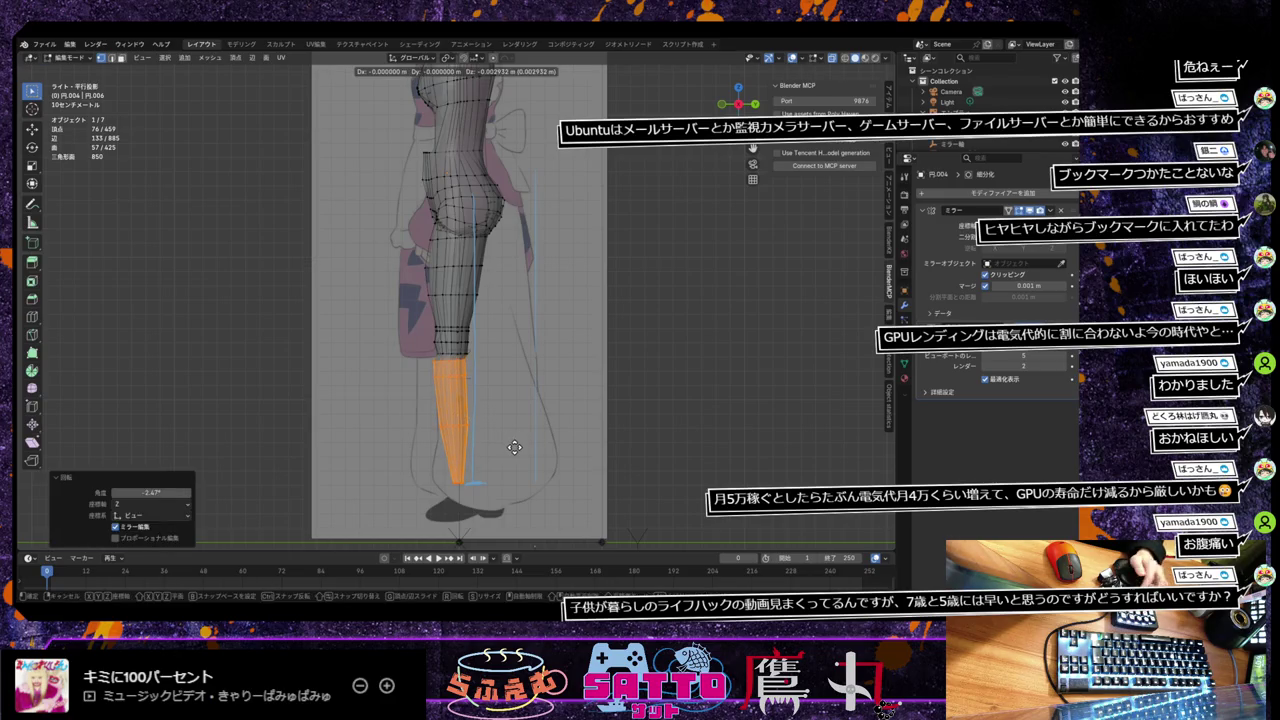
key("y")
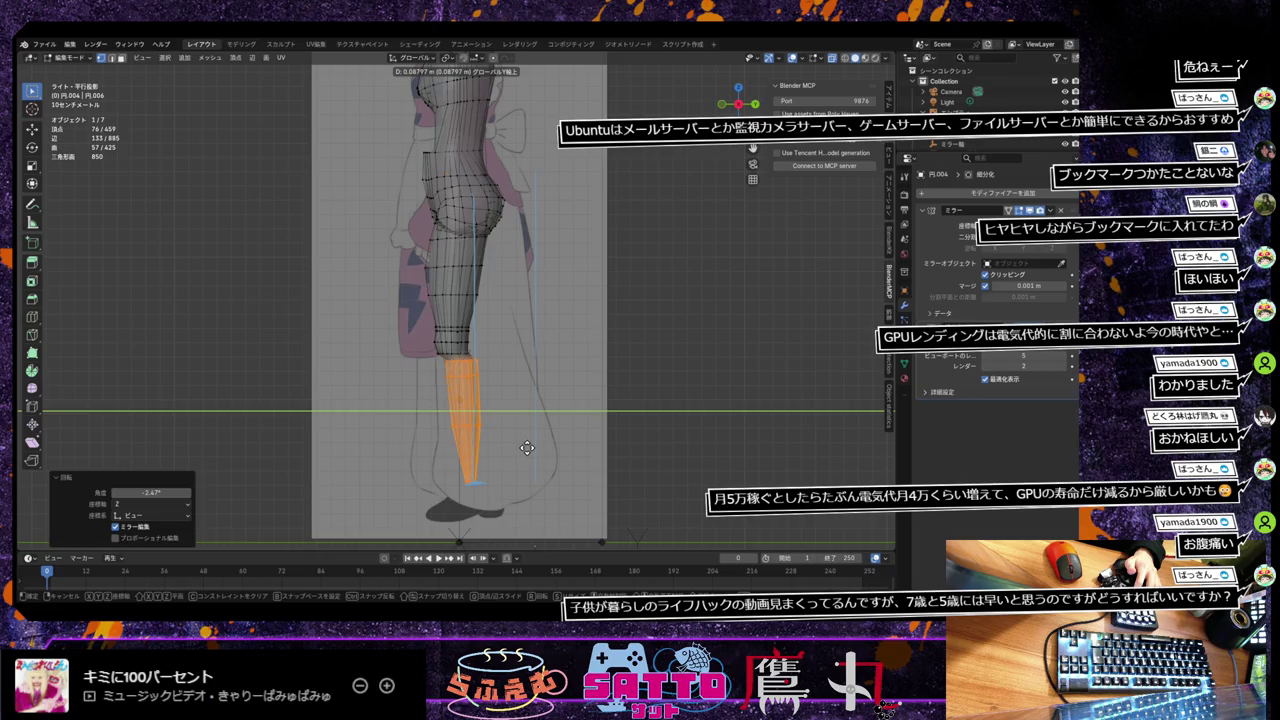
left_click(527, 448)
key("r")
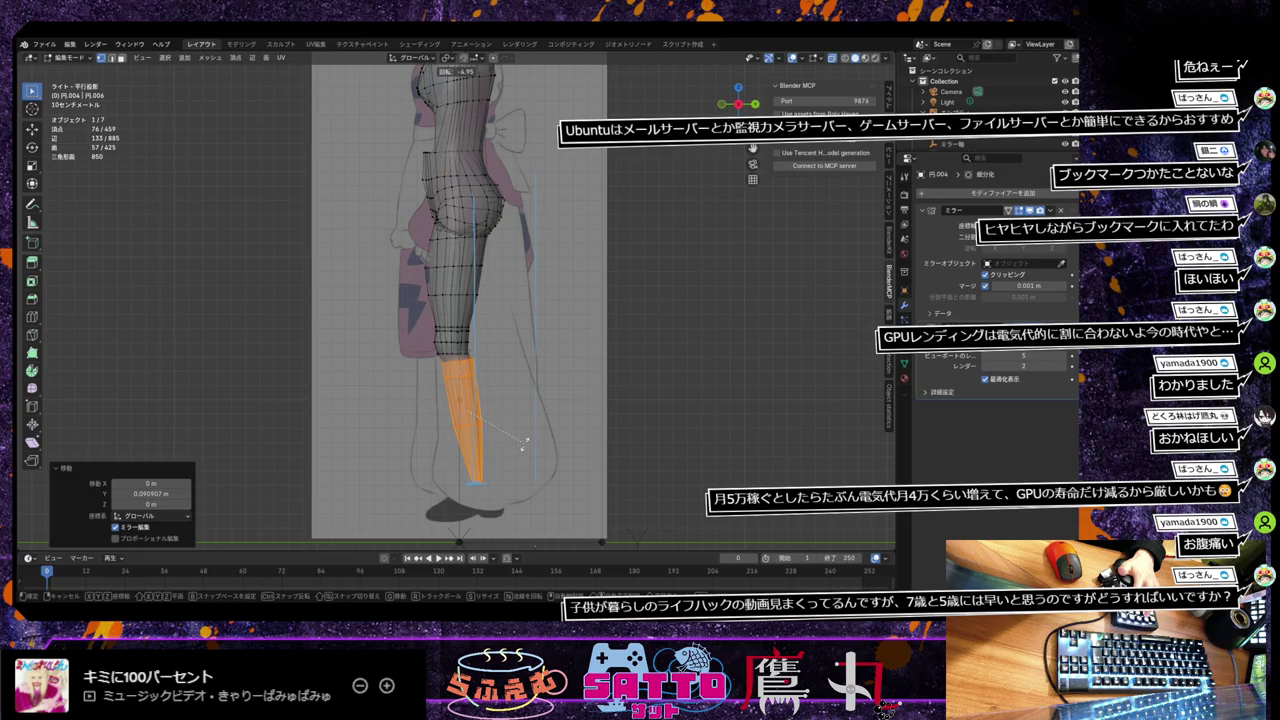
left_click(522, 446)
key("g")
key("y")
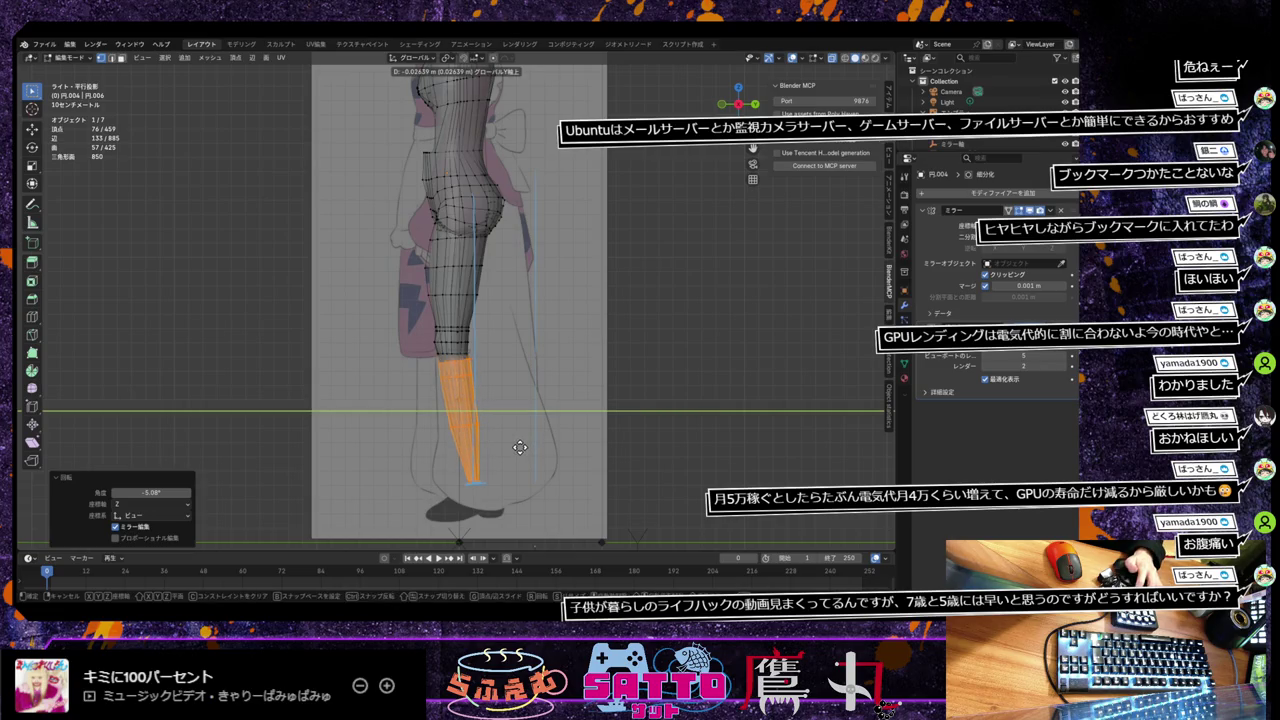
left_click(520, 447)
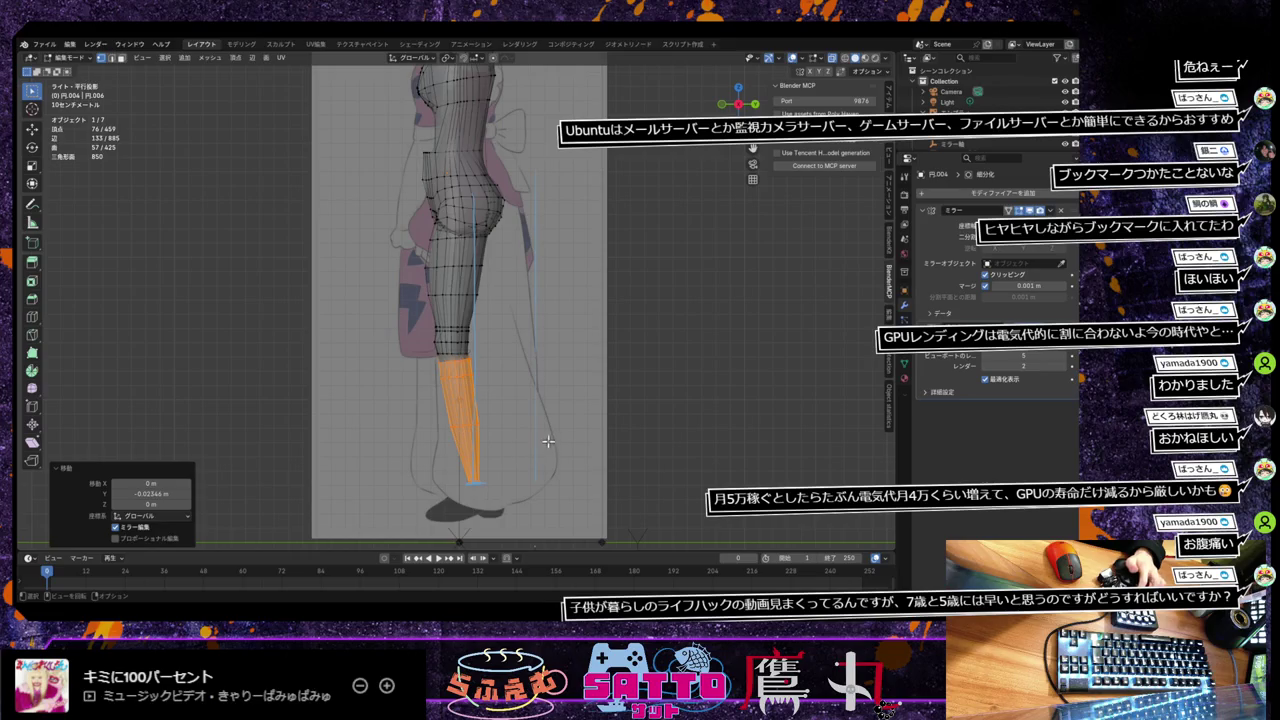
key("Tab")
left_click(548, 405)
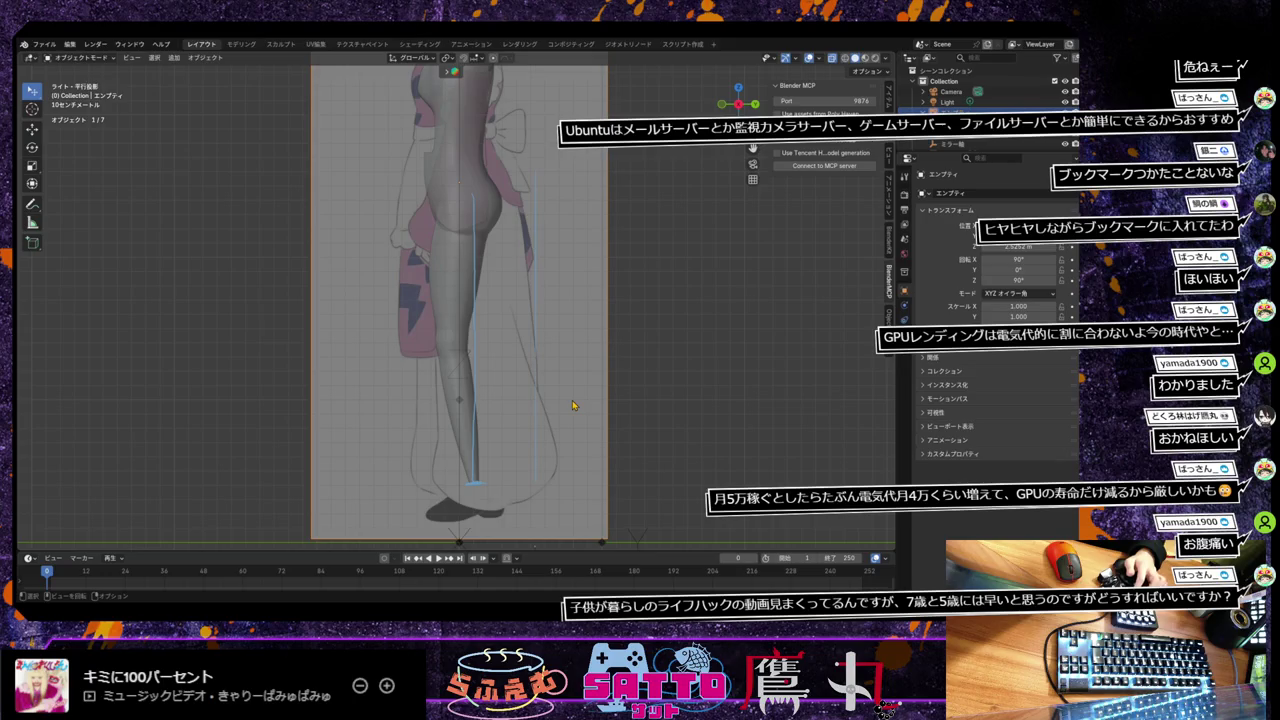
Step: Box-select the knee faces of the body mesh in Edit Mode and move them along Y
left_click(478, 388)
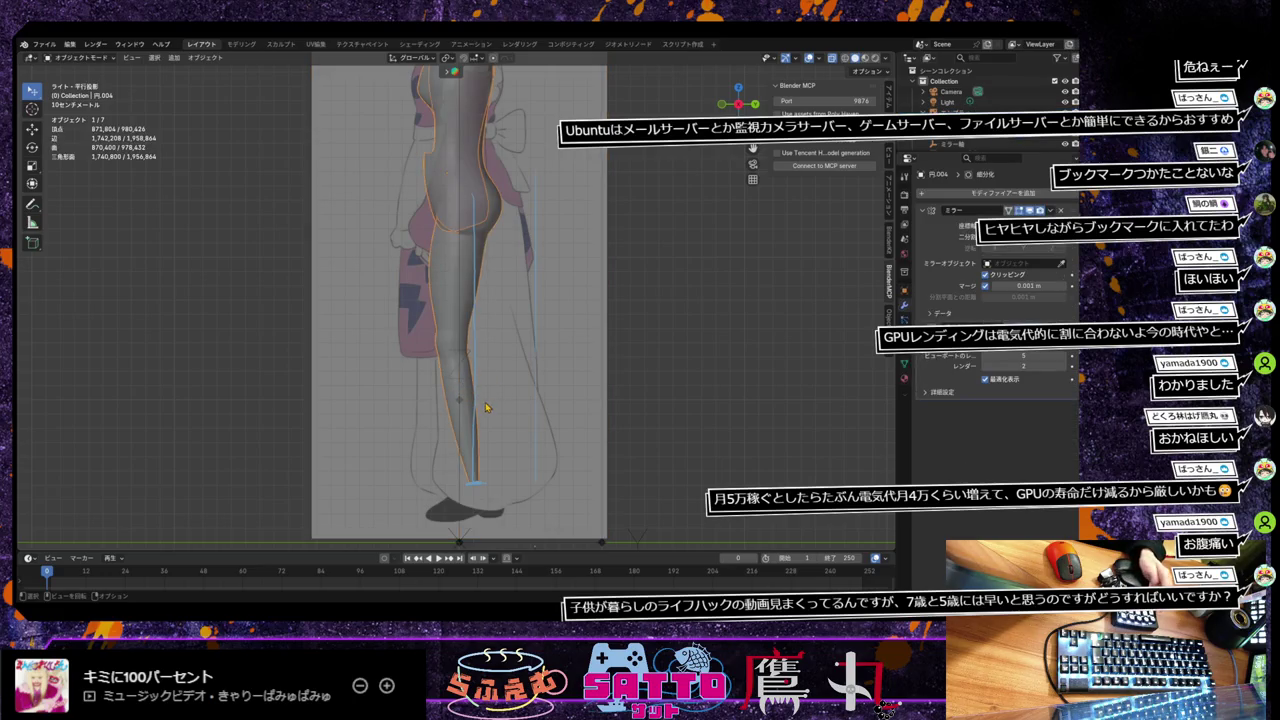
key("Tab")
left_click_drag(420, 319, 487, 356)
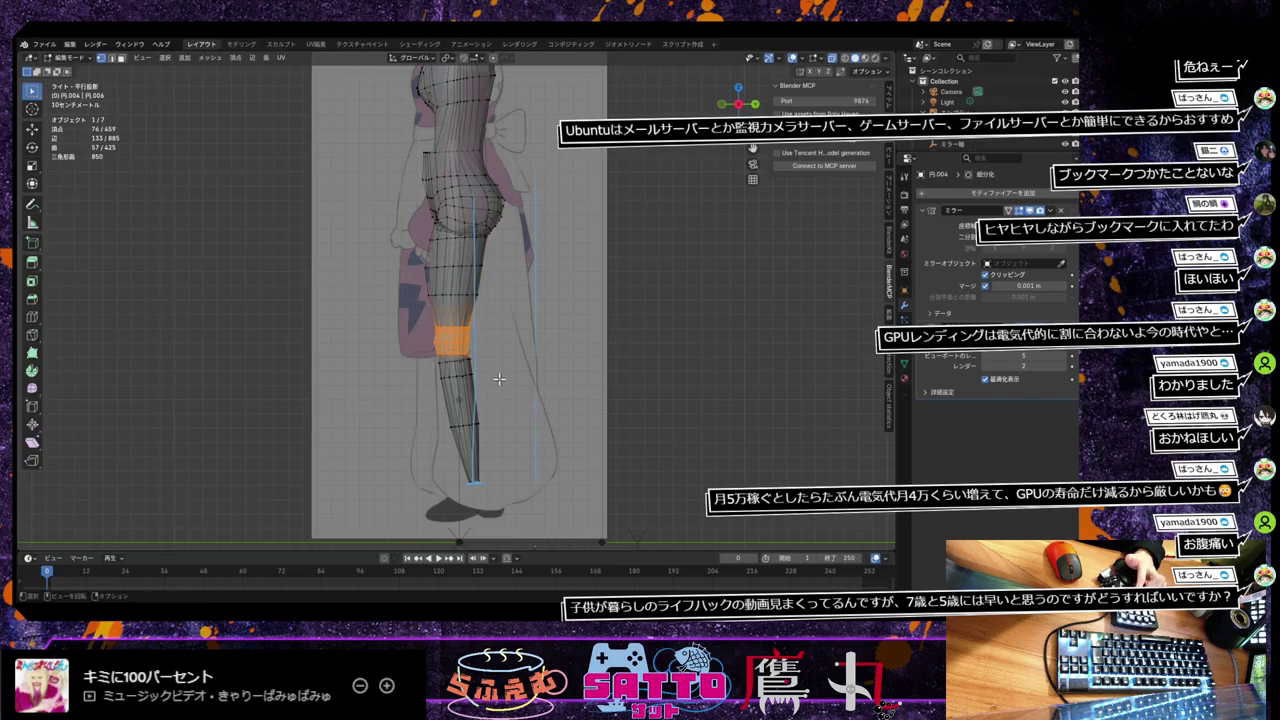
key("g")
key("y")
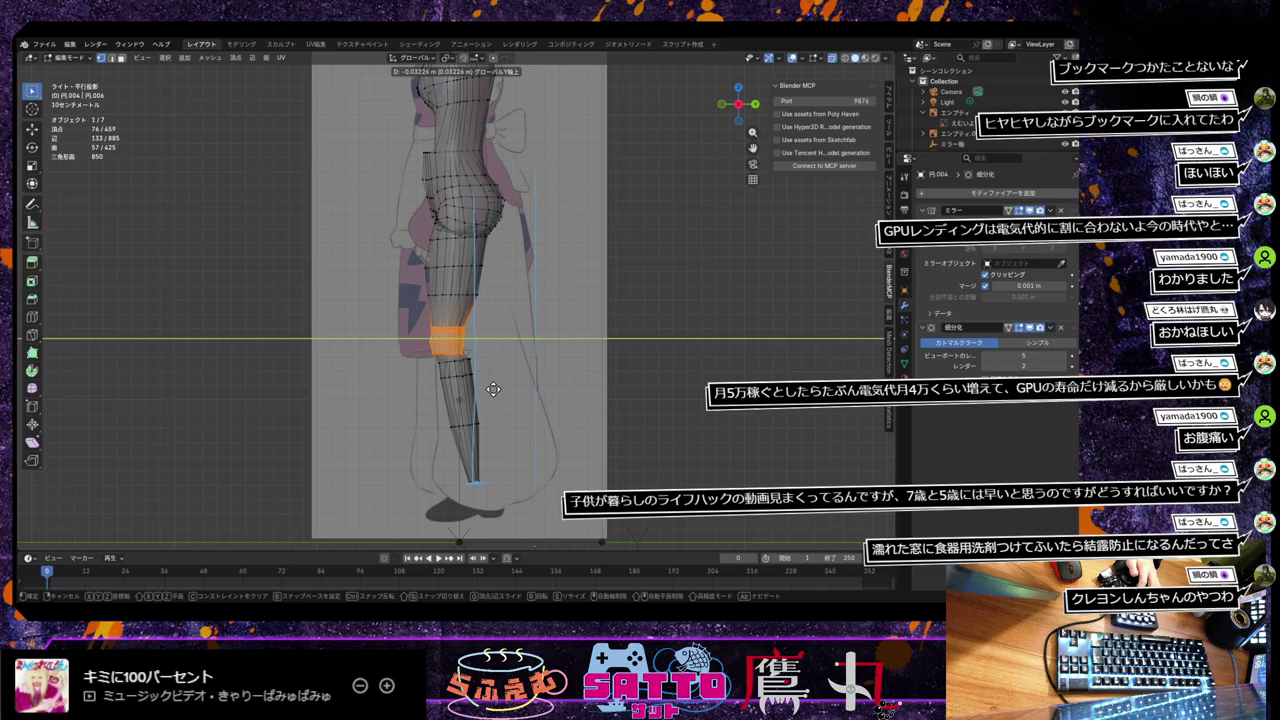
left_click(493, 389)
key("r")
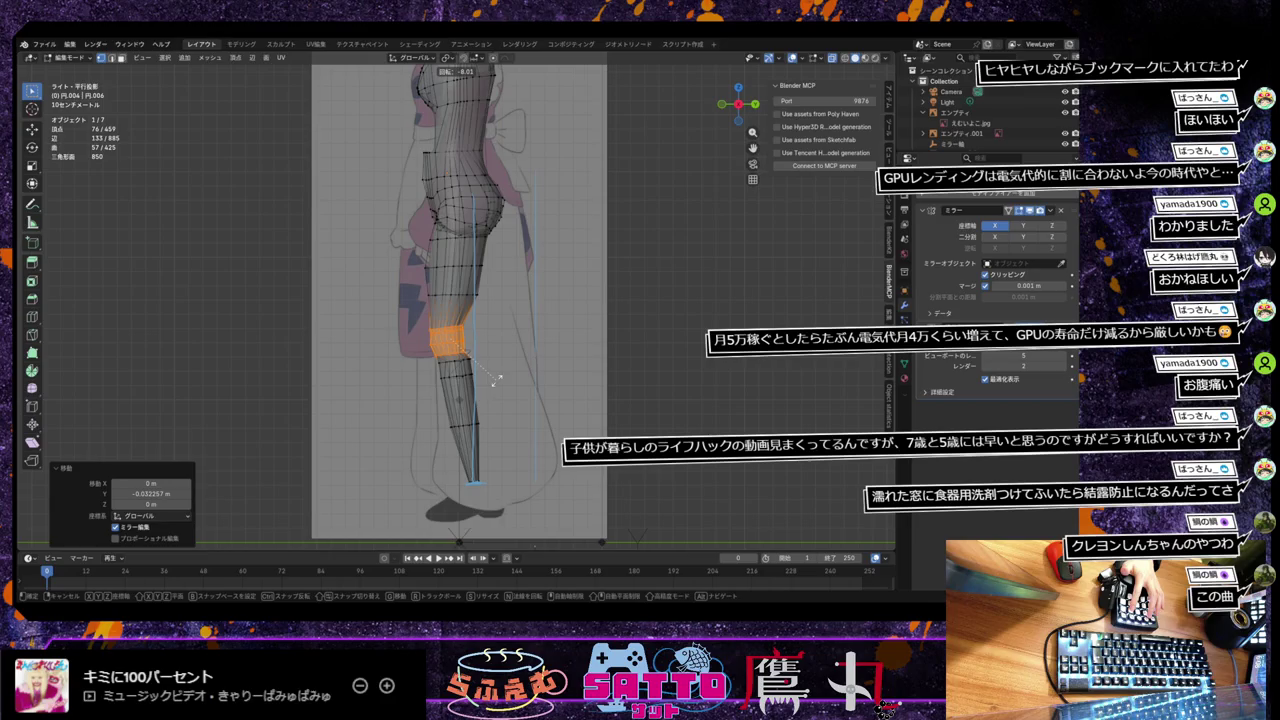
left_click(497, 380)
Step: Tilt the reselected knee ring about -6.35°, then slide the edge loop above it
left_click_drag(429, 333, 477, 352)
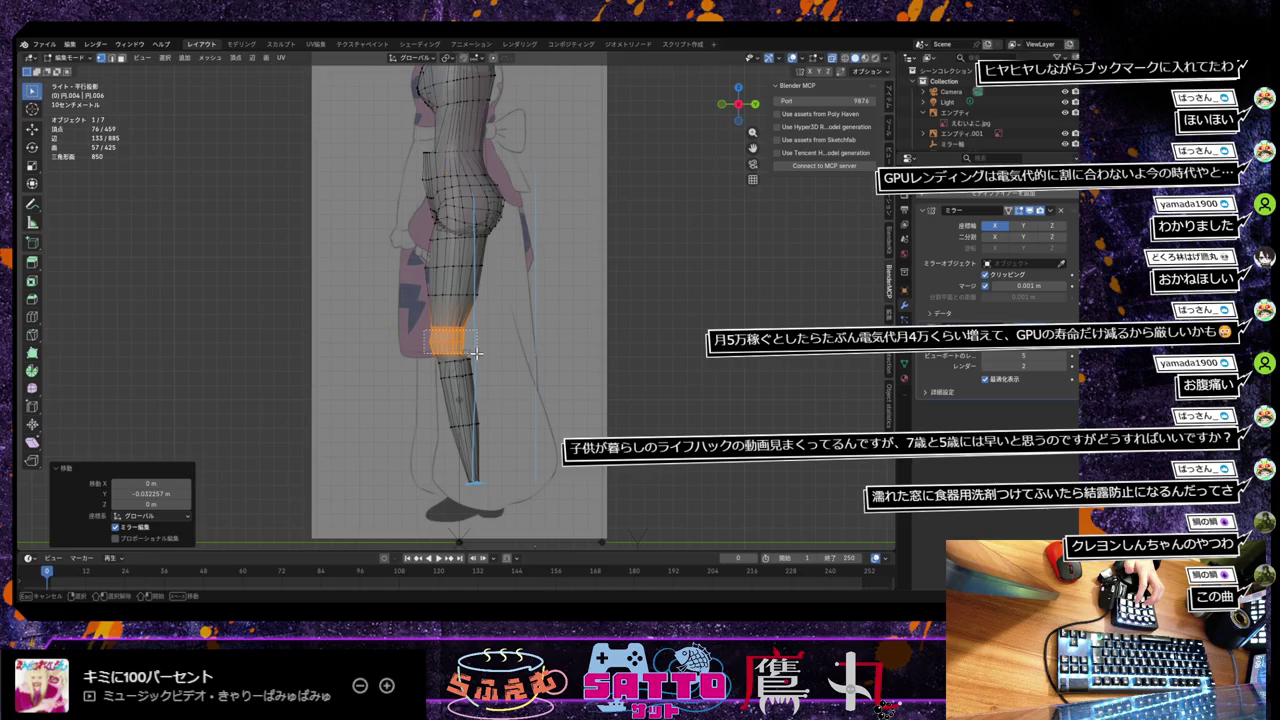
left_click_drag(477, 353, 478, 355)
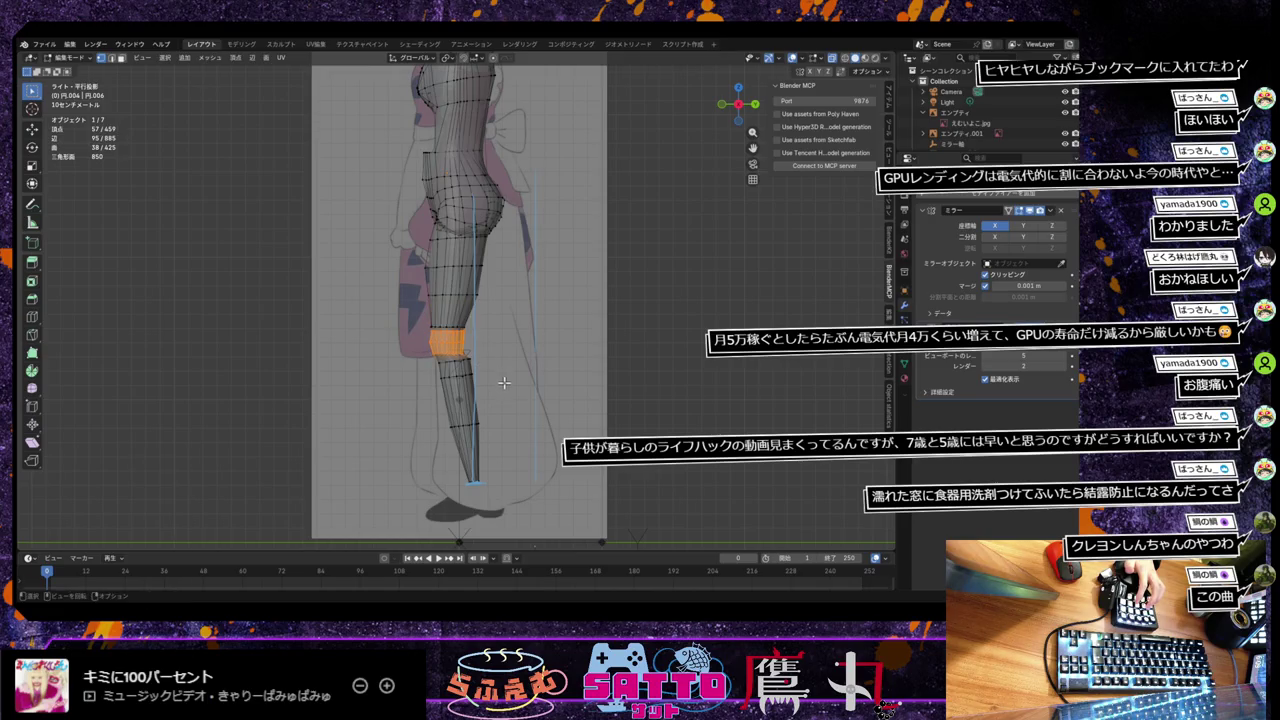
key("r")
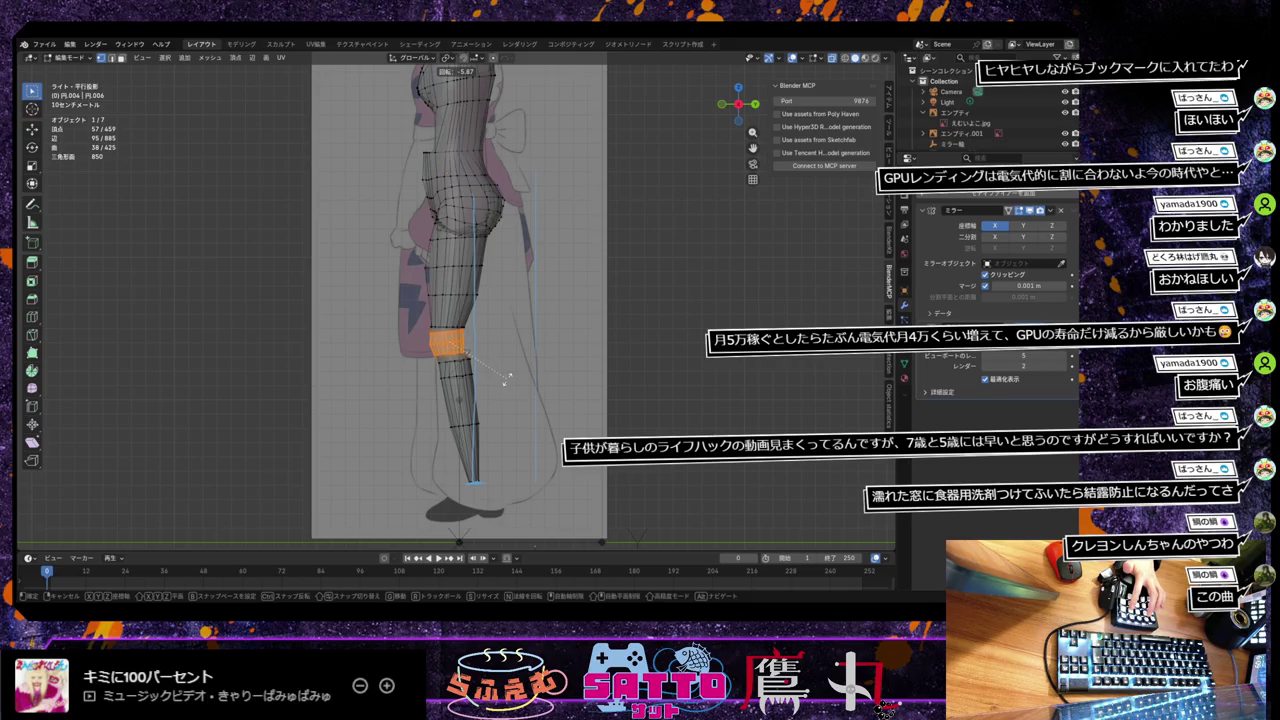
left_click(507, 379)
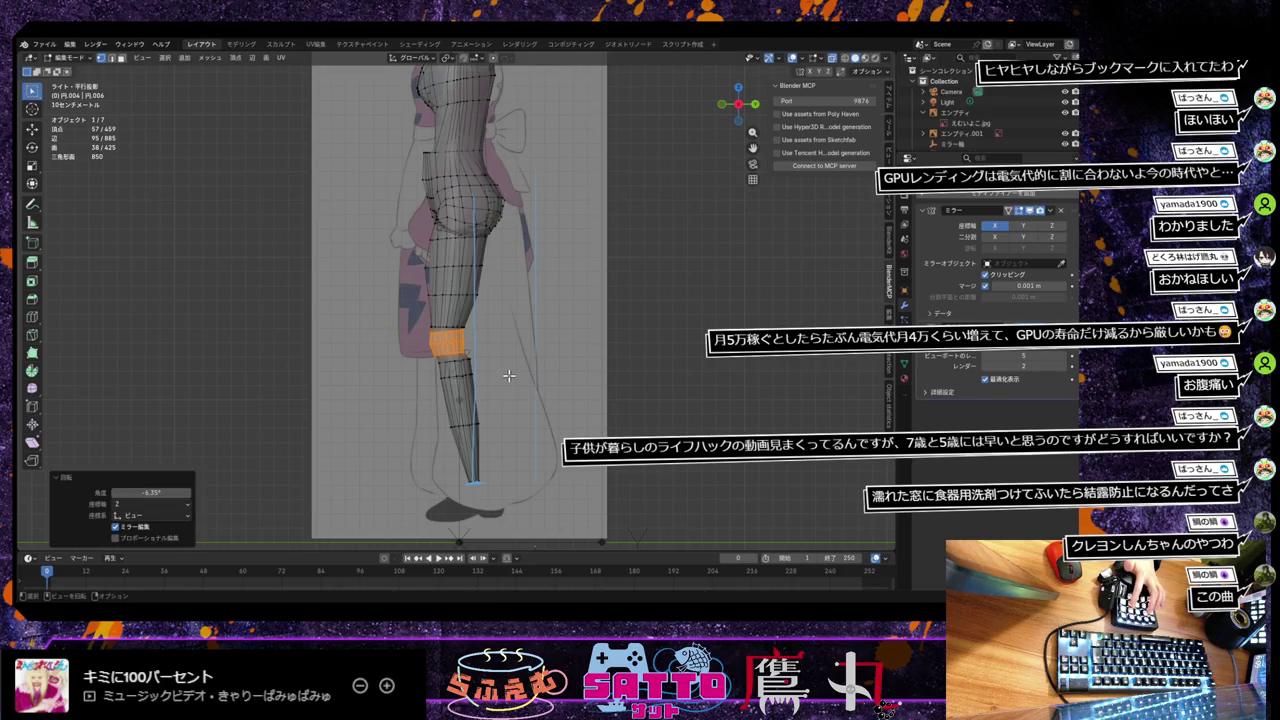
left_click(457, 325, "alt")
key("g")
key("g")
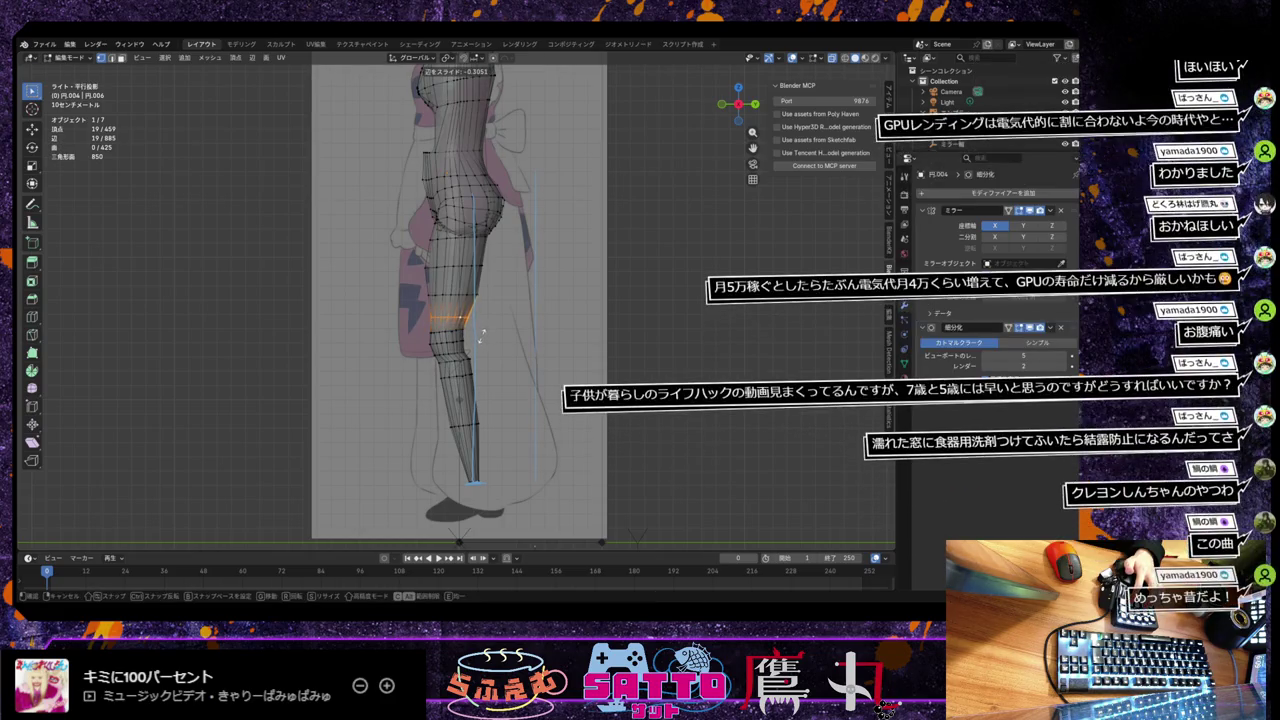
Step: Confirm the slid edge loop and check the legs against the front reference
left_click(483, 340)
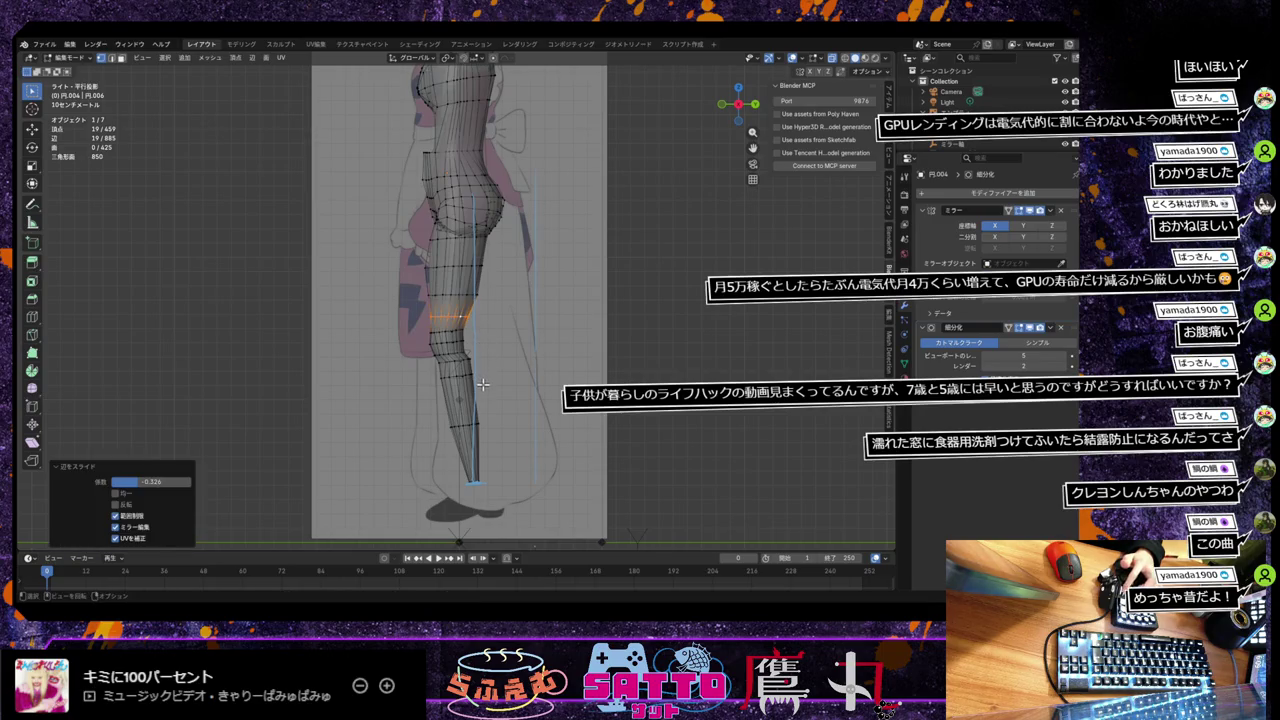
middle_click_drag(484, 380, 606, 357)
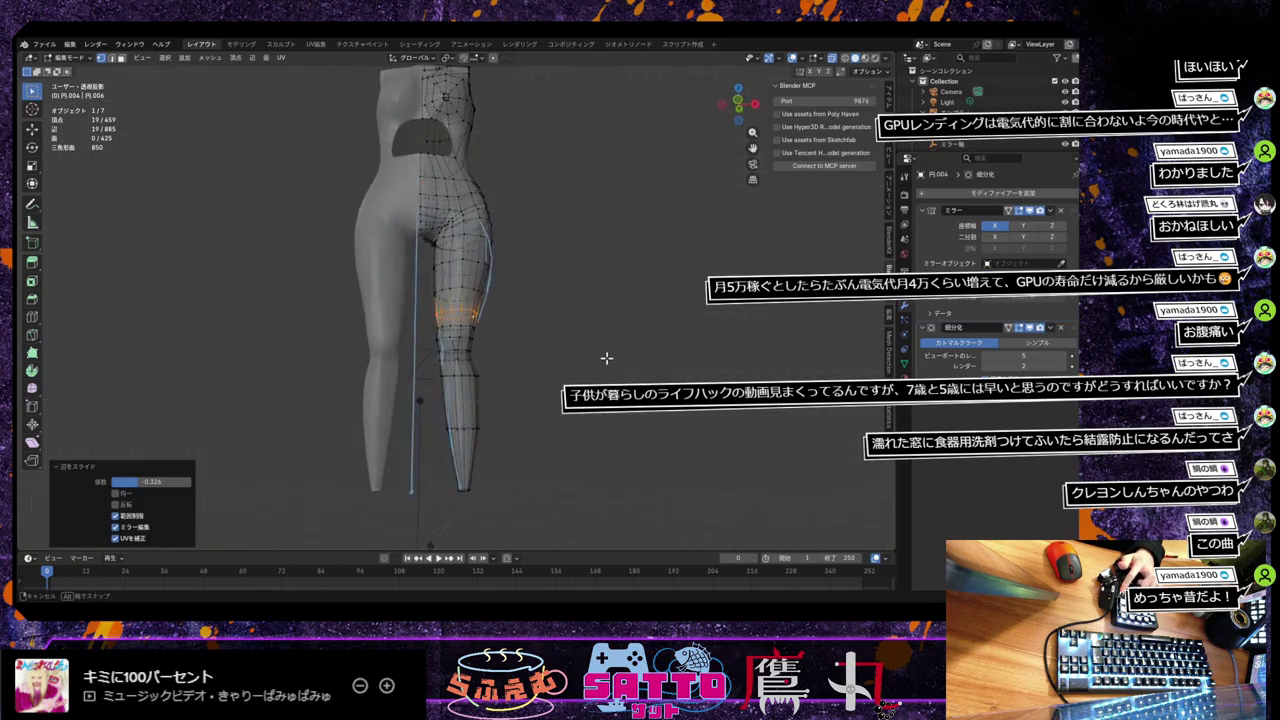
scroll(595, 365, "down", 3)
scroll(595, 365, "up", 4)
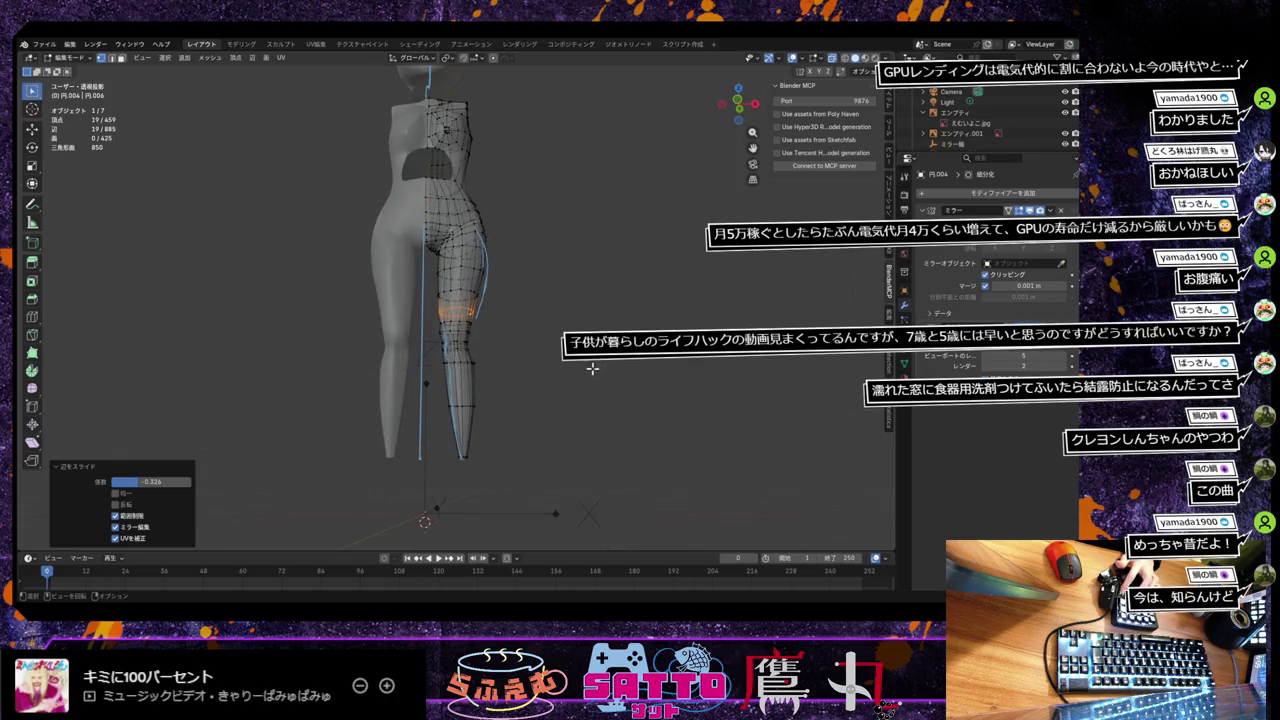
key("KP_1")
mouse_move(540, 402)
middle_mouse_down()
mouse_move(480, 400)
mouse_move(620, 394)
mouse_move(646, 414)
mouse_move(636, 409)
middle_mouse_up()
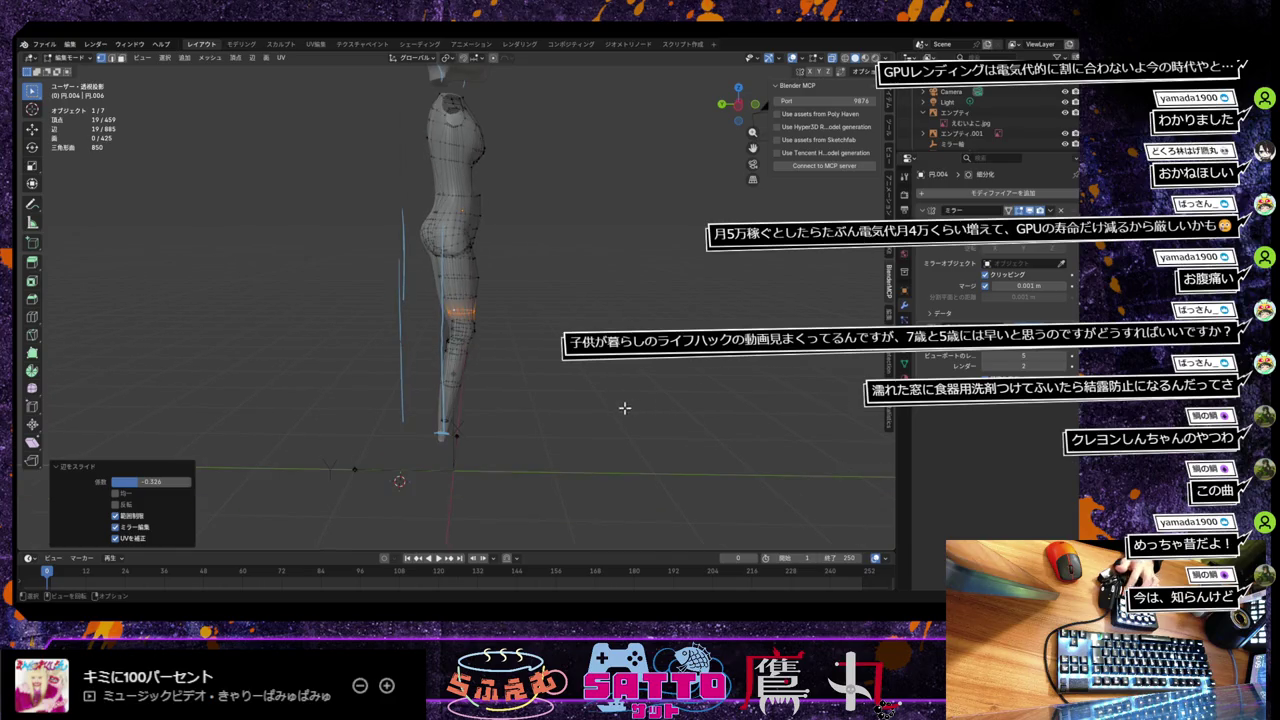
Step: Deselect, turn X-ray off for opaque shading, and inspect the body from above
left_click(562, 393)
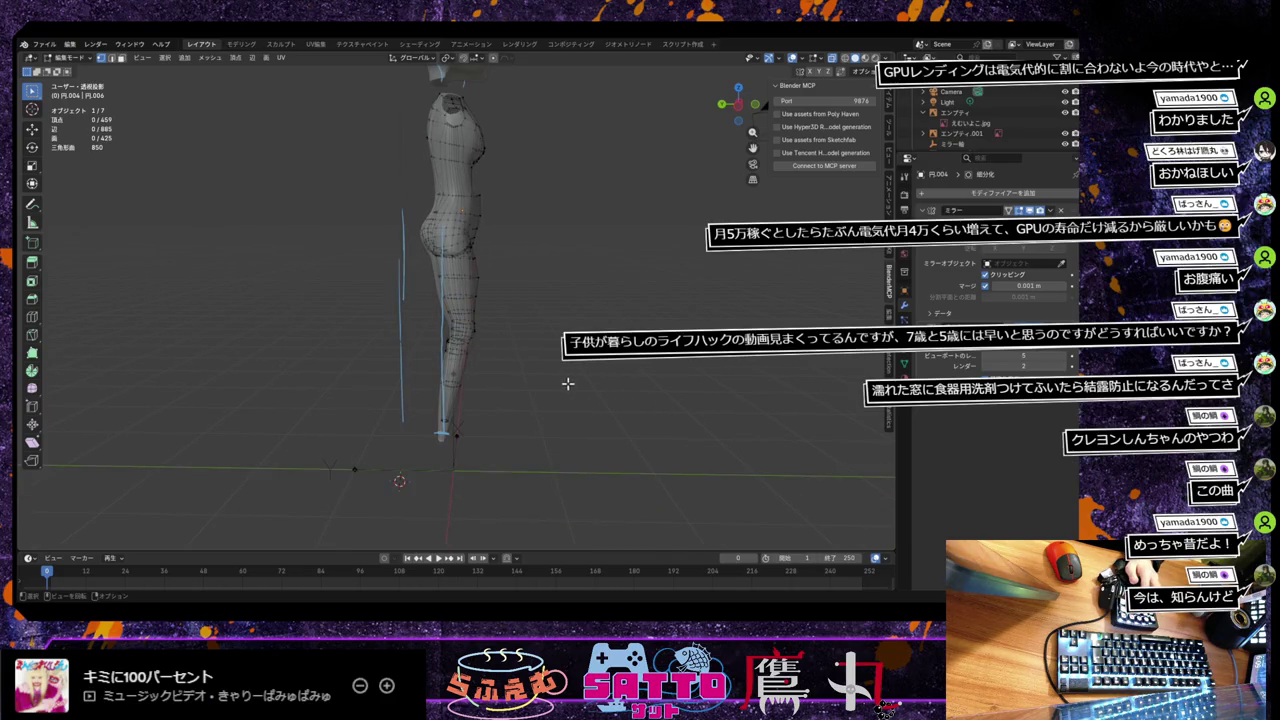
left_click(831, 58)
scroll(566, 379, "up", 1)
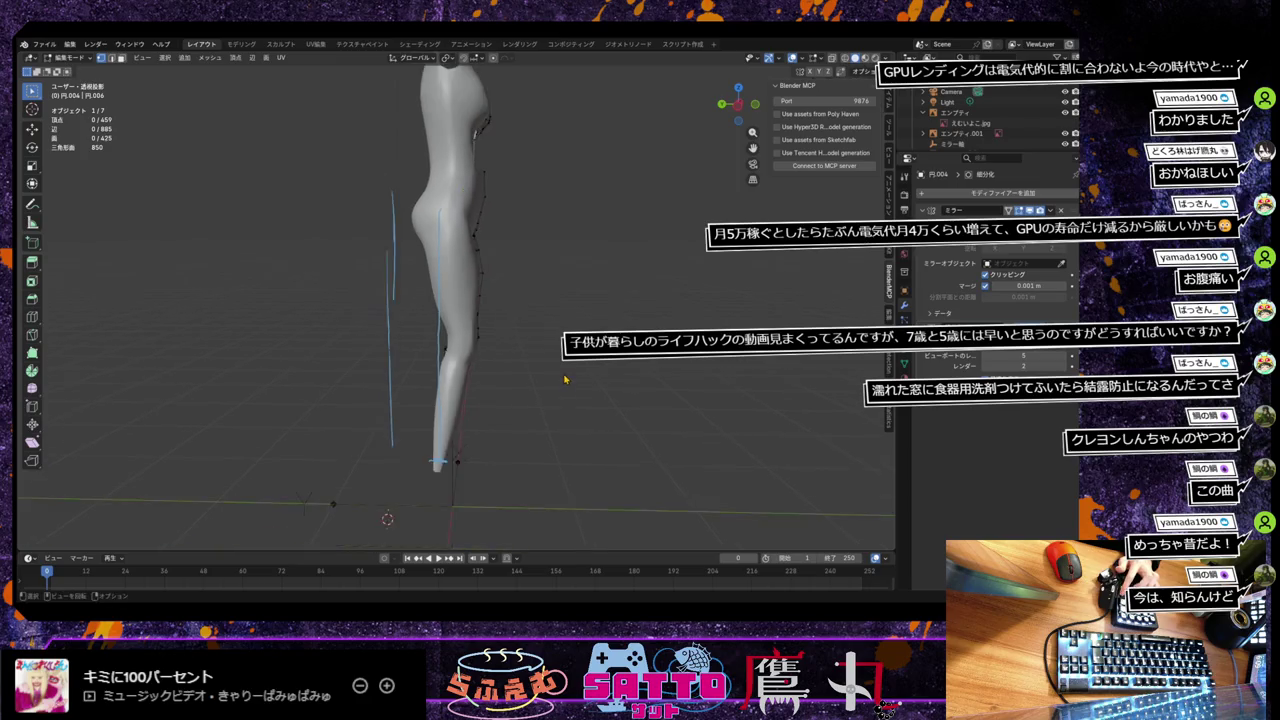
middle_click_drag(565, 378, 565, 380)
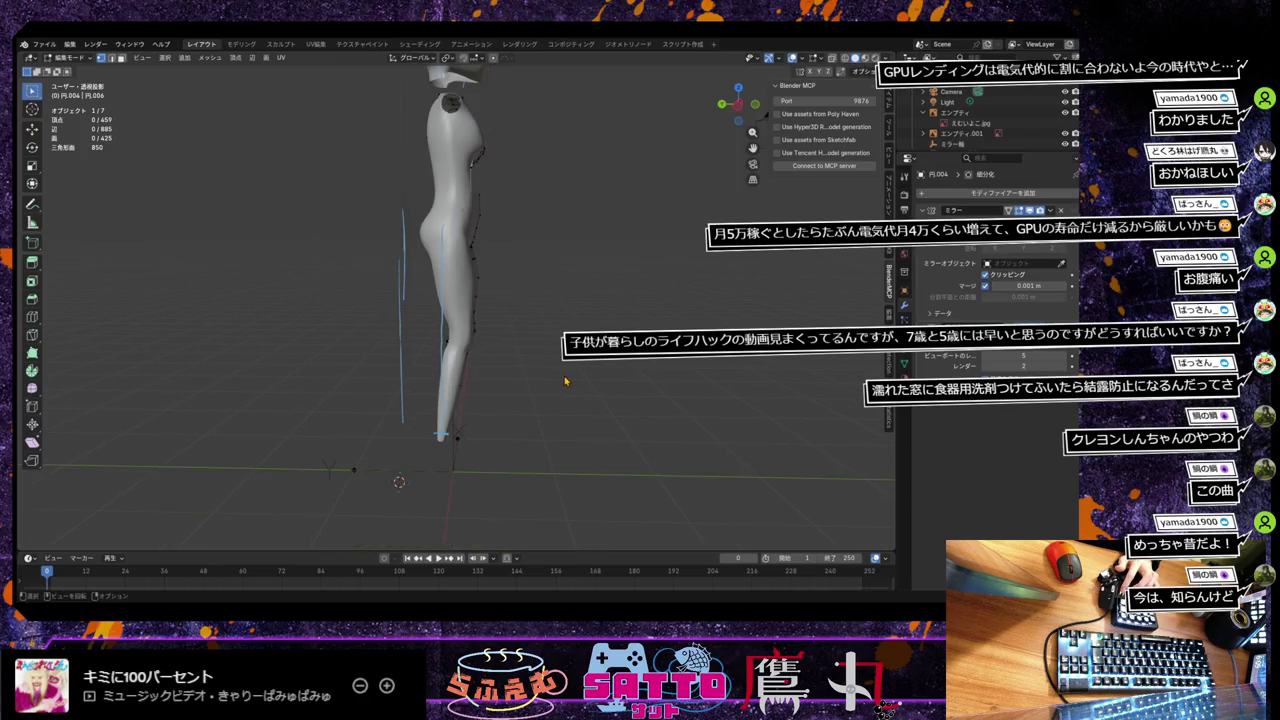
scroll(565, 380, "up", 2)
scroll(565, 380, "down", 1)
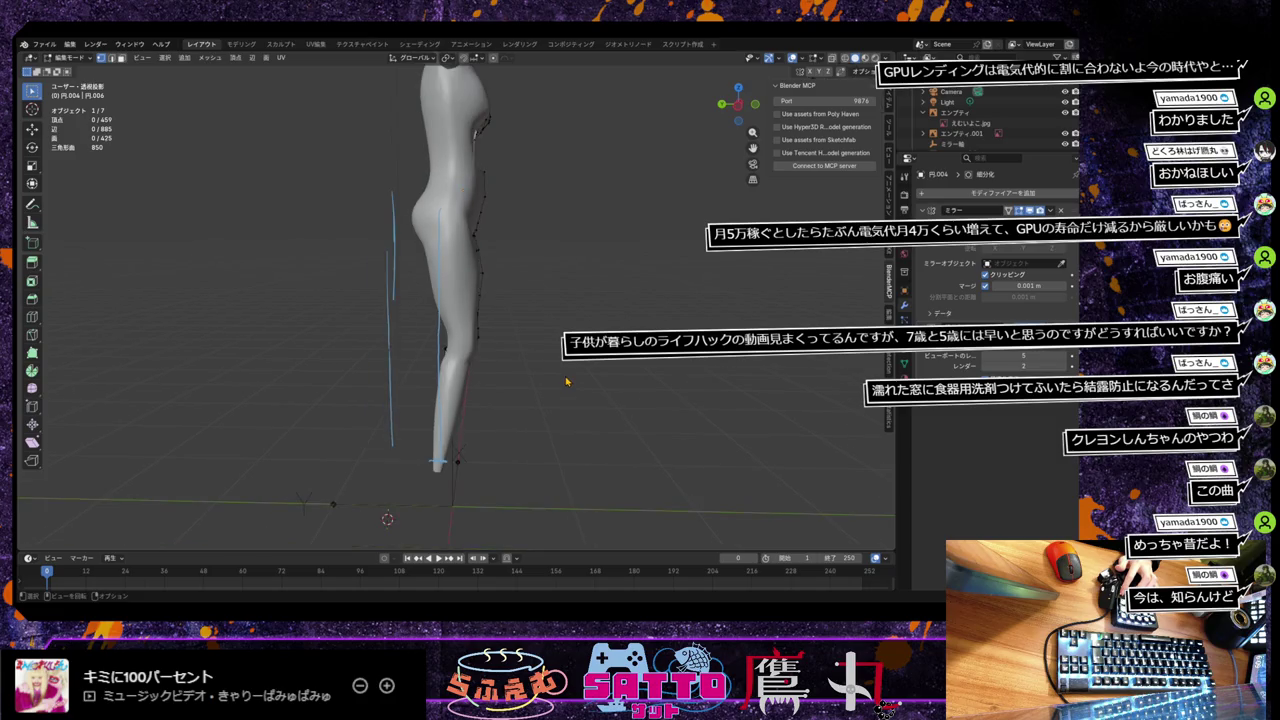
scroll(566, 381, "down", 1)
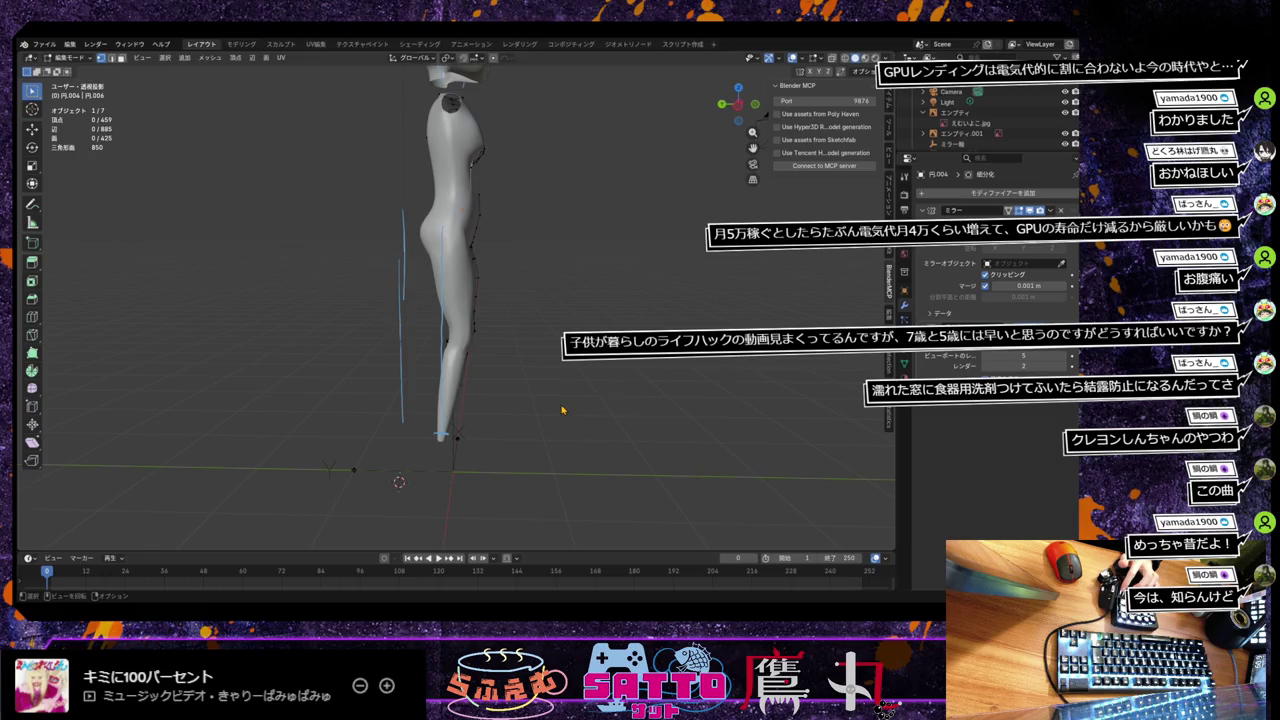
scroll(558, 410, "up", 1)
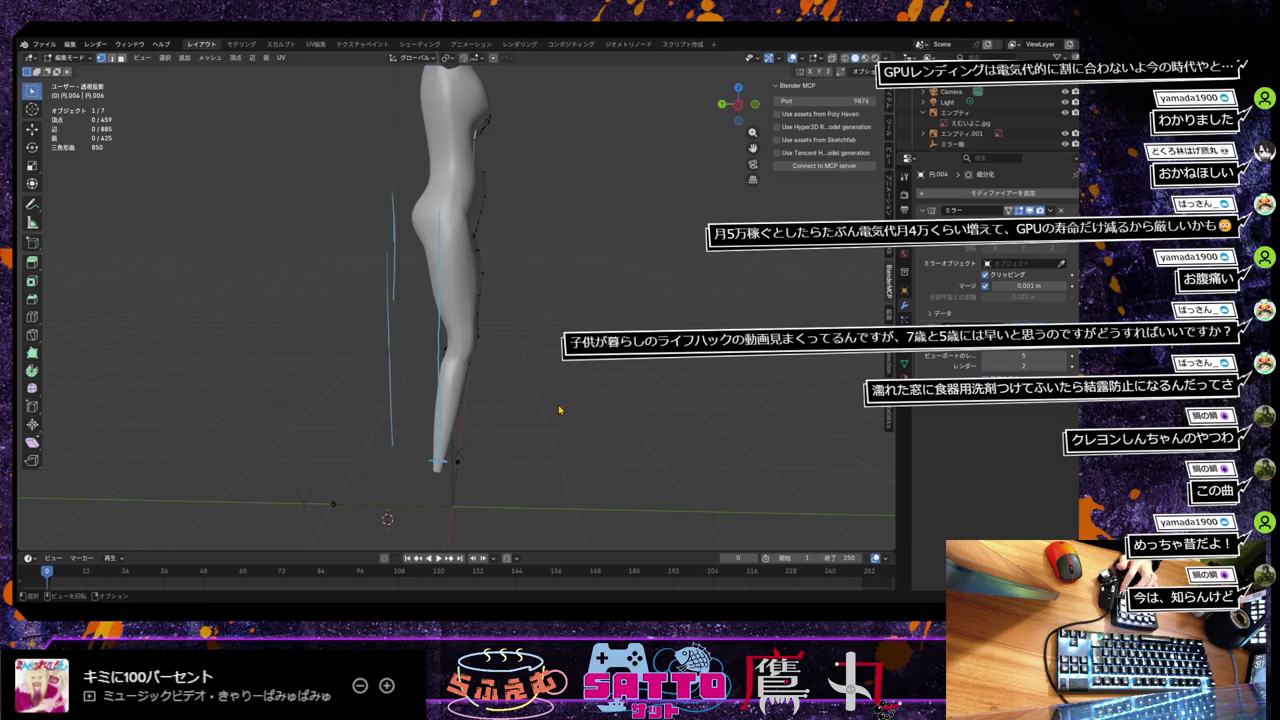
Step: Inspect the bent knee from the side, then return to front orthographic view over the reference
key("KP_3")
key("ctrl+KP_7")
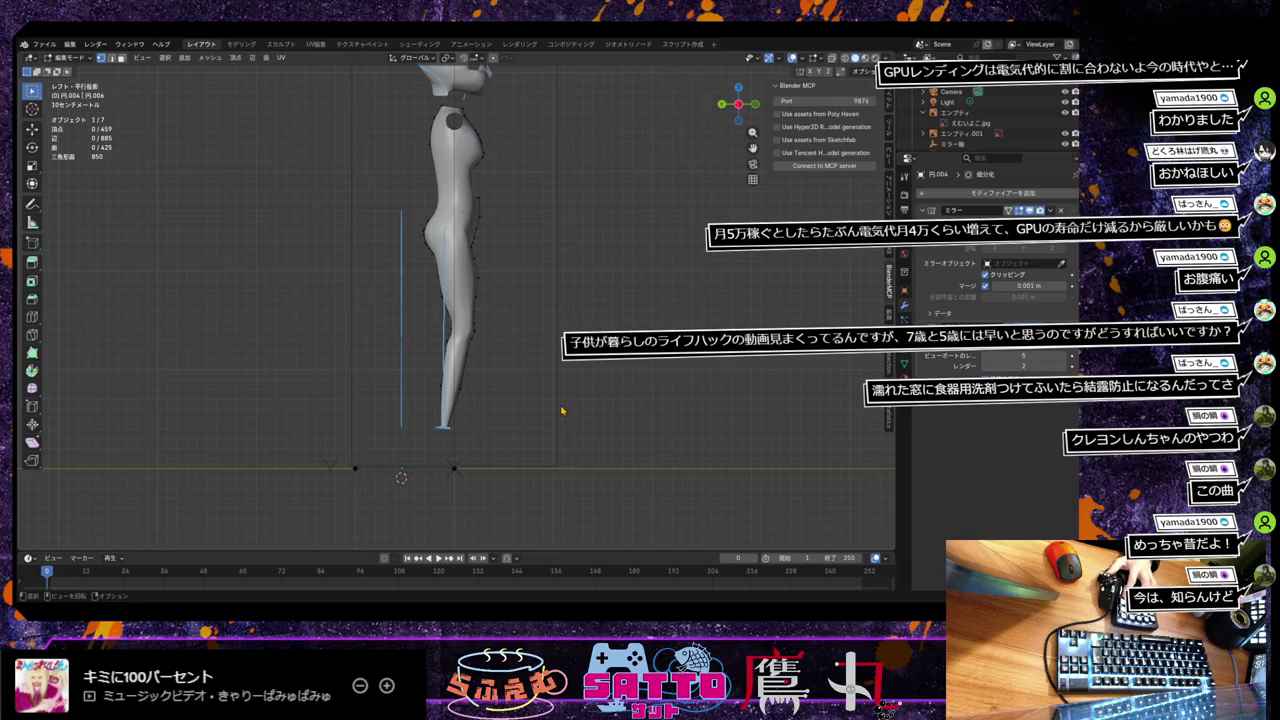
scroll(562, 410, "down", 1)
scroll(563, 410, "down", 2)
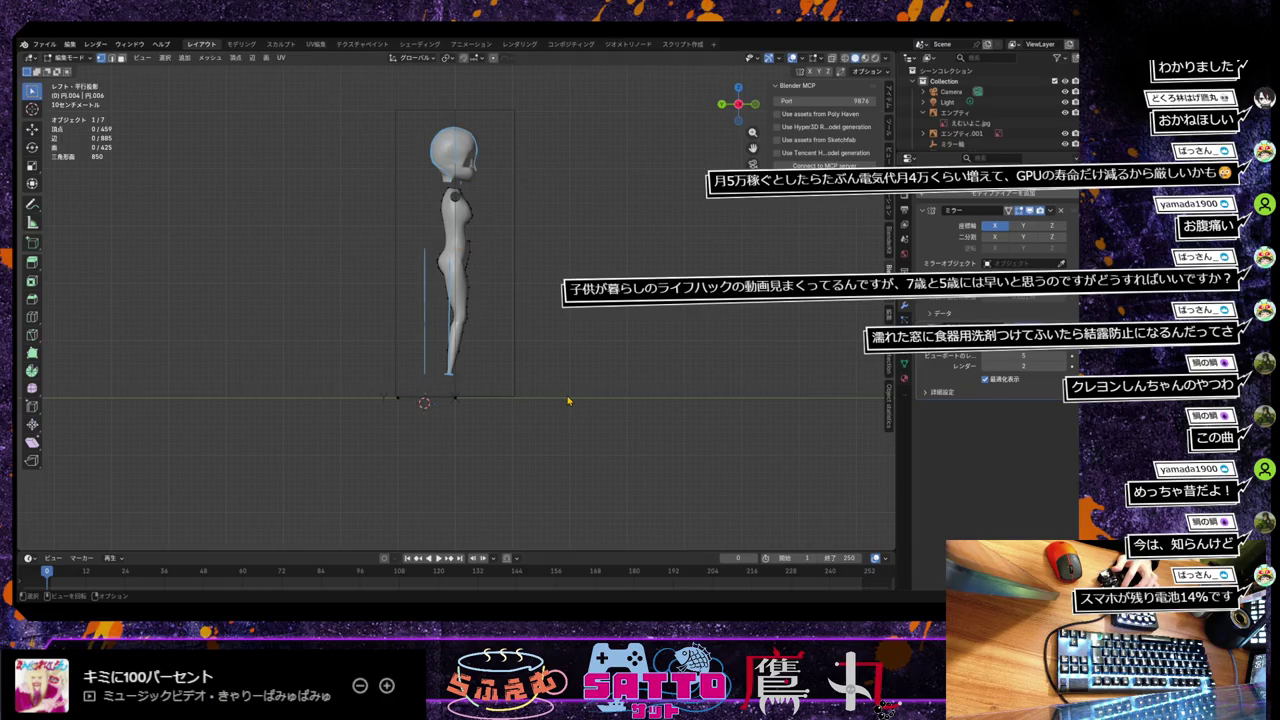
scroll(567, 401, "up", 1)
scroll(567, 401, "down", 1)
scroll(567, 401, "up", 1)
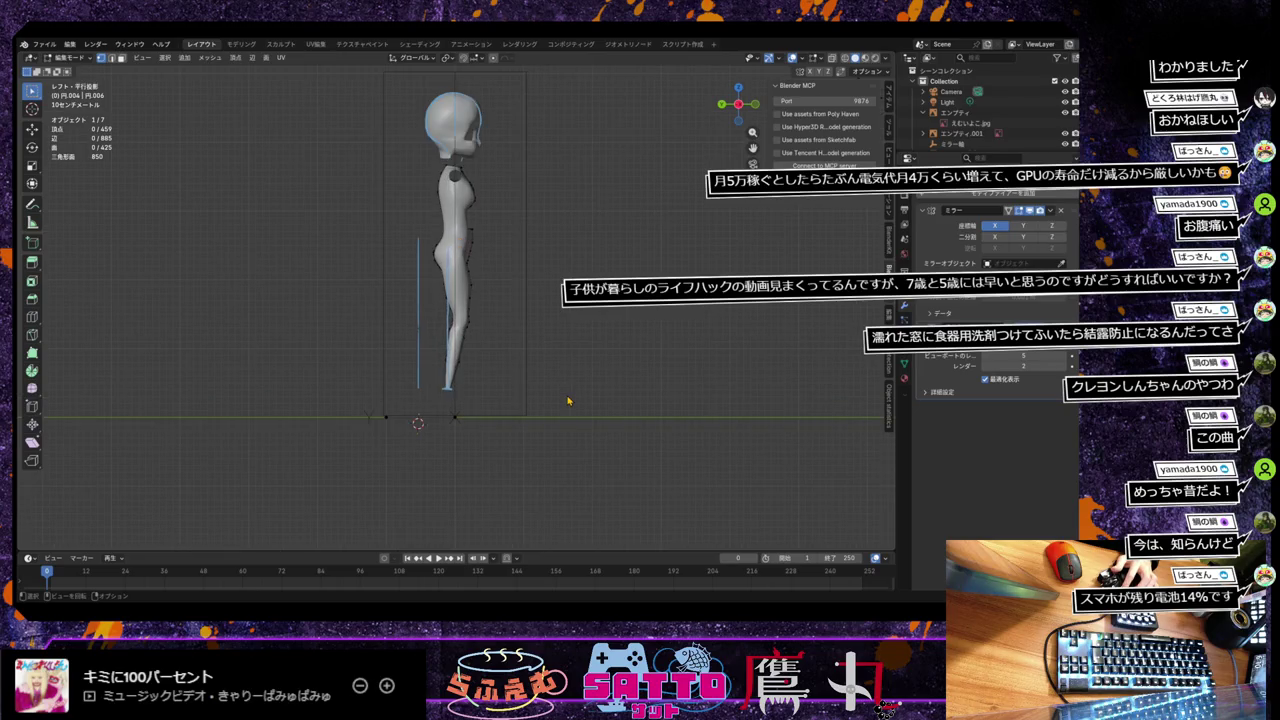
scroll(567, 401, "down", 1)
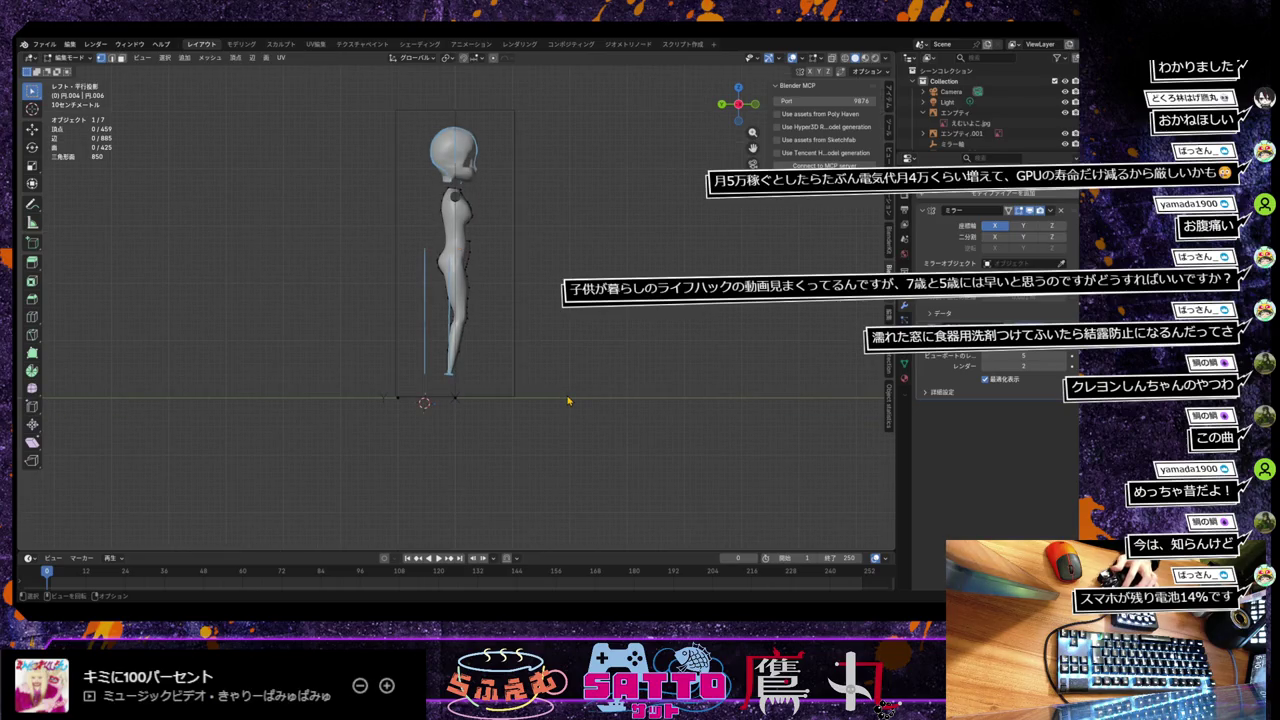
middle_click_drag(517, 318, 404, 331)
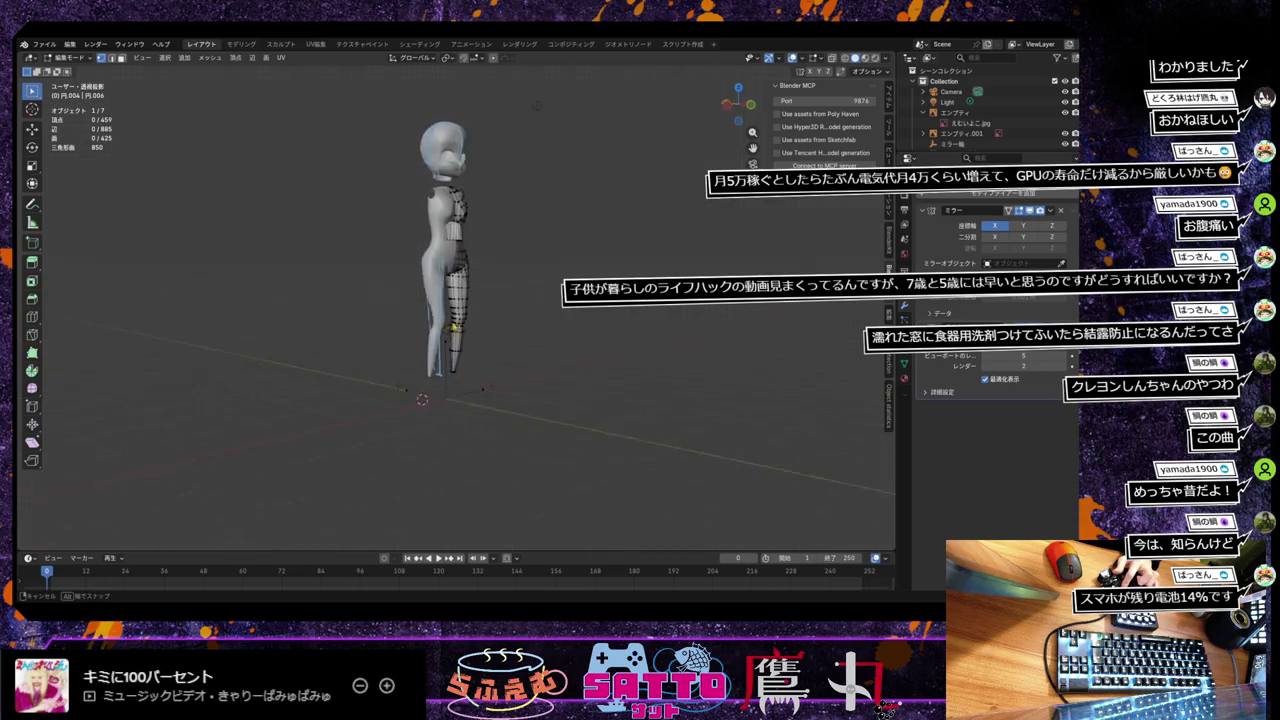
key("KP_1")
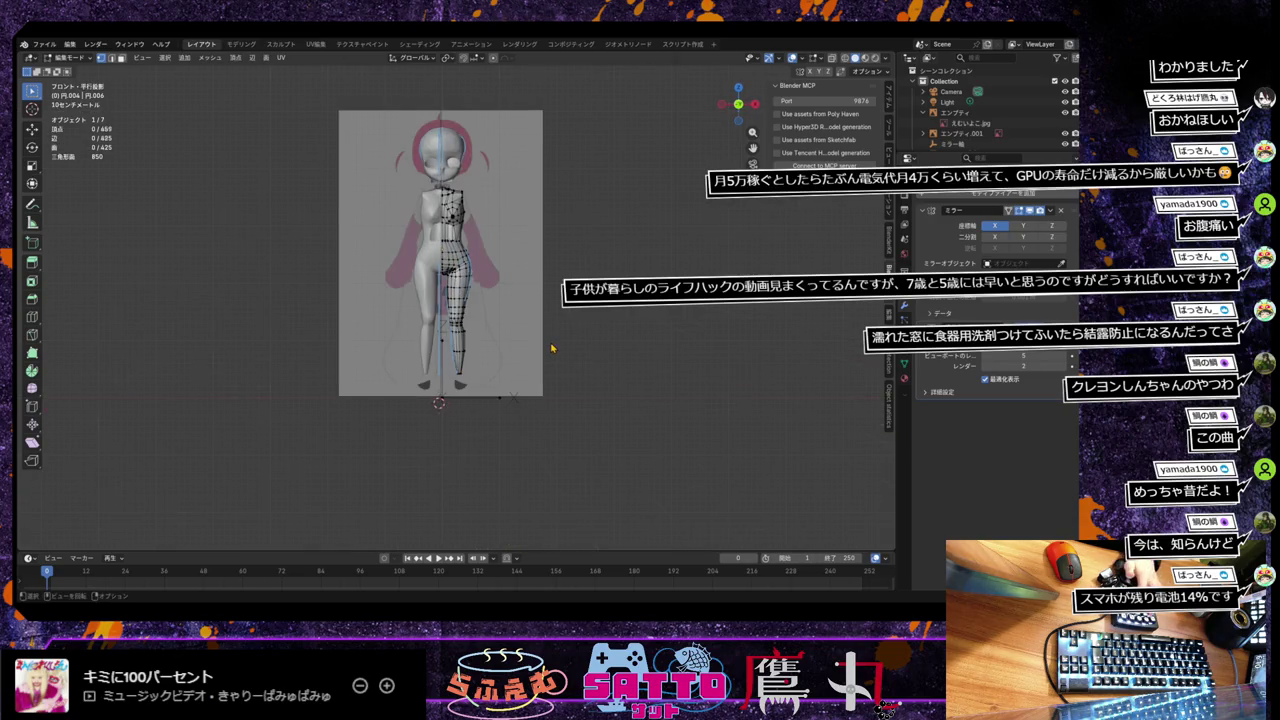
scroll(551, 349, "up", 1)
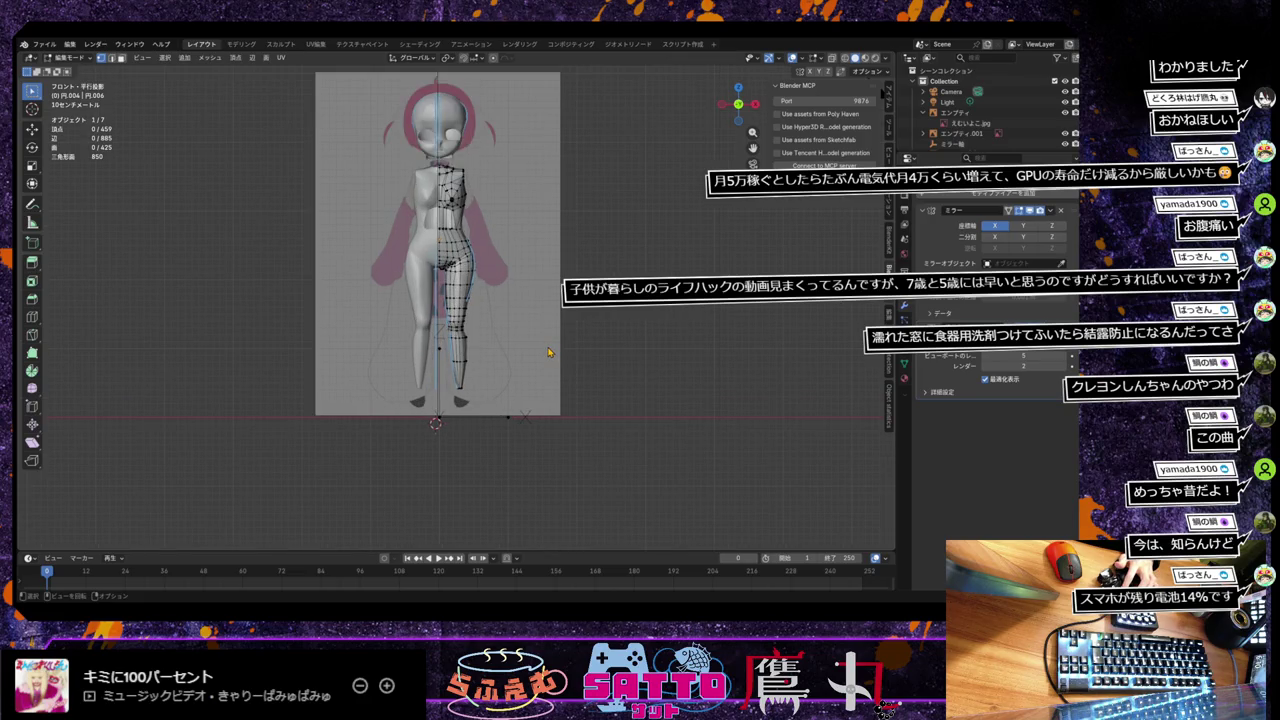
scroll(548, 352, "down", 1)
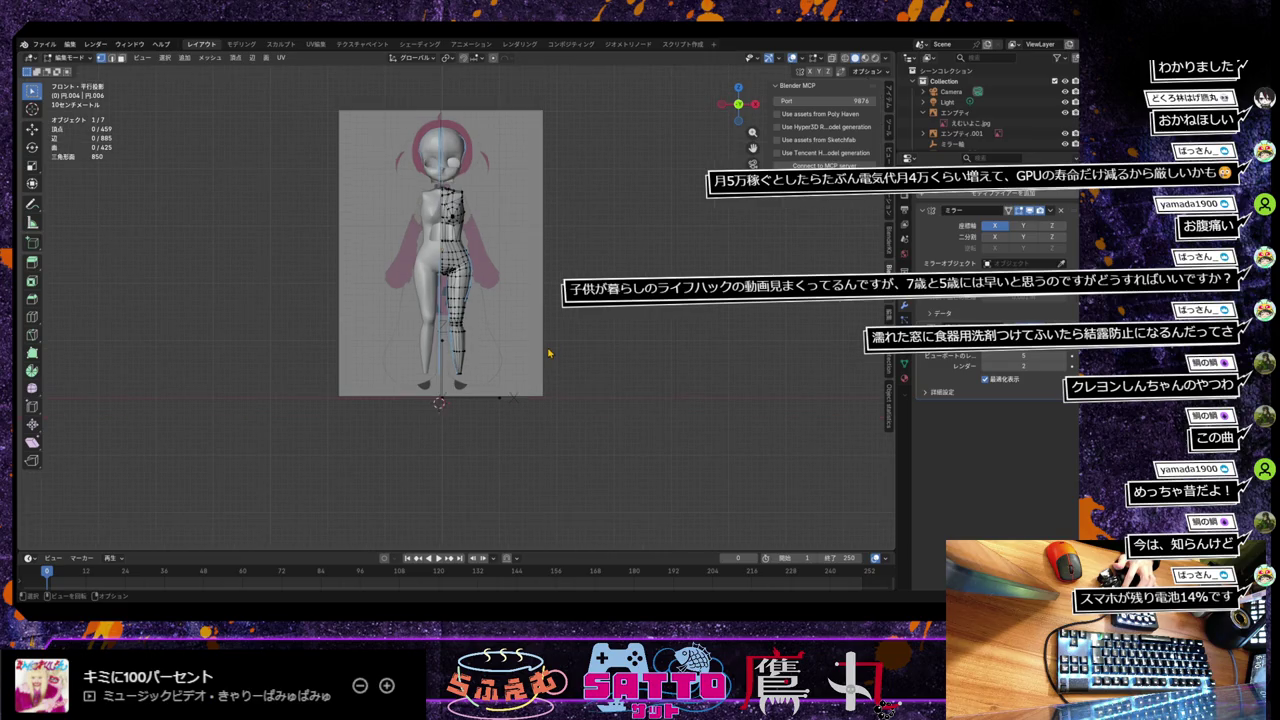
scroll(548, 352, "up", 1)
middle_click_drag(517, 286, 512, 415, "shift")
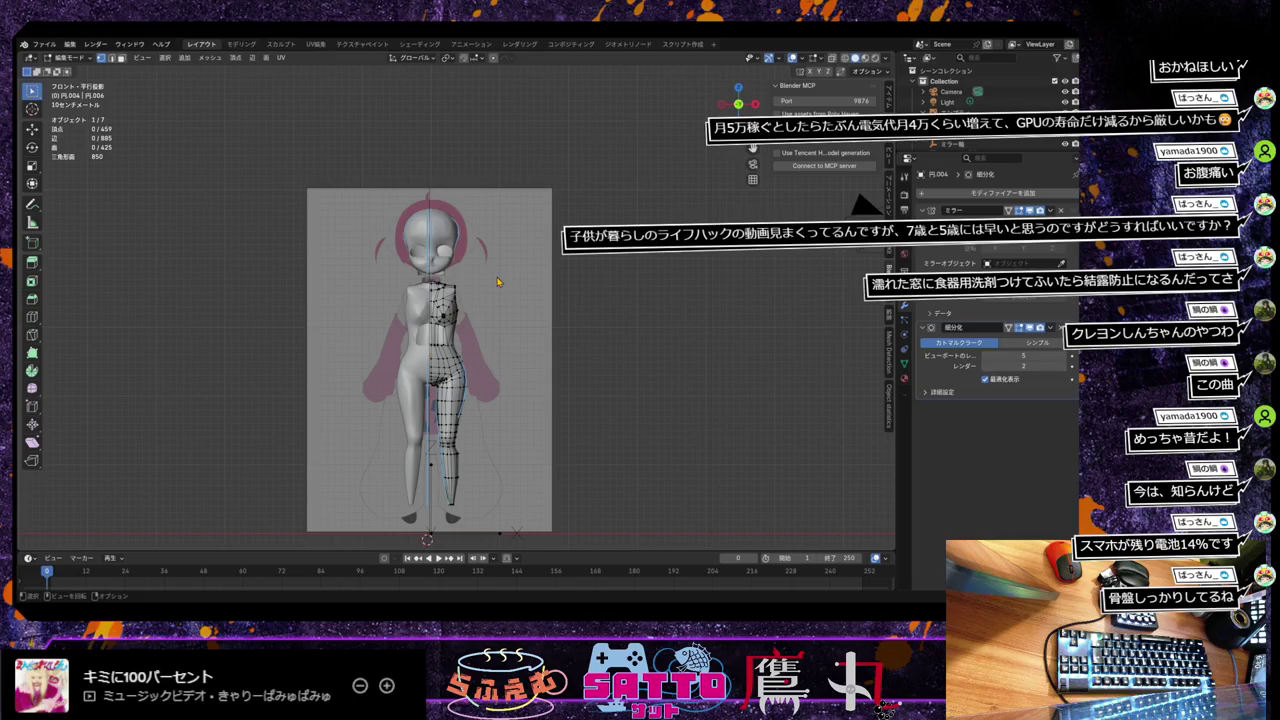
mouse_move(478, 358)
middle_mouse_down()
mouse_move(508, 363)
mouse_move(506, 351)
mouse_move(498, 360)
middle_mouse_up()
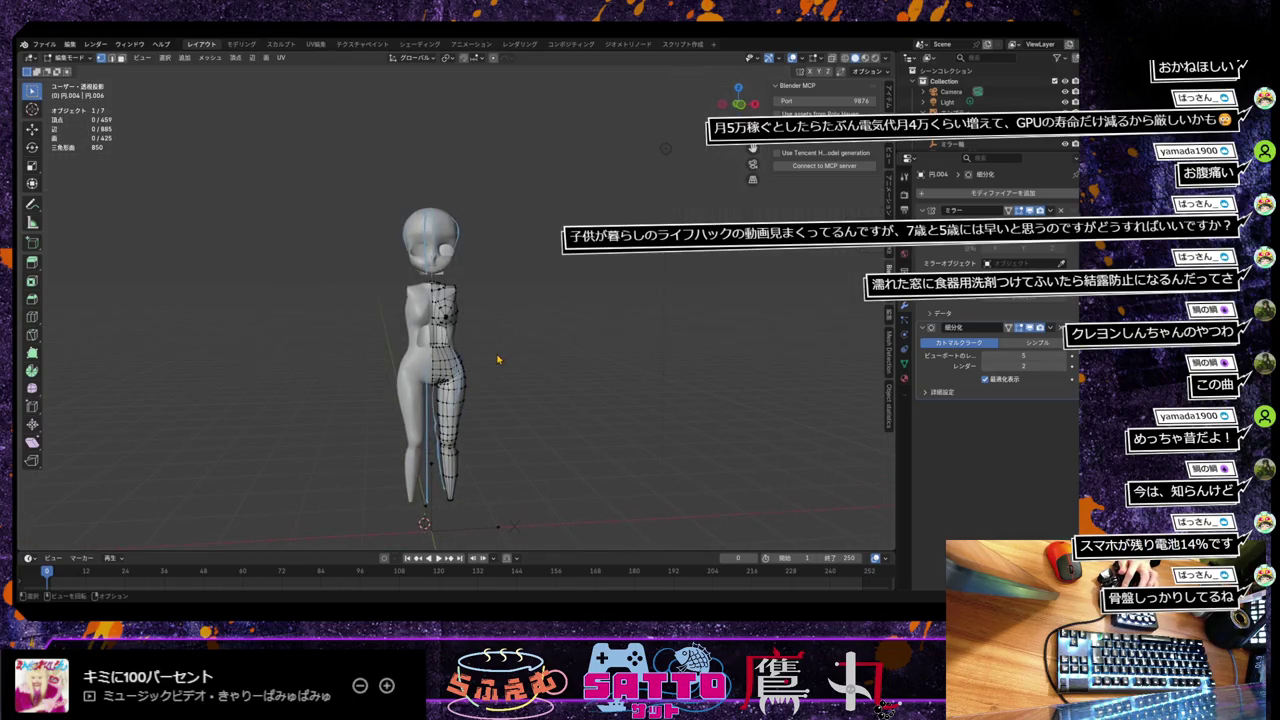
key("KP_1")
scroll(500, 364, "up", 2)
scroll(490, 371, "down", 3)
mouse_move(490, 371)
middle_mouse_down()
mouse_move(603, 366)
mouse_move(509, 374)
middle_mouse_up()
key("KP_1")
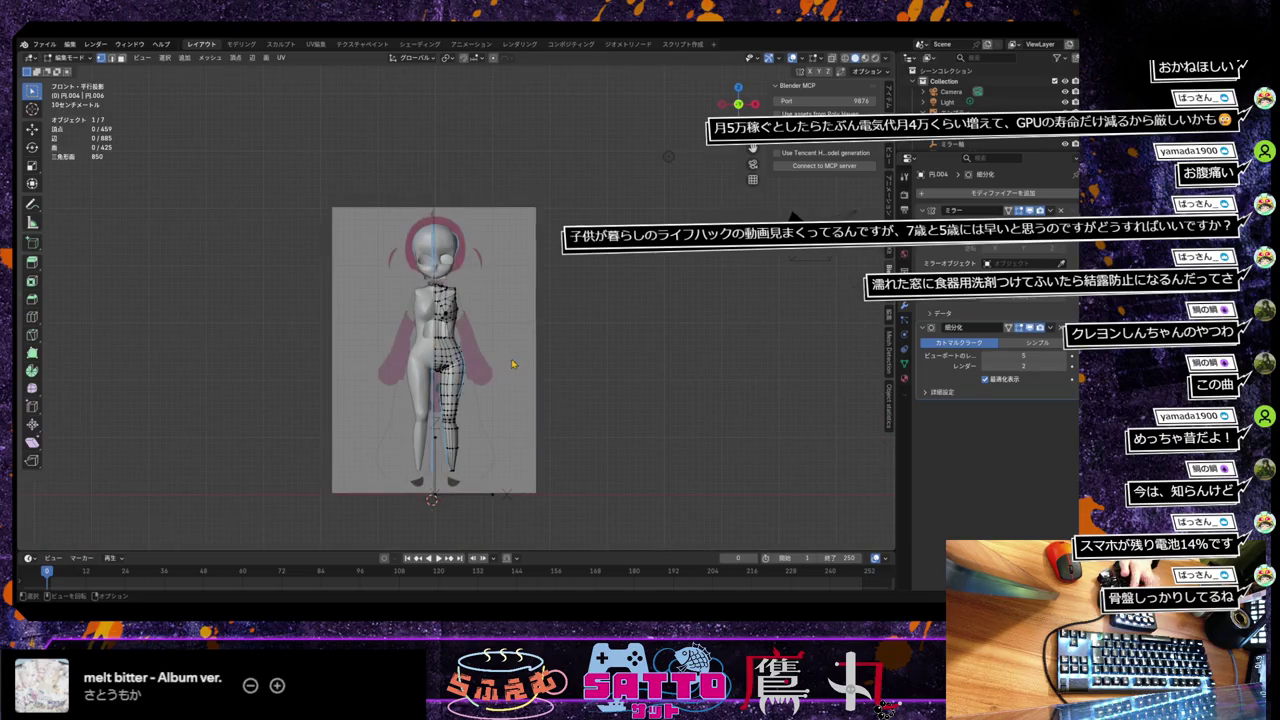
left_click_drag(392, 208, 506, 288)
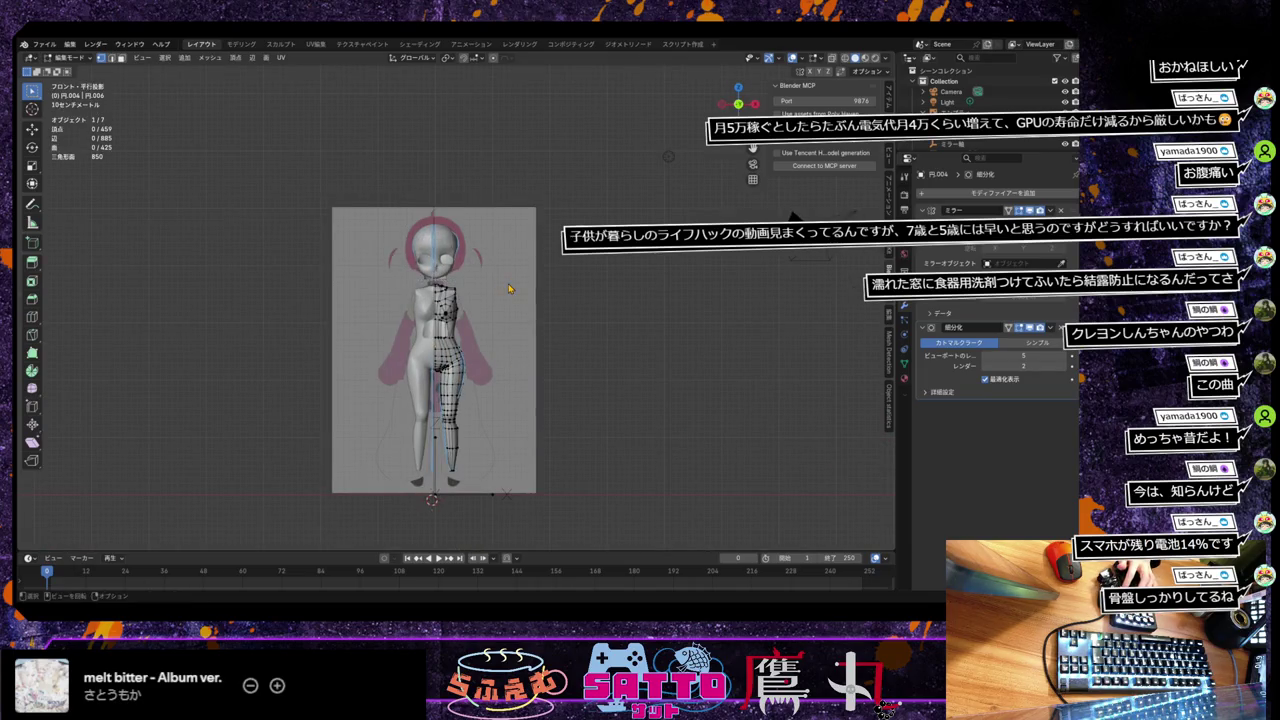
scroll(511, 322, "up", 1)
scroll(511, 322, "up", 2)
scroll(511, 322, "down", 1)
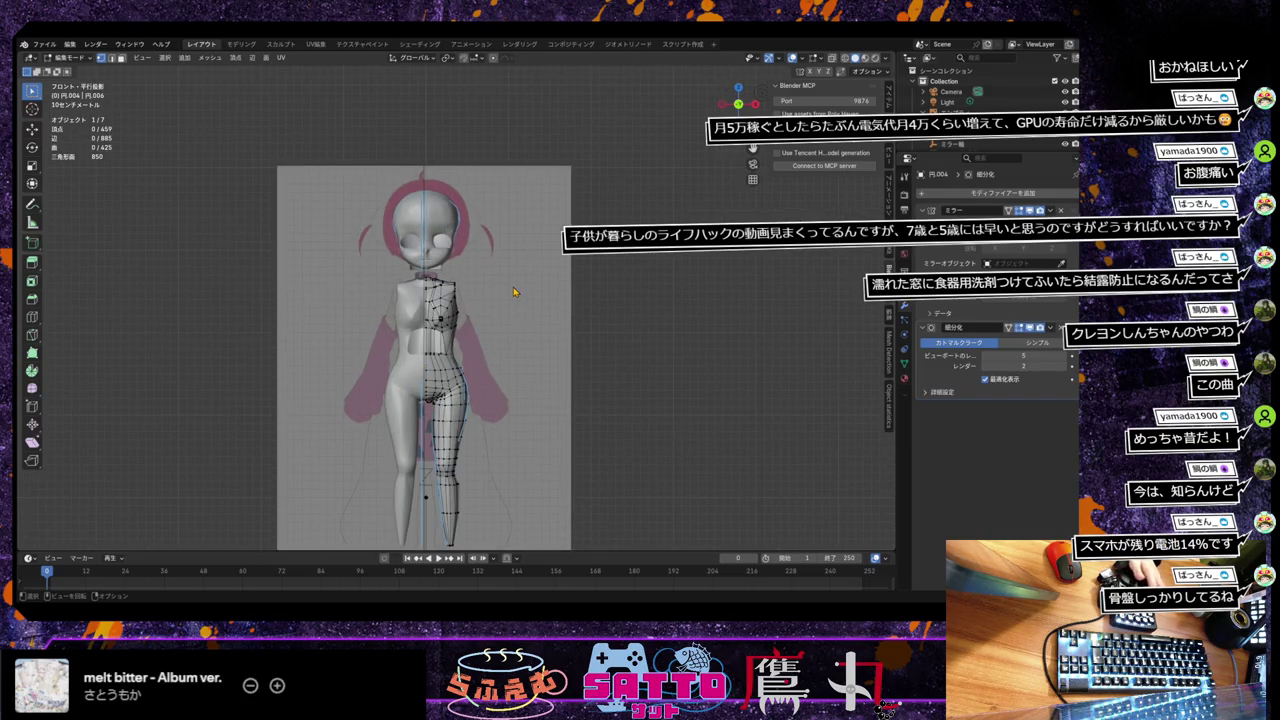
key("Tab")
left_click(514, 291)
Step: Scale the head object down in Object Mode to fit the front reference
key("Tab")
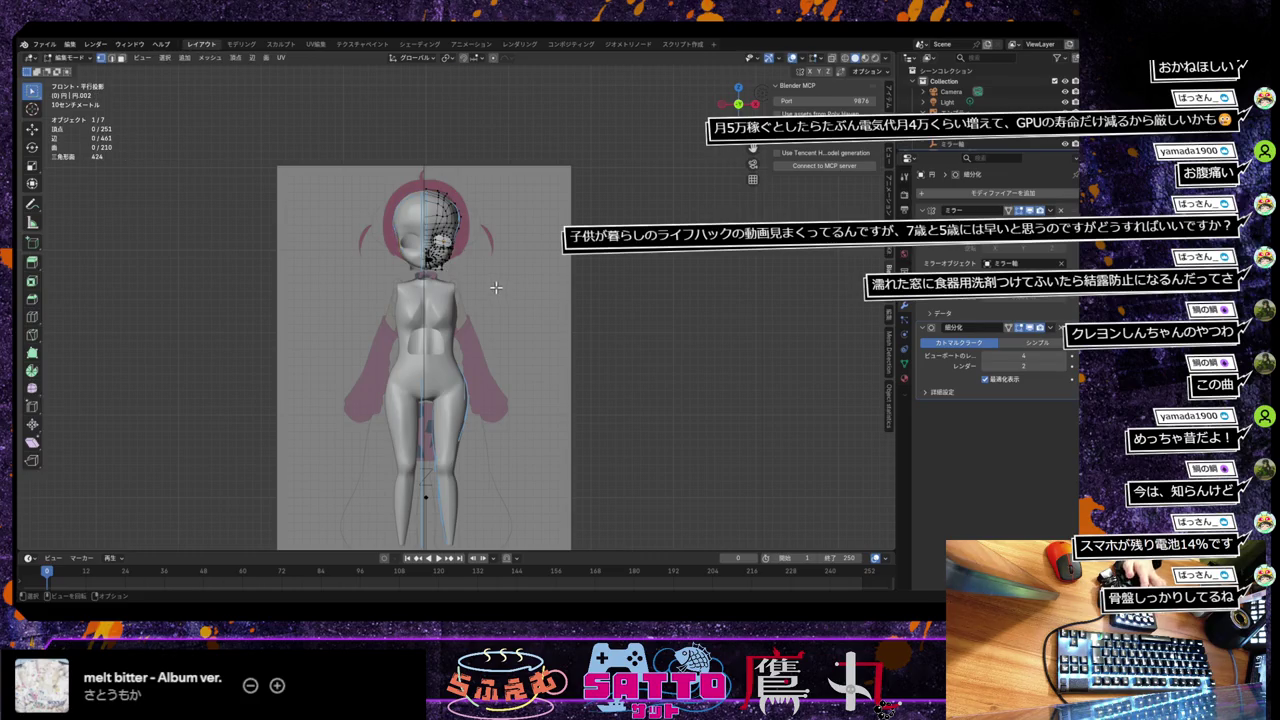
key("Tab")
key("s")
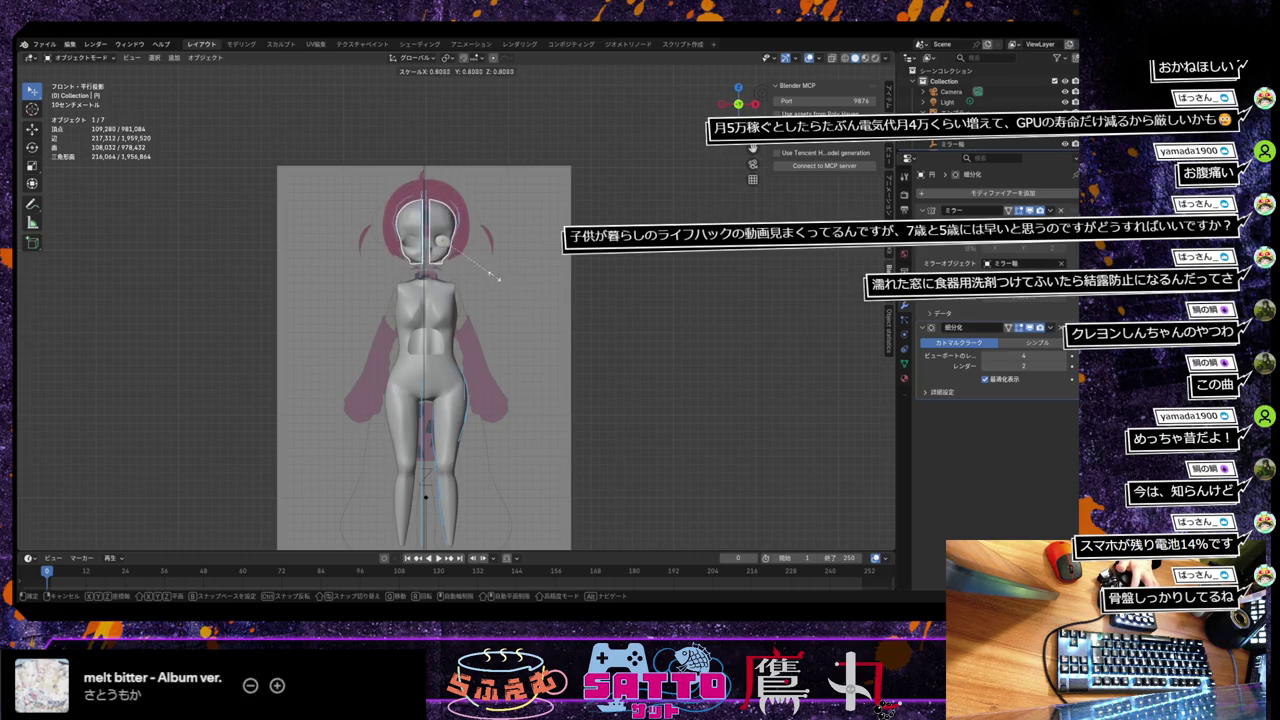
left_click(500, 285)
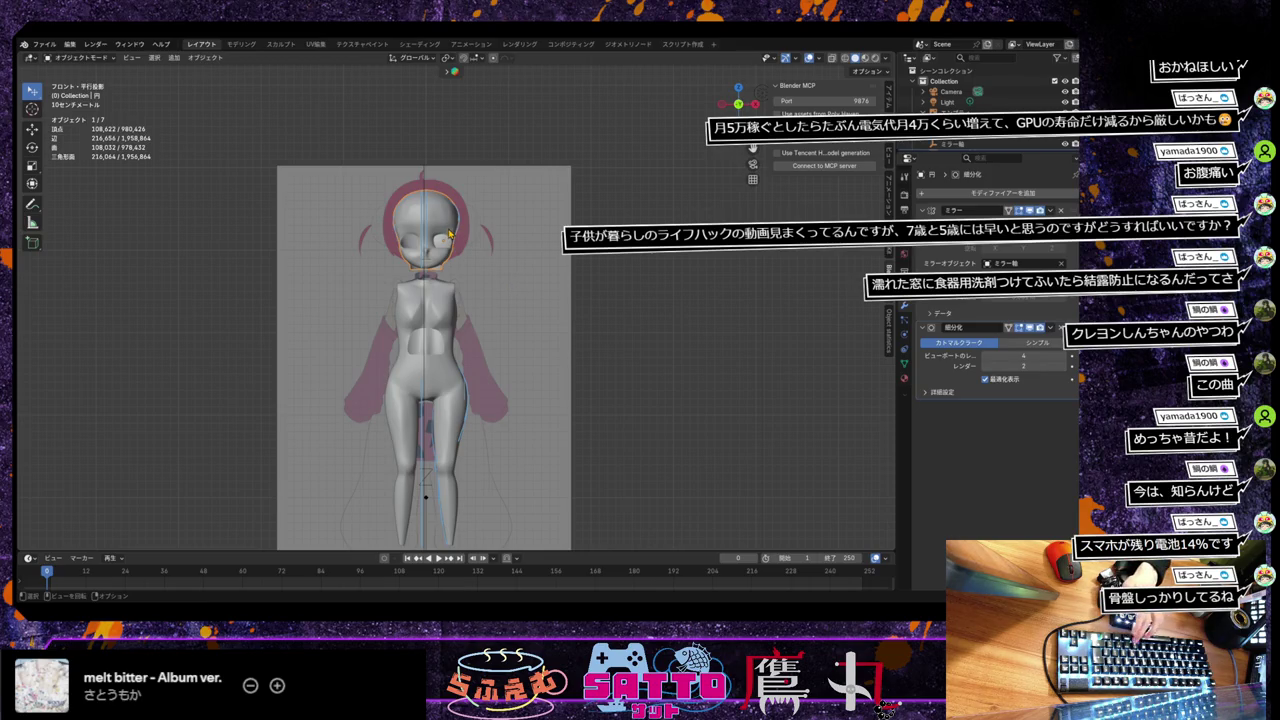
Step: Try the pivot point options and settle on 3D Cursor as the transform pivot
key("period")
left_click(449, 294)
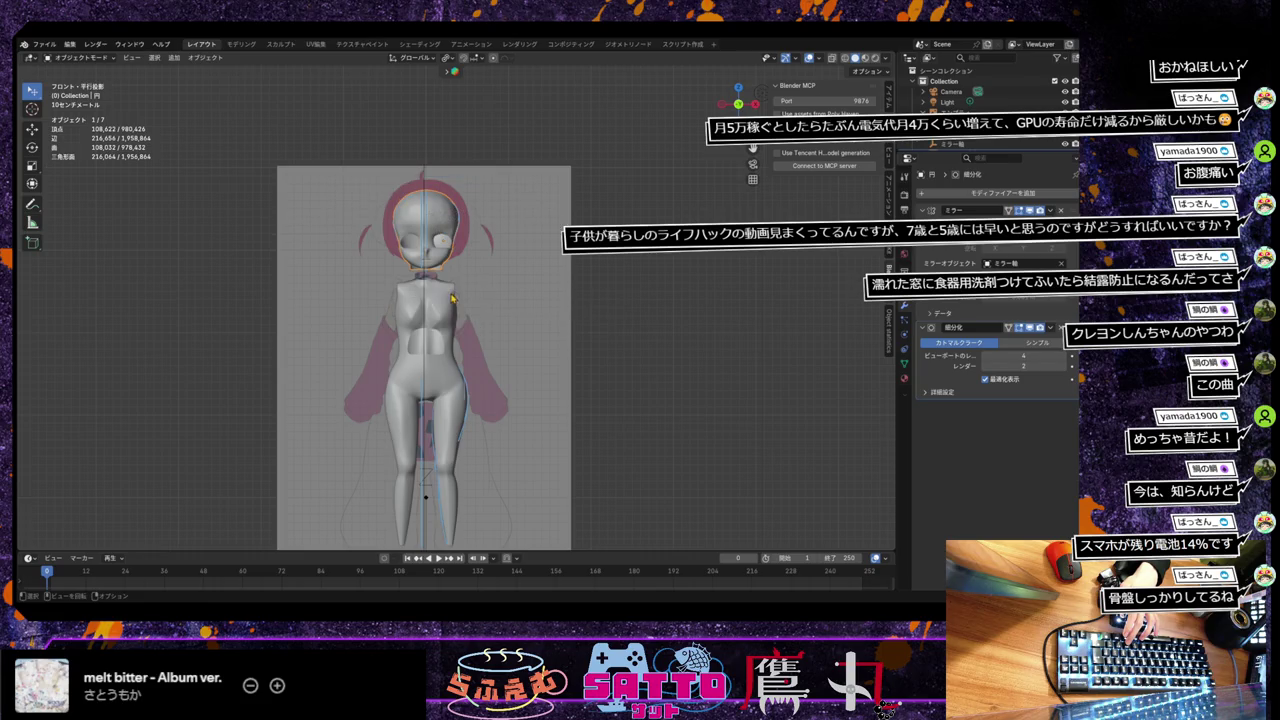
key("period")
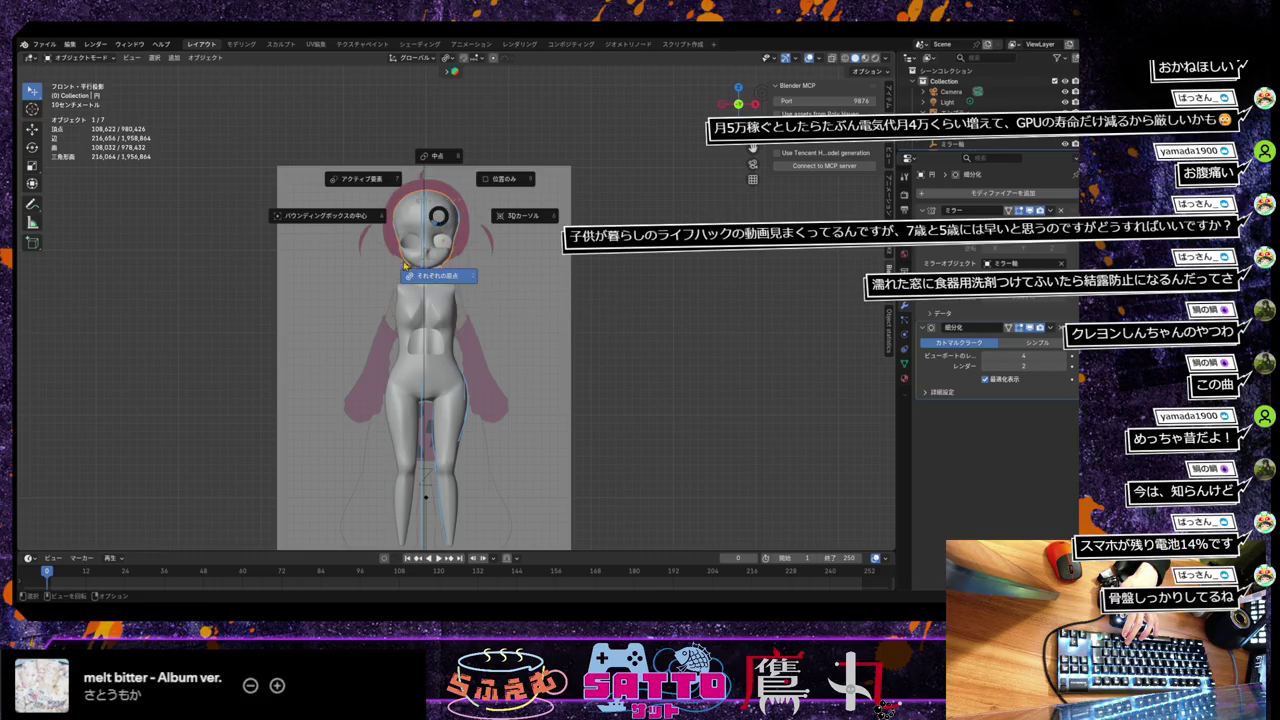
left_click(366, 220)
key("period")
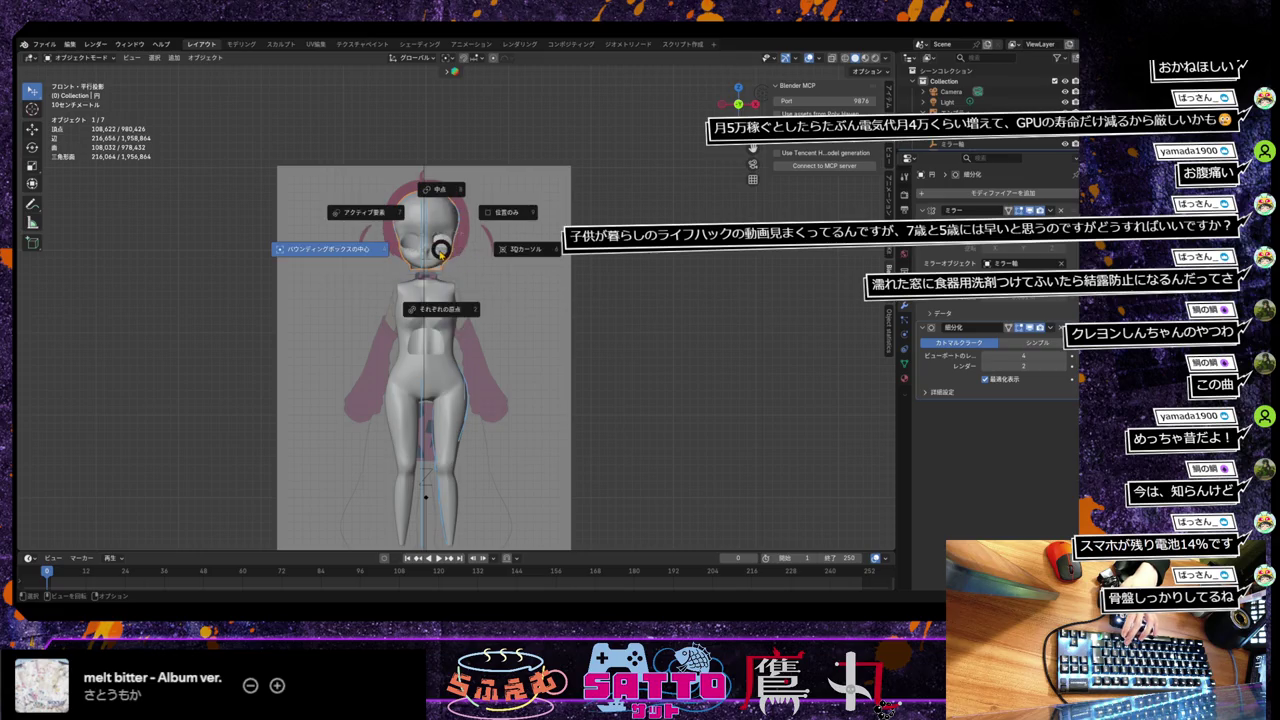
left_click(378, 217)
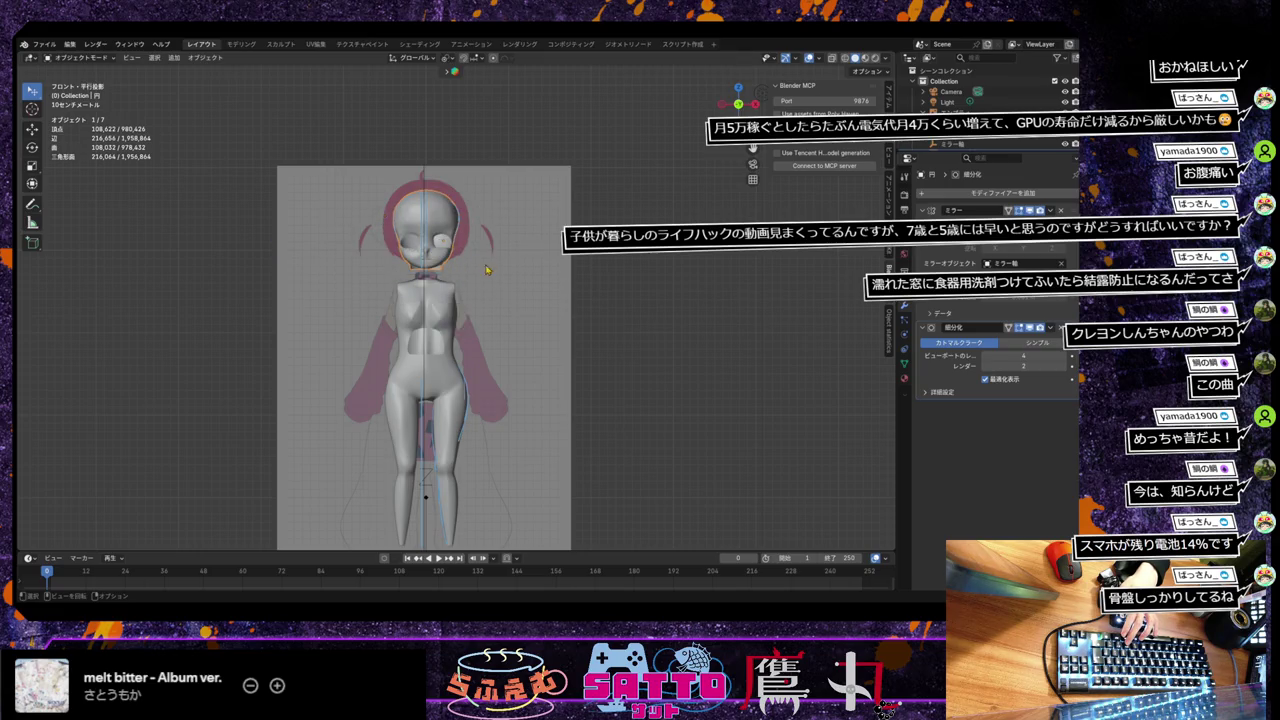
key("period")
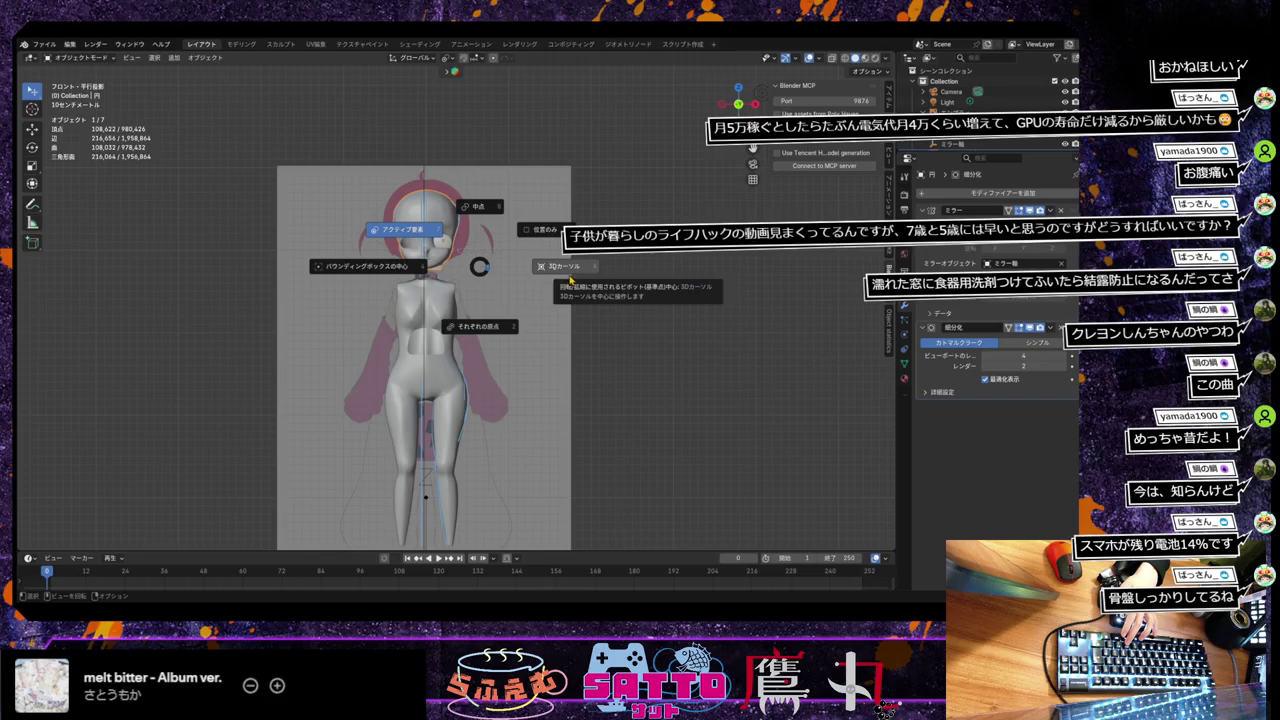
left_click(566, 266)
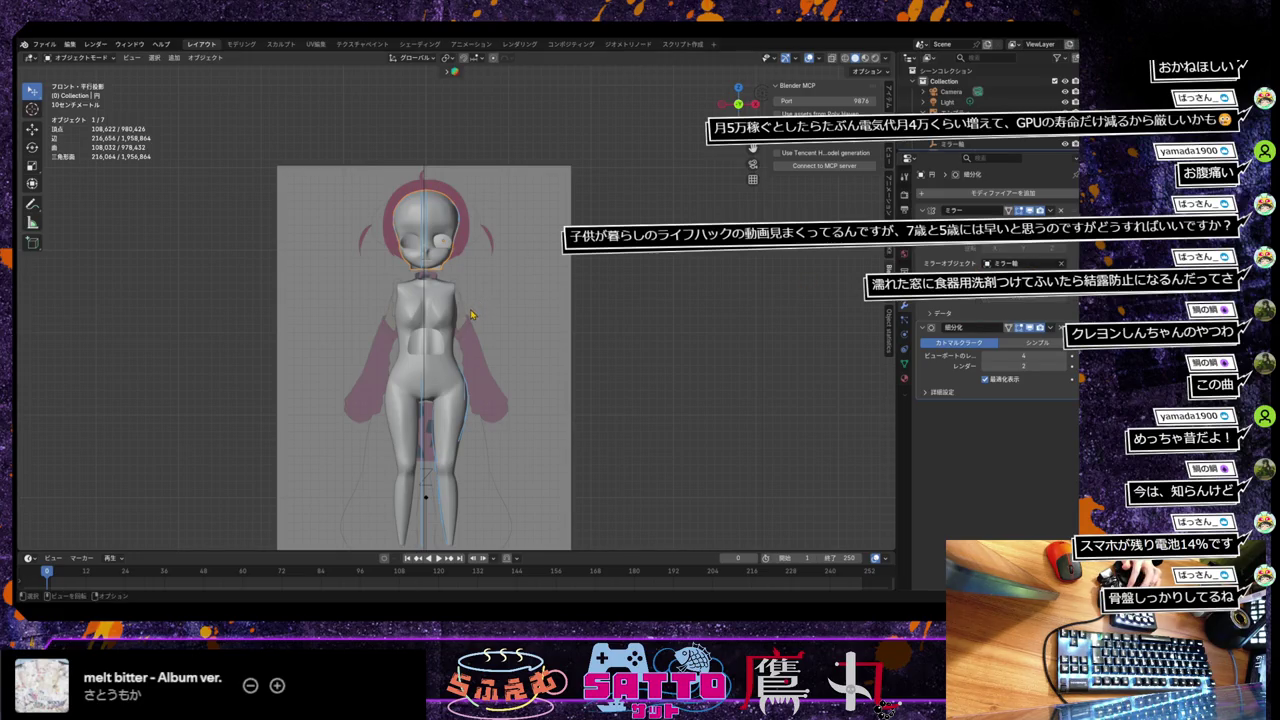
Step: Look in the File menu for a save-copy option, then dismiss it without saving
scroll(487, 330, "down", 2)
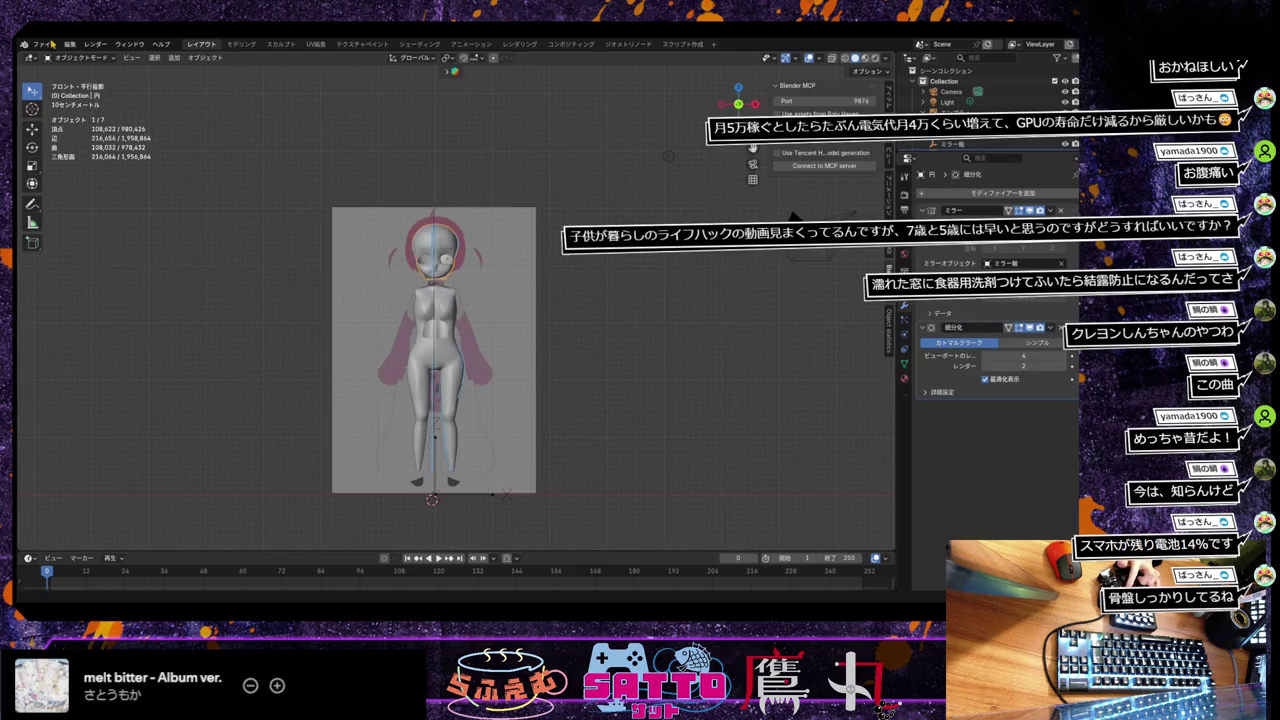
left_click(44, 44)
key("Escape")
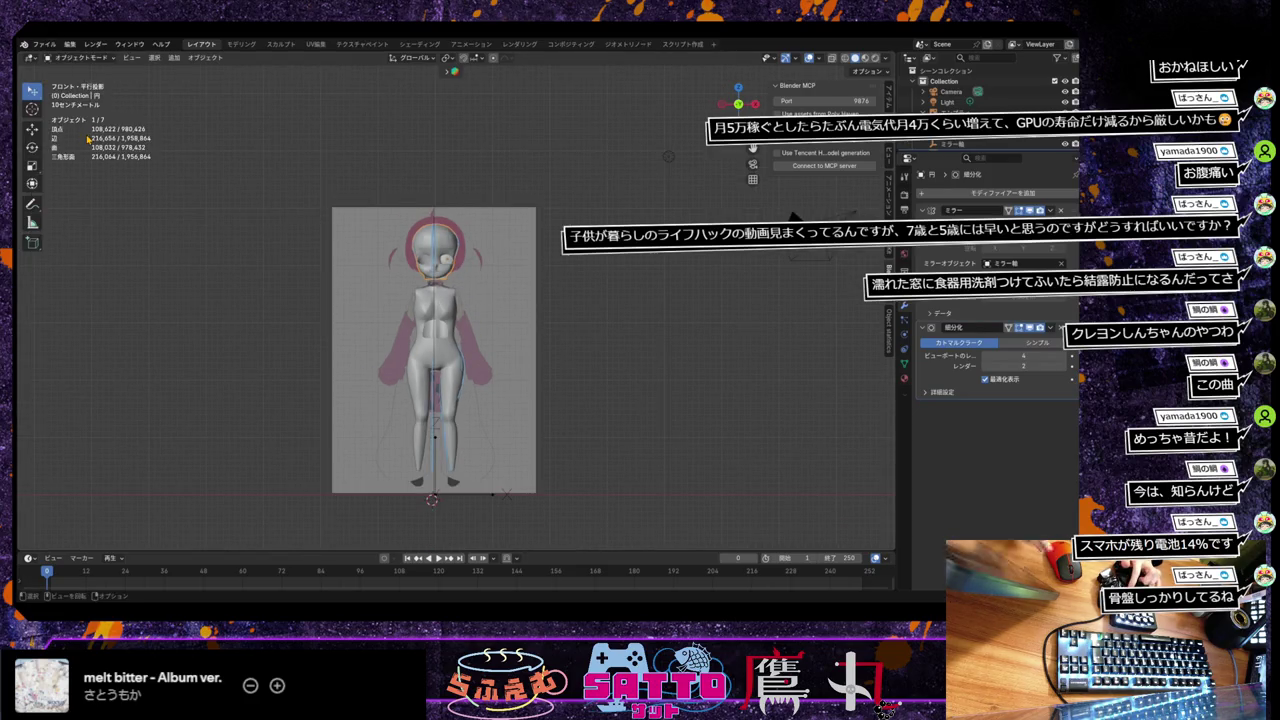